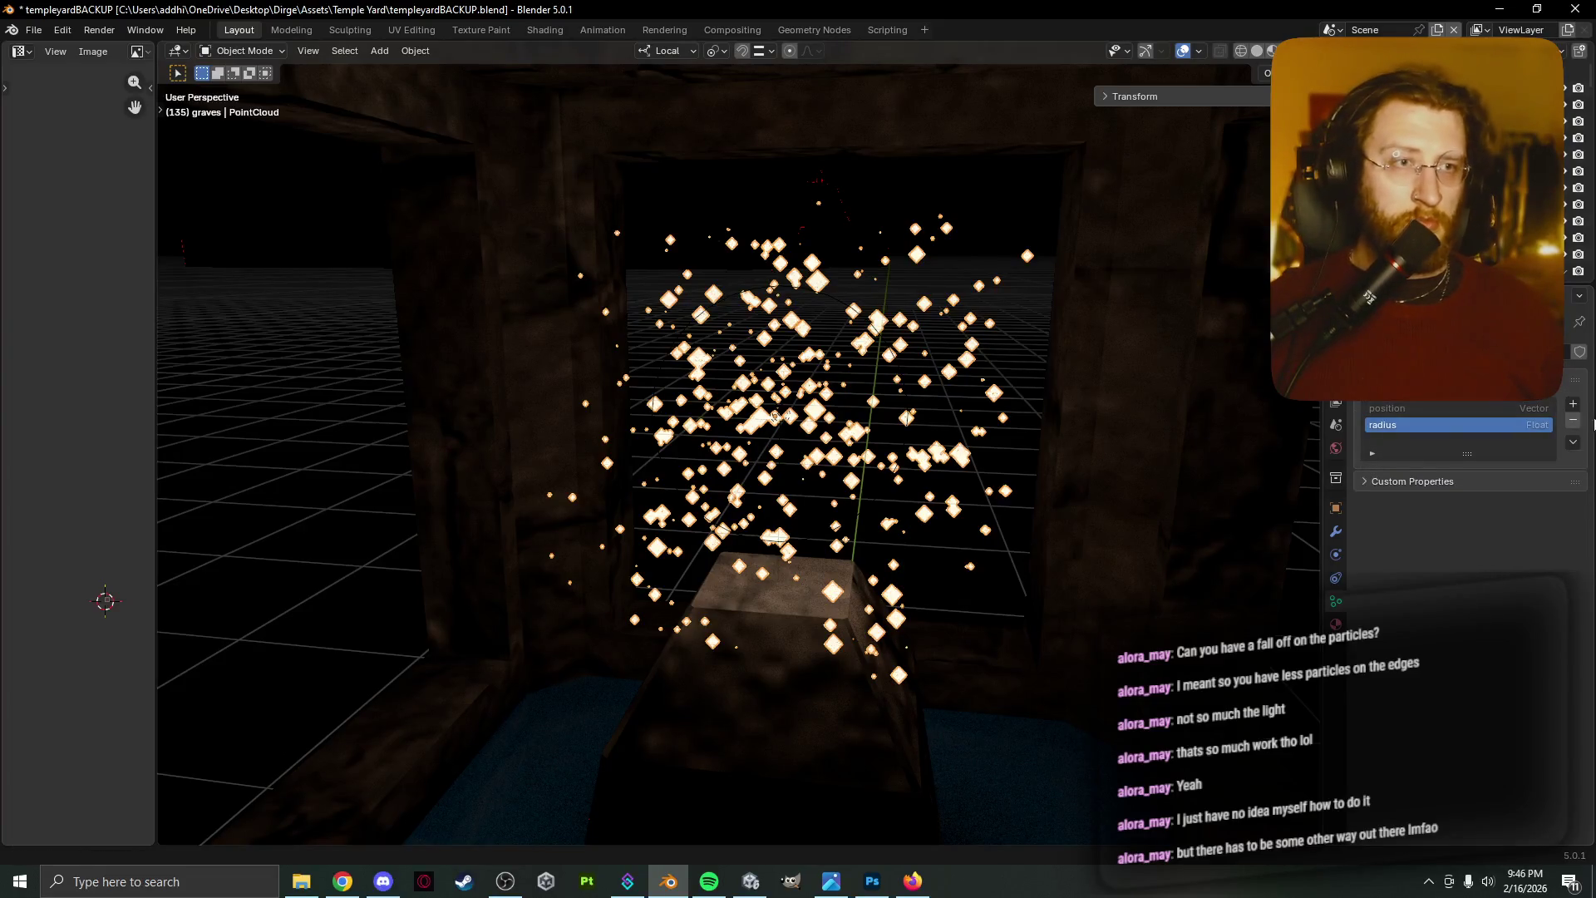
Make 'position' the active point-cloud attribute, enlarge the Attributes list and expand Custom Properties
click(1528, 413)
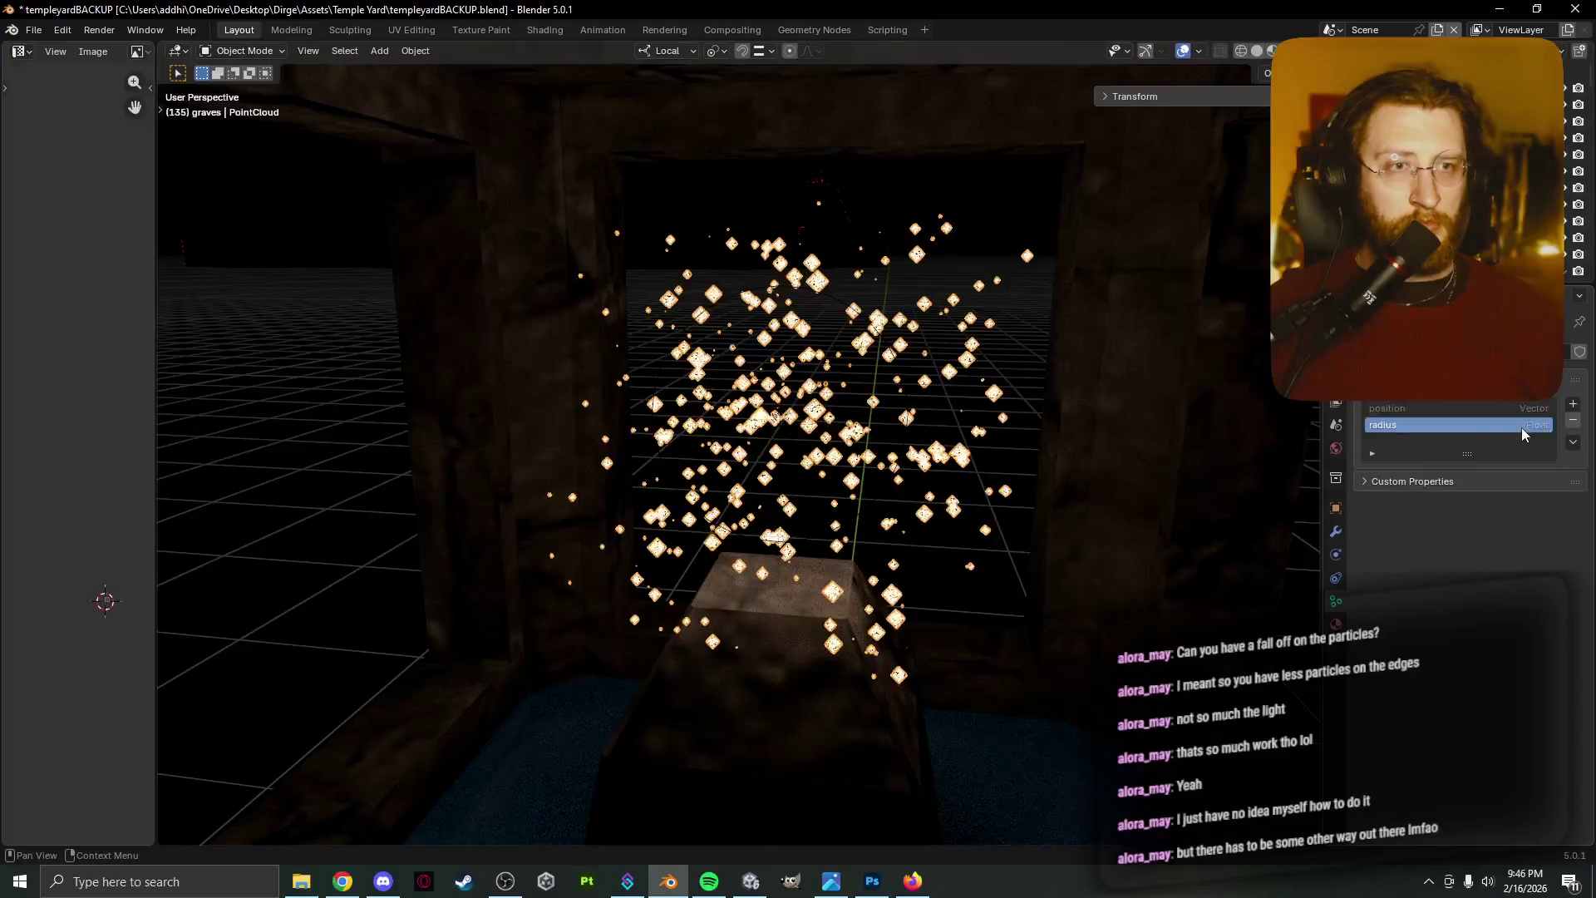
right_click(1521, 427)
click(1508, 635)
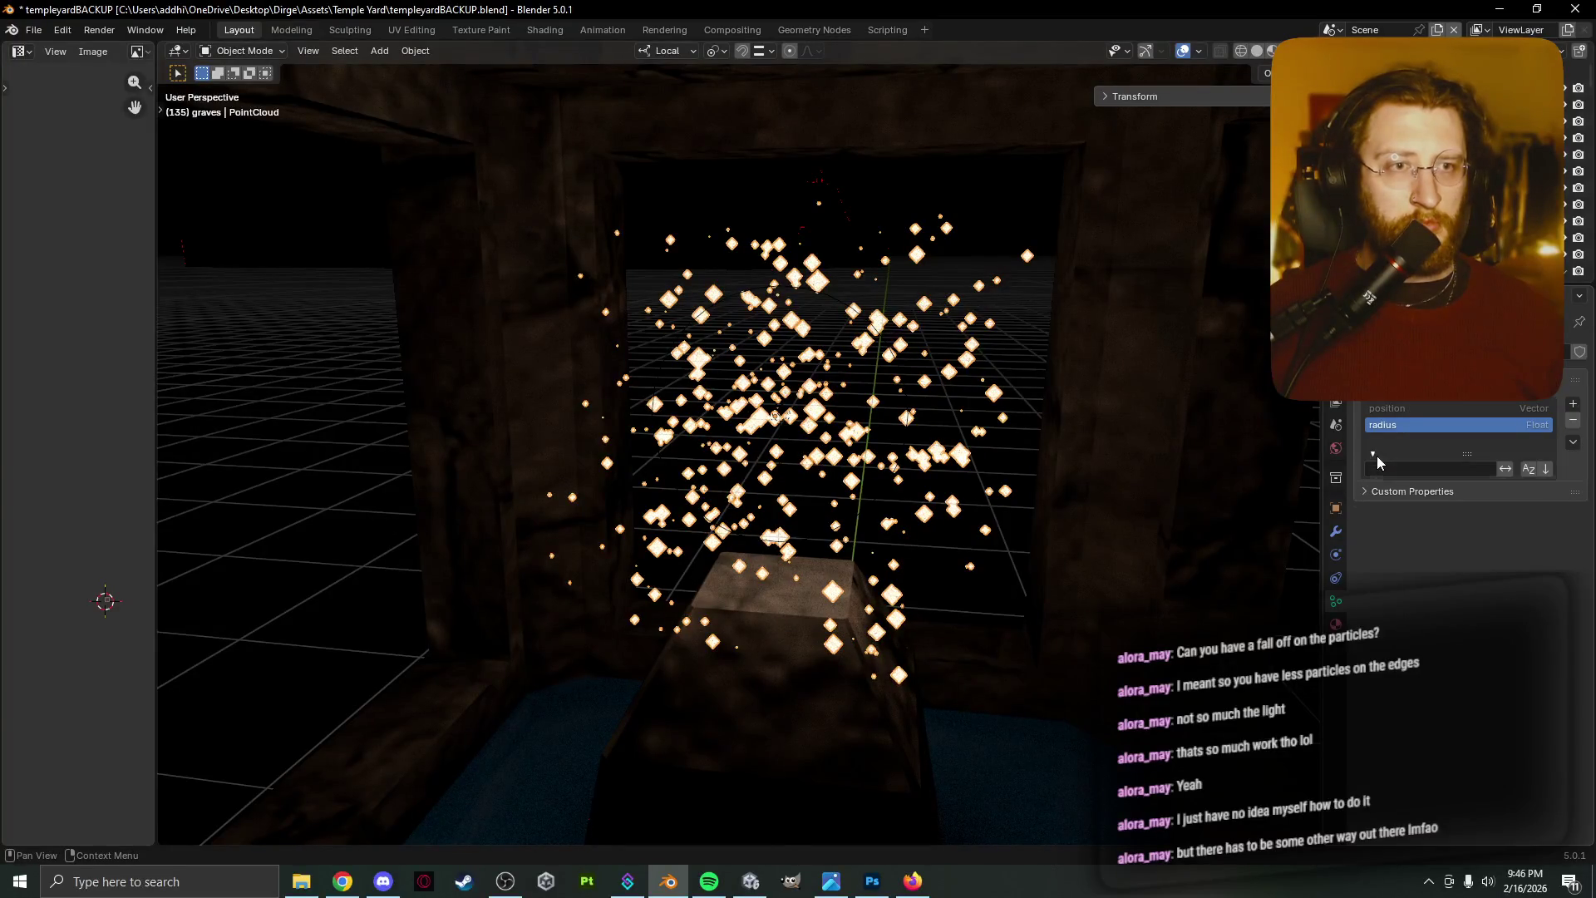
drag(1461, 455, 1463, 504)
click(1452, 532)
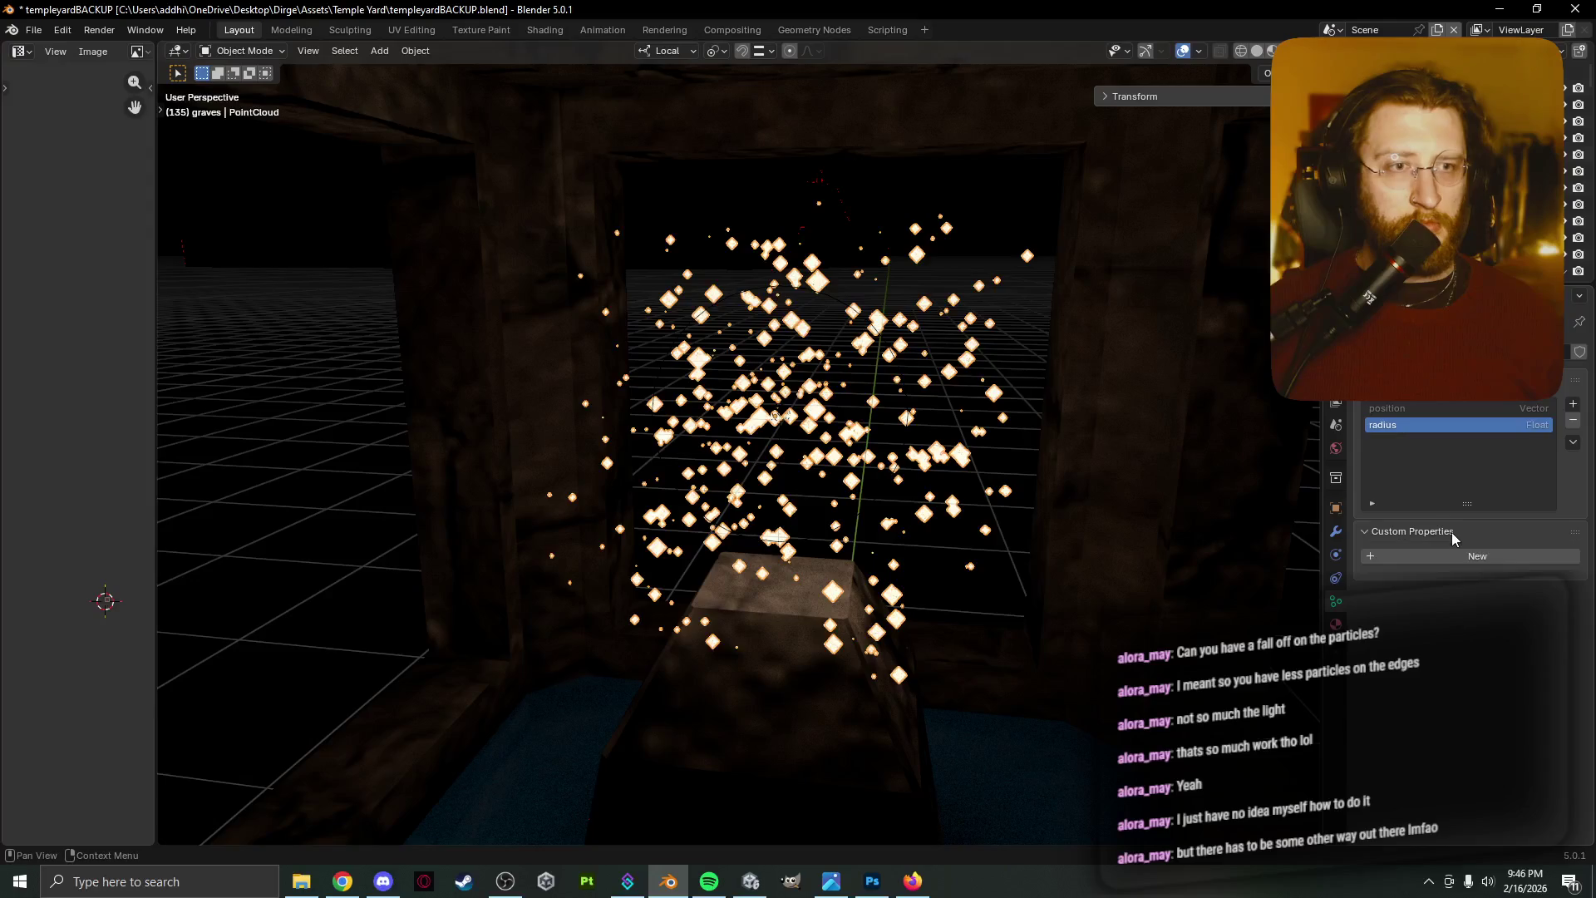
click(1445, 412)
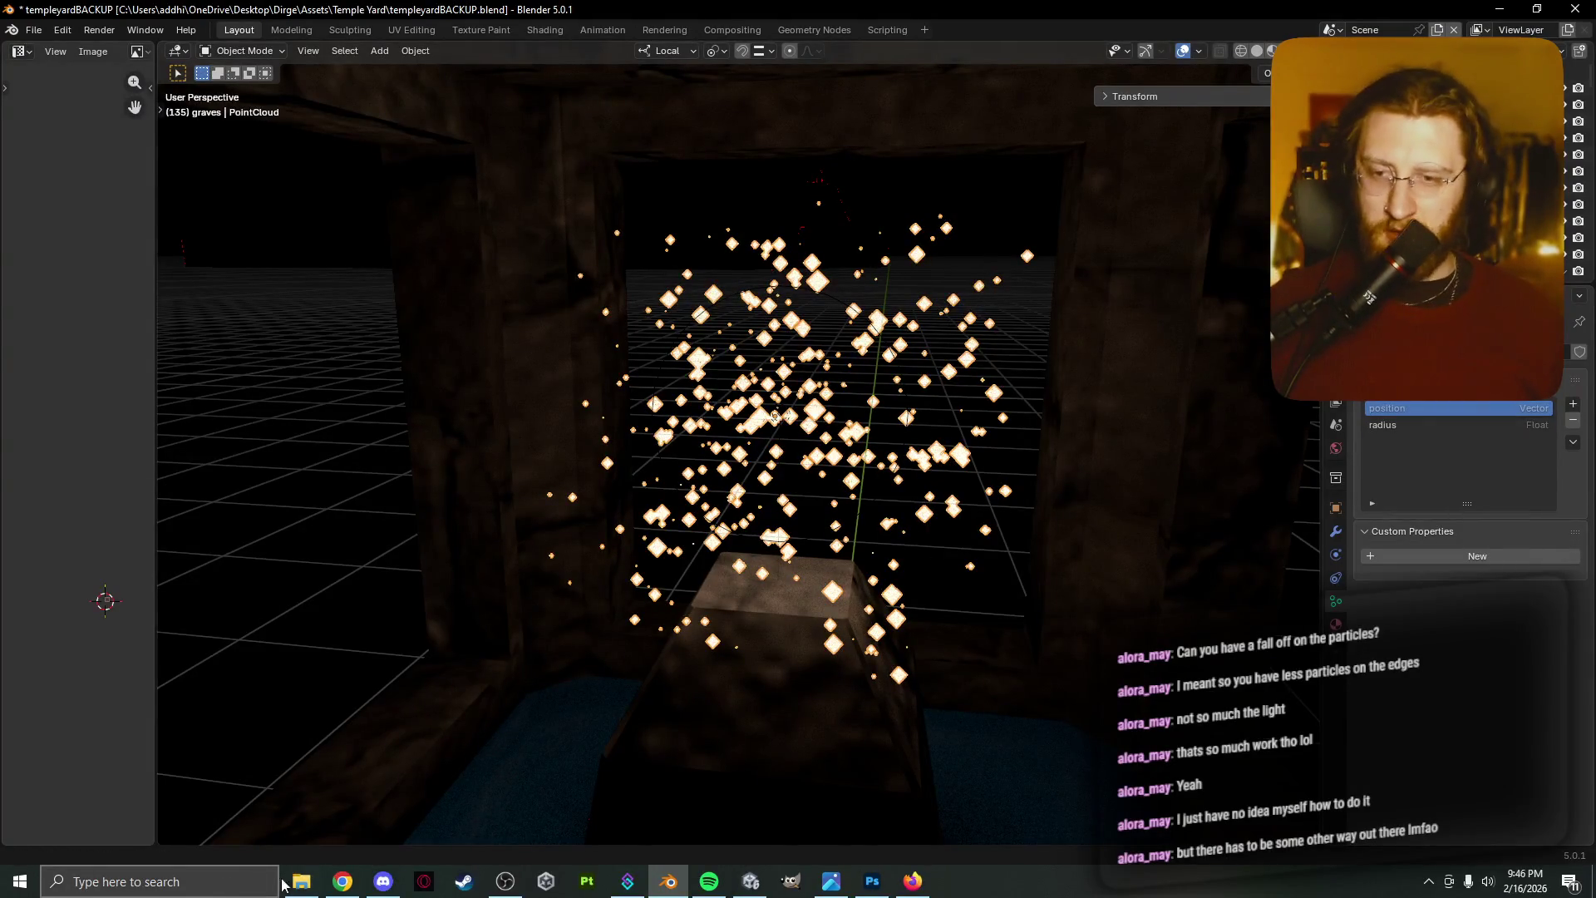
click(343, 881)
Search 'point cloud attributes blender' and open the Point Cloud Properties manual page
click(434, 53)
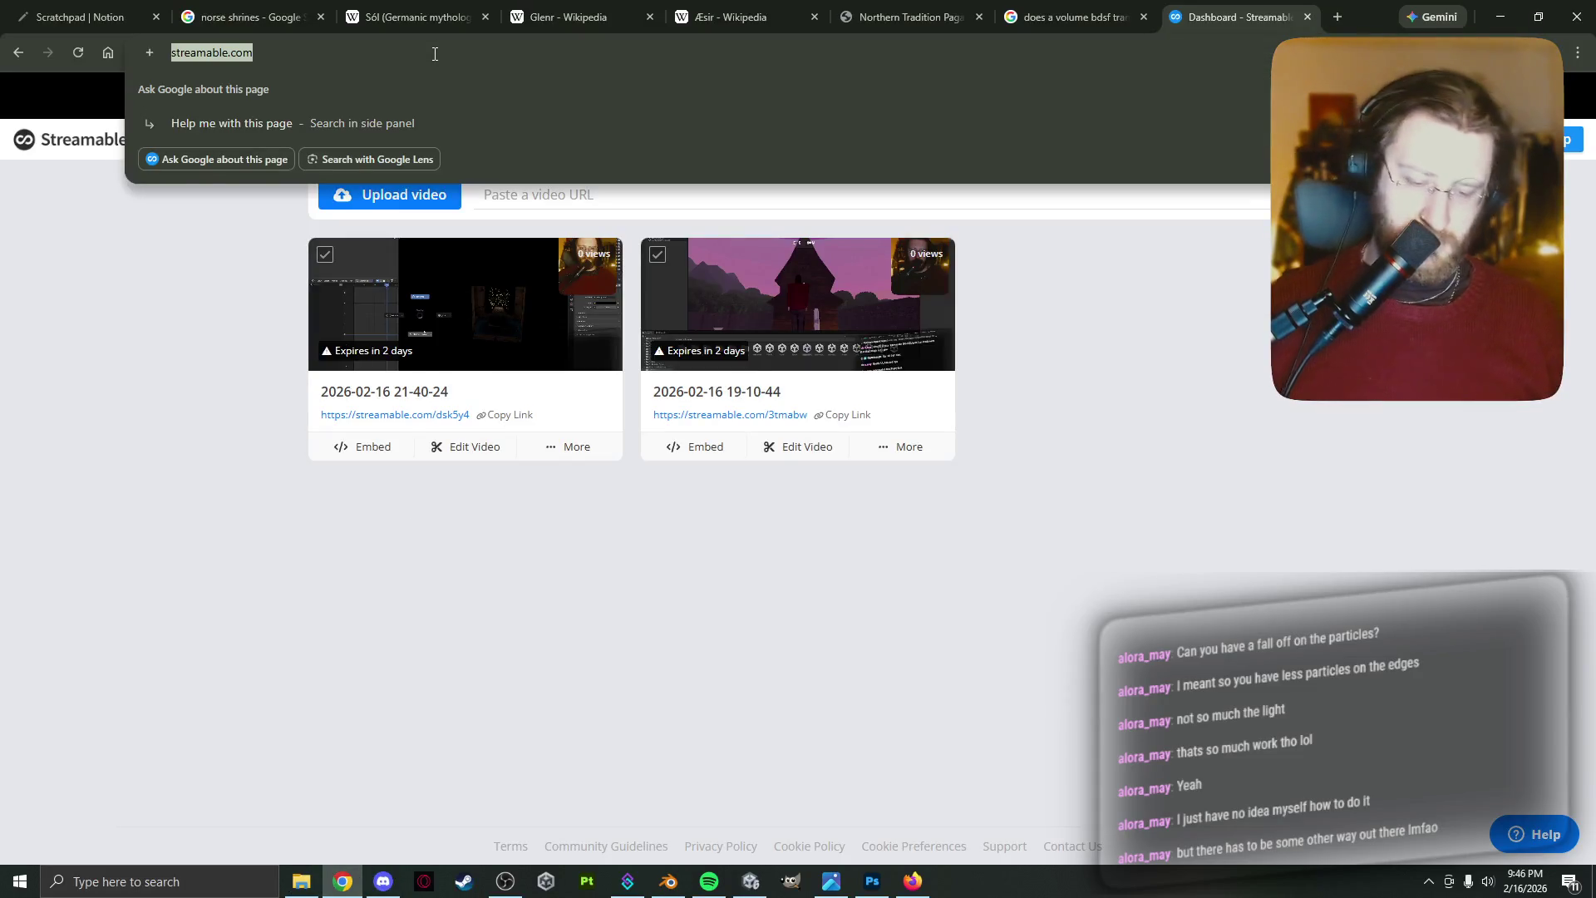
text(point cloud attributes)
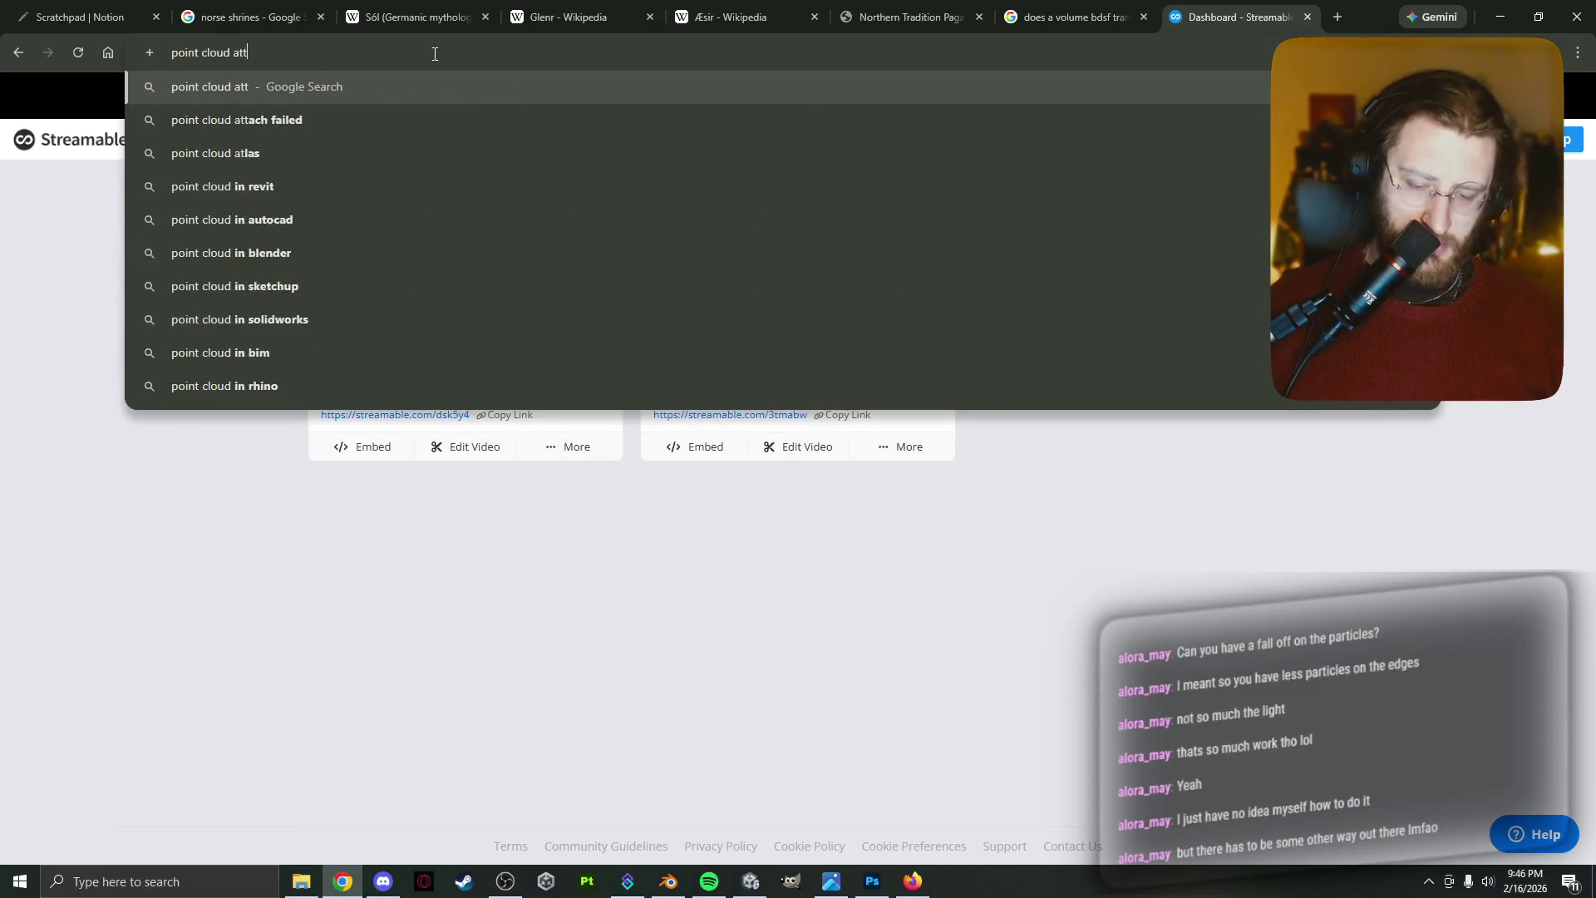
text( blender)
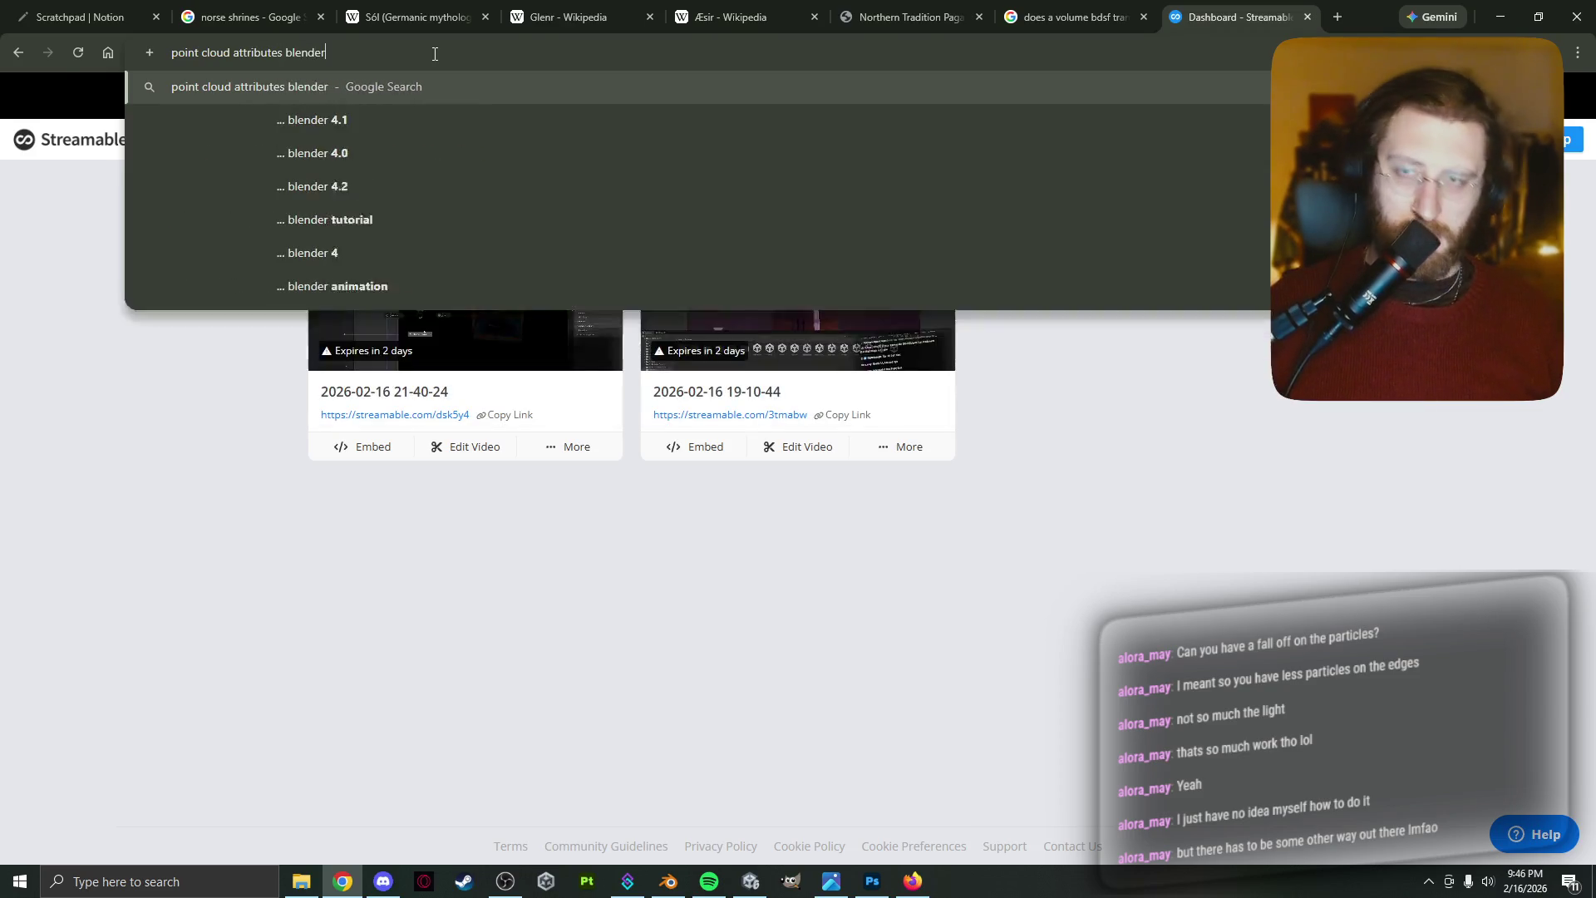
key(Return)
click(317, 660)
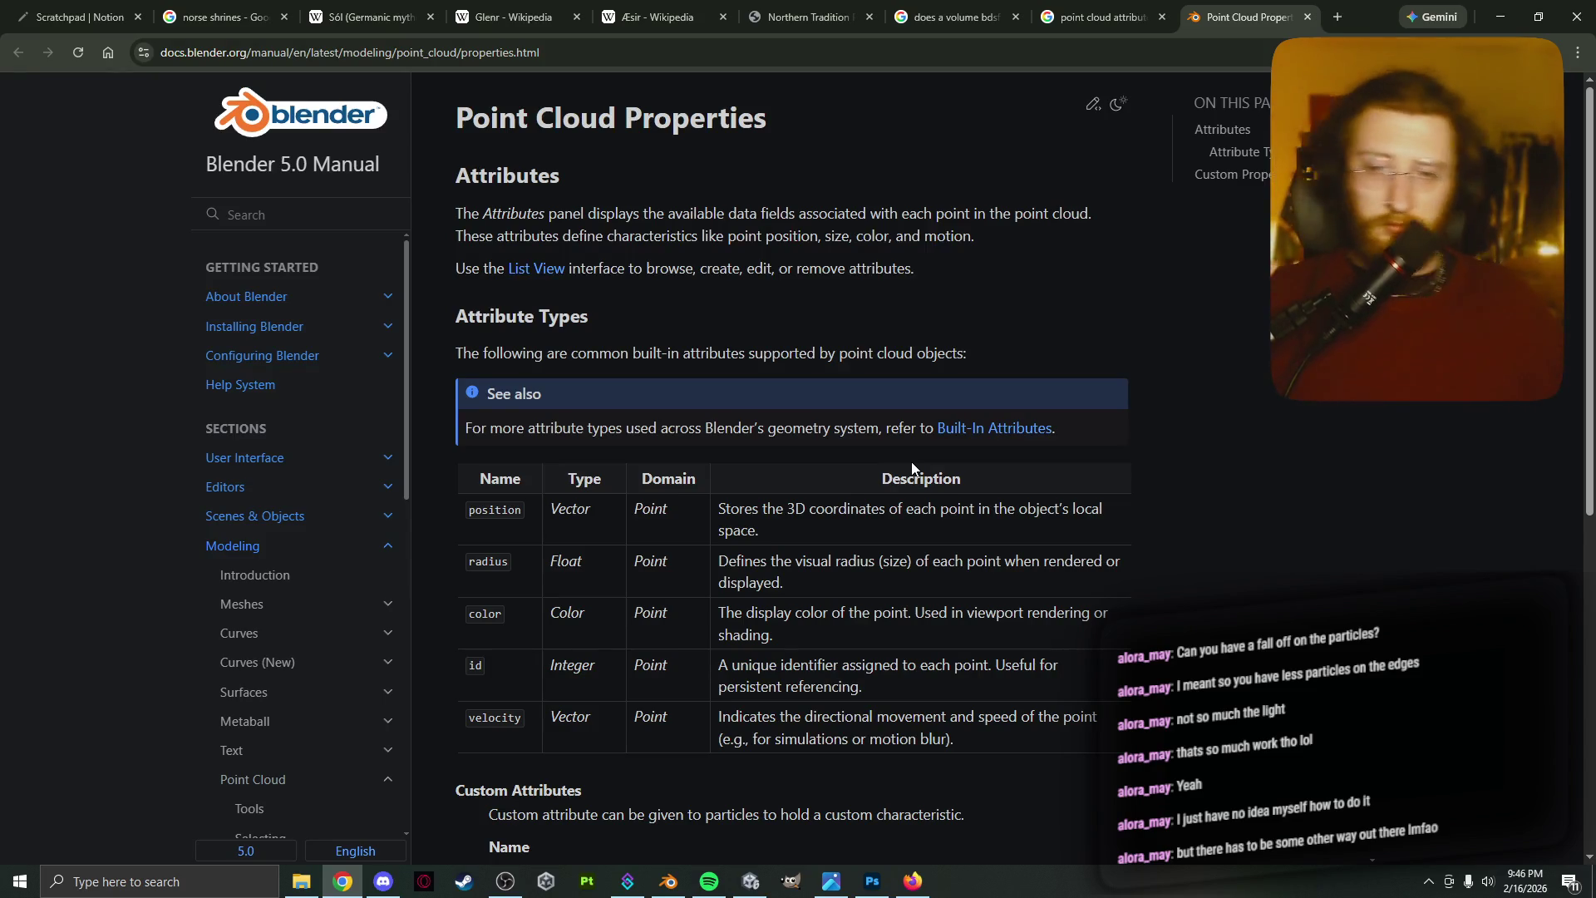
Open and read the manual's Editing Point Cloud Objects page
scroll(898, 480, down, 3)
scroll(756, 587, down, 1)
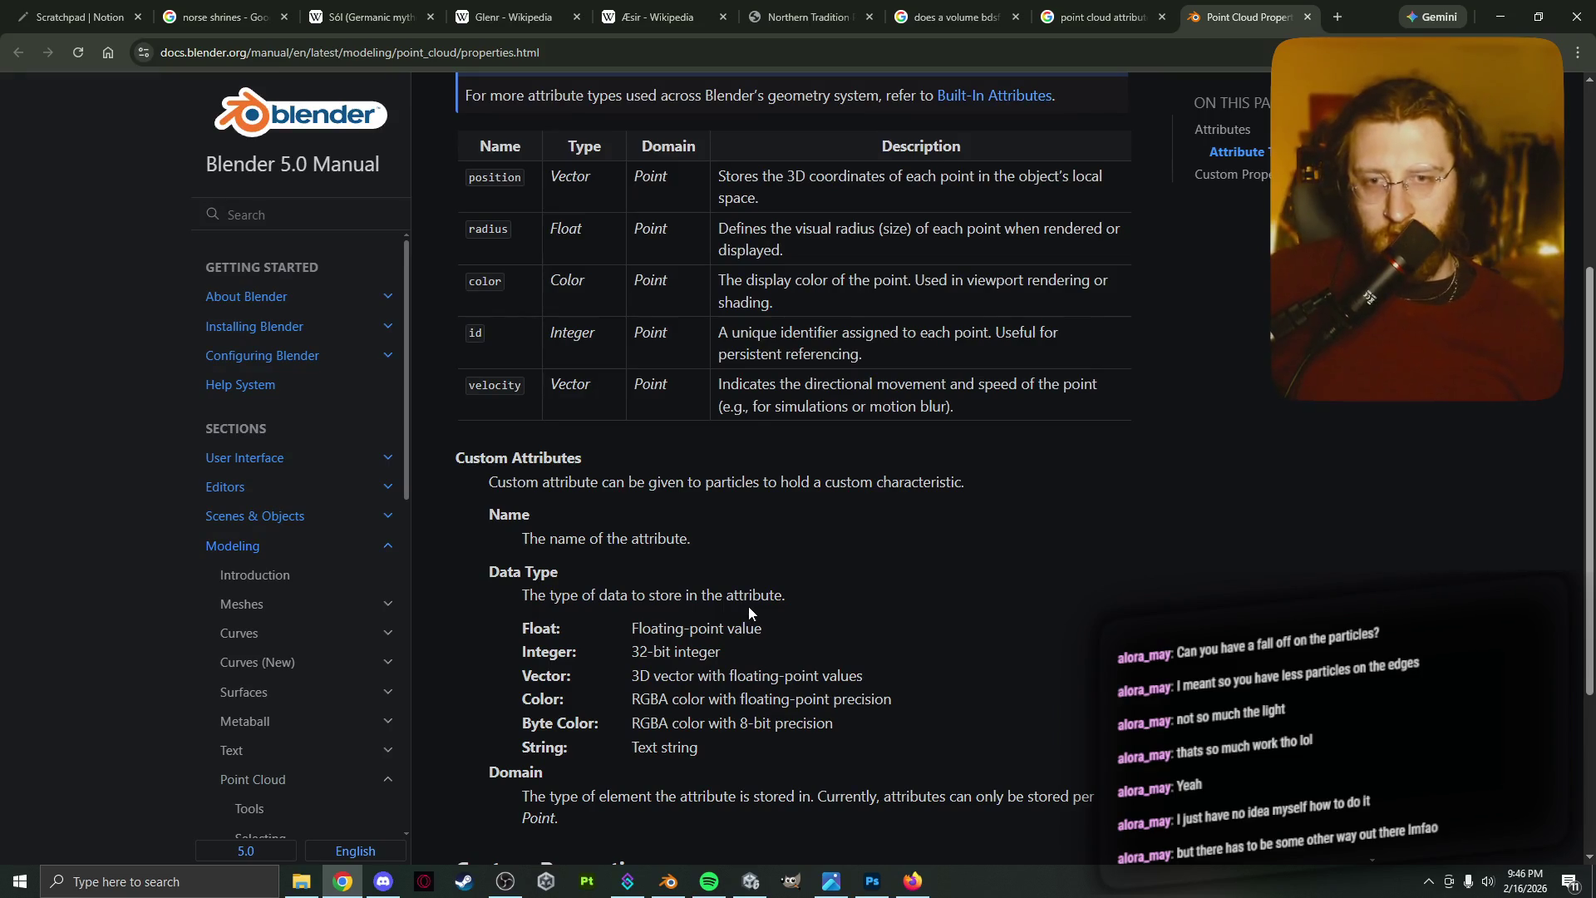
scroll(719, 644, down, 3)
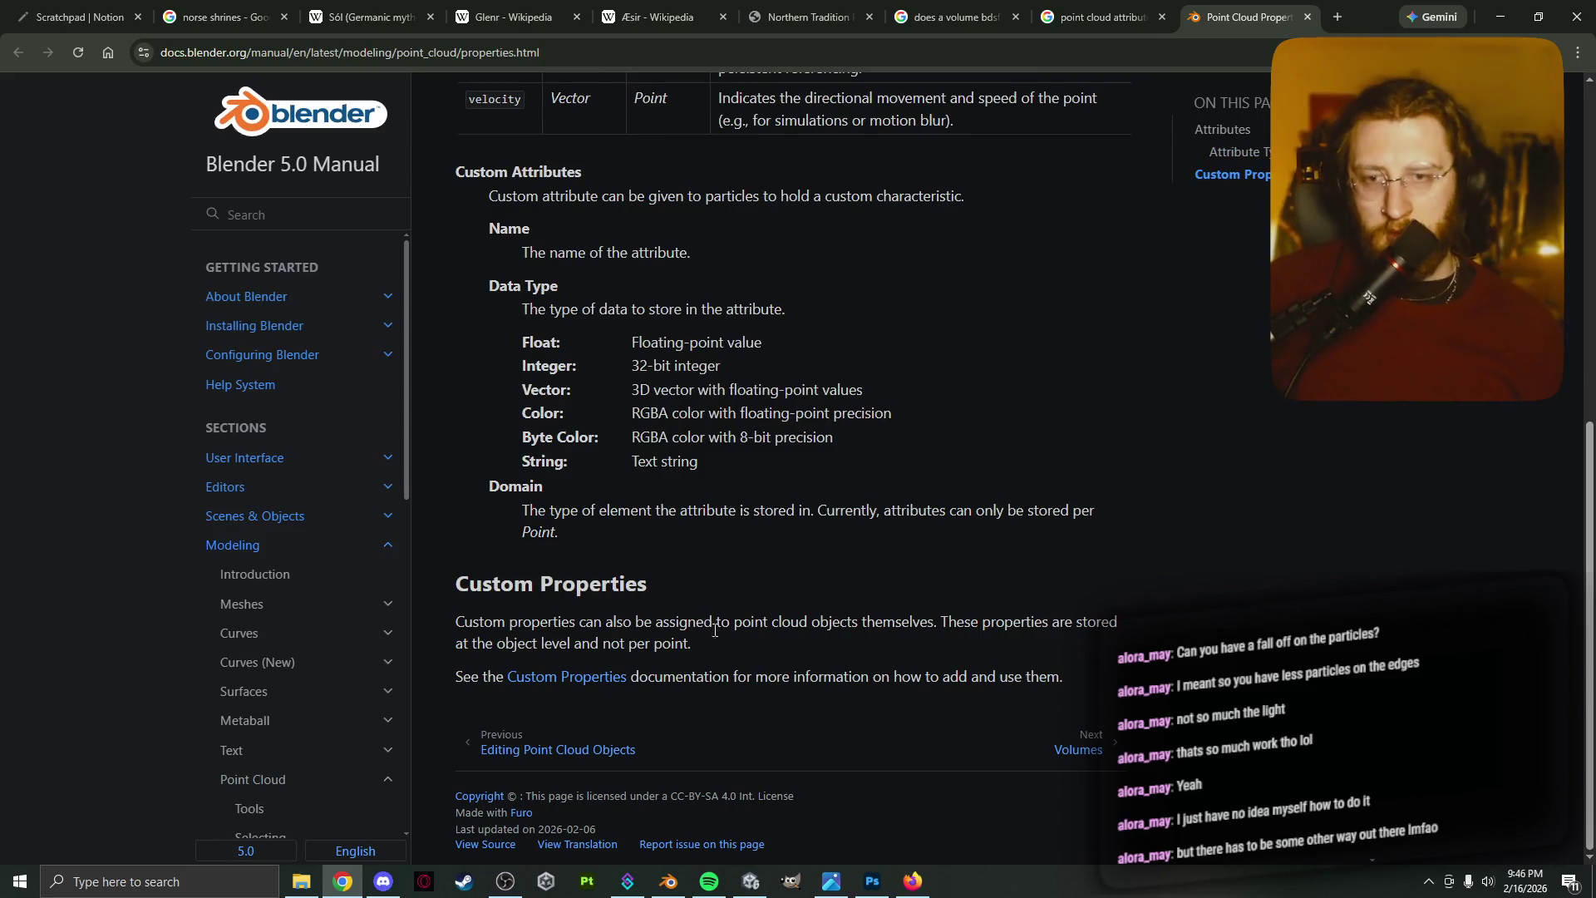
click(602, 763)
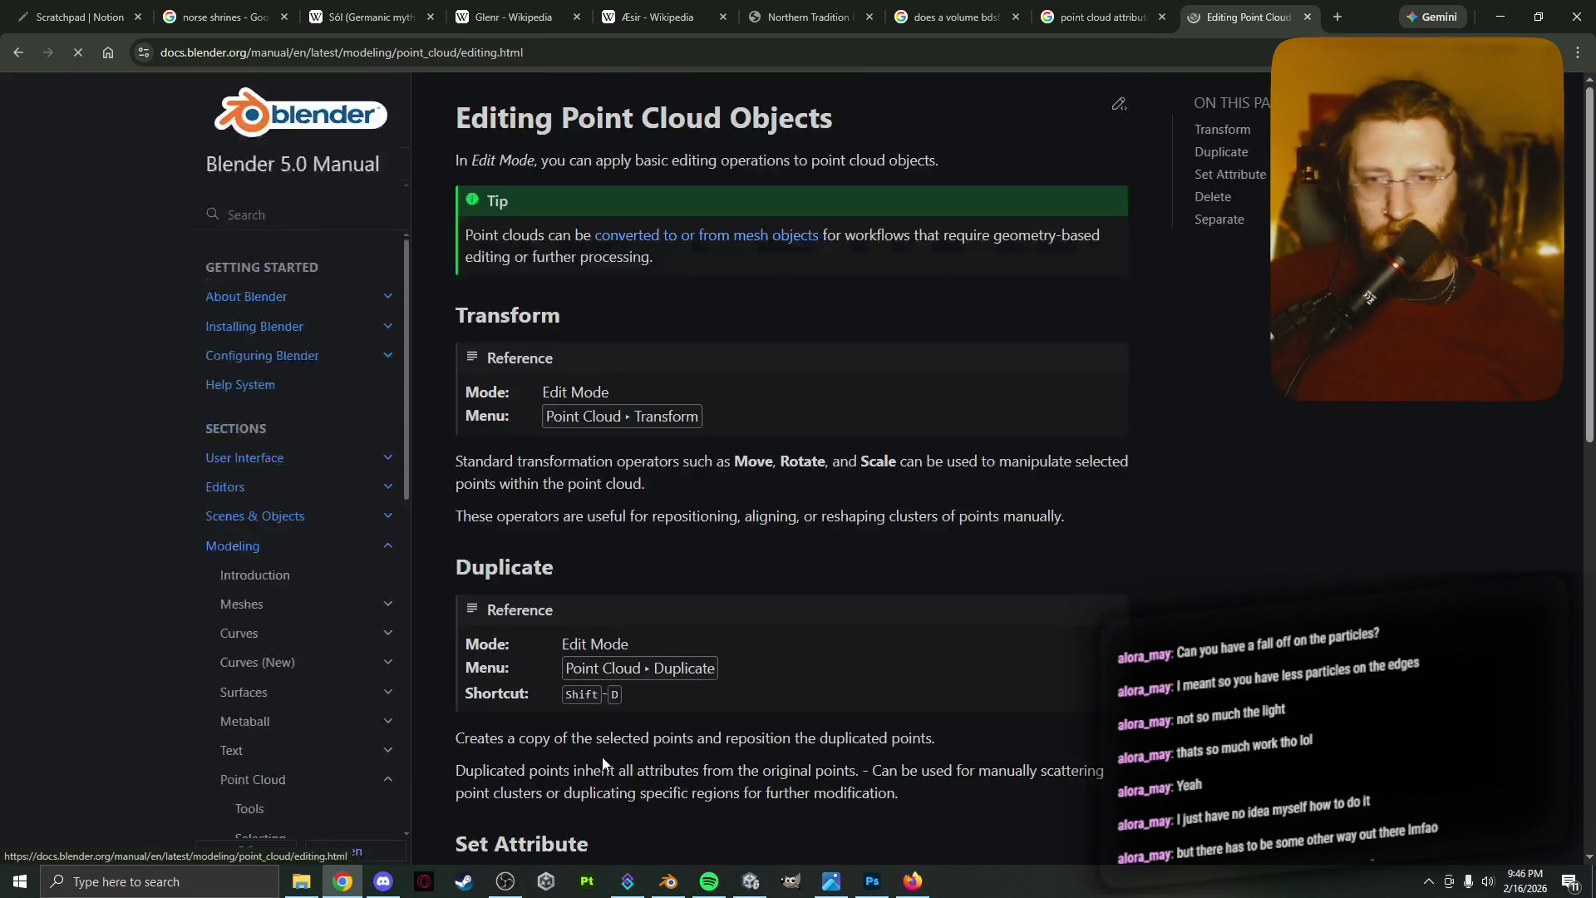
scroll(606, 735, down, 3)
scroll(610, 742, down, 1)
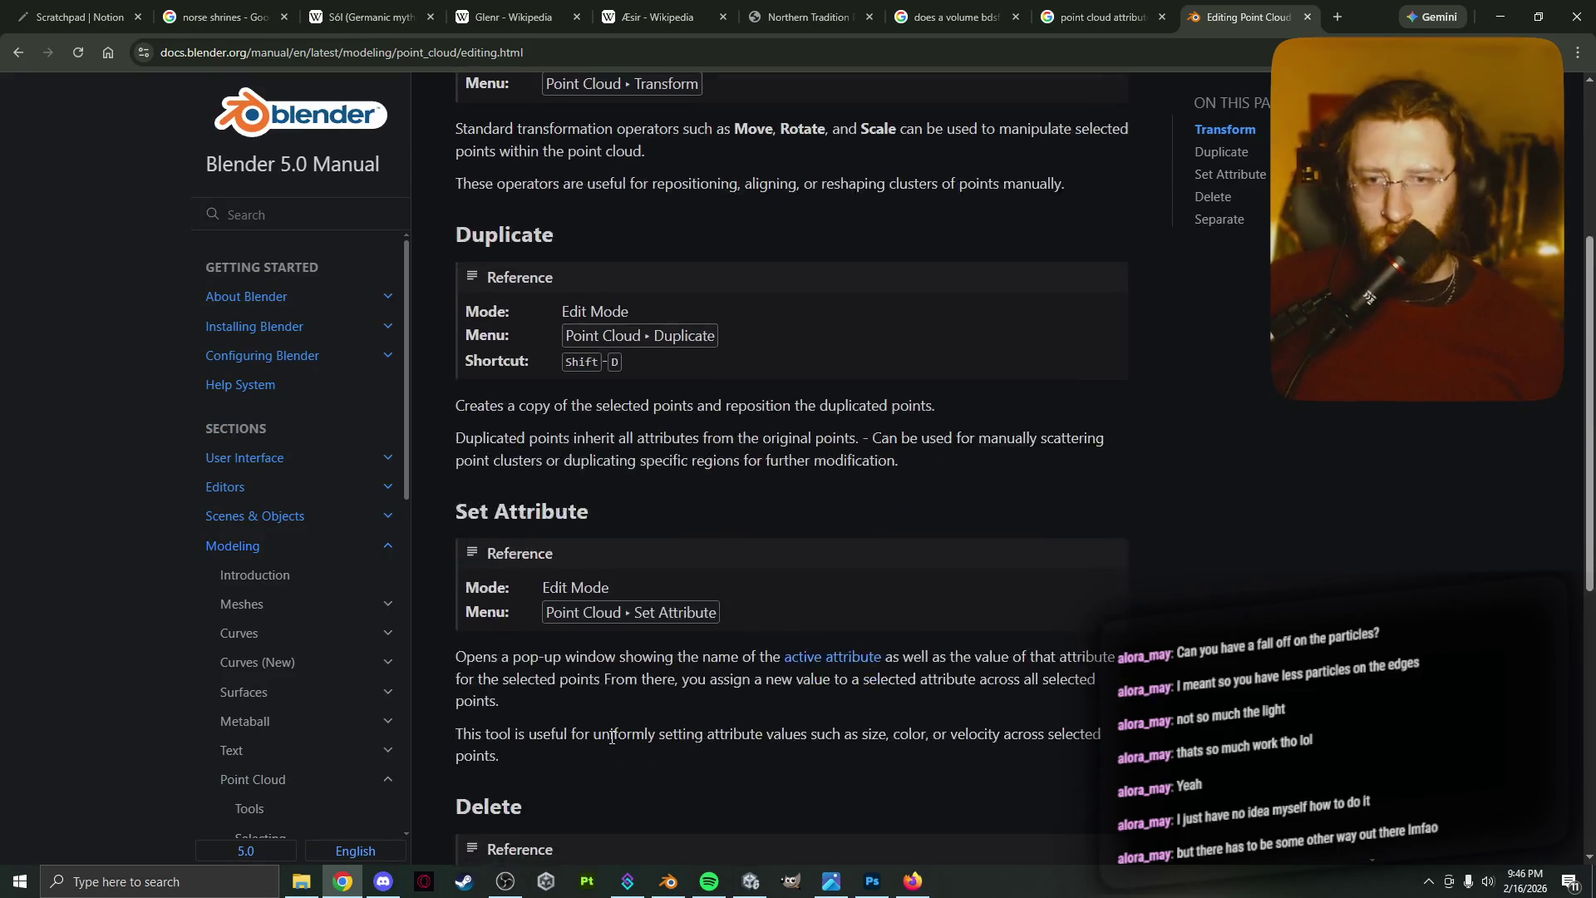
scroll(611, 737, down, 3)
scroll(612, 731, down, 3)
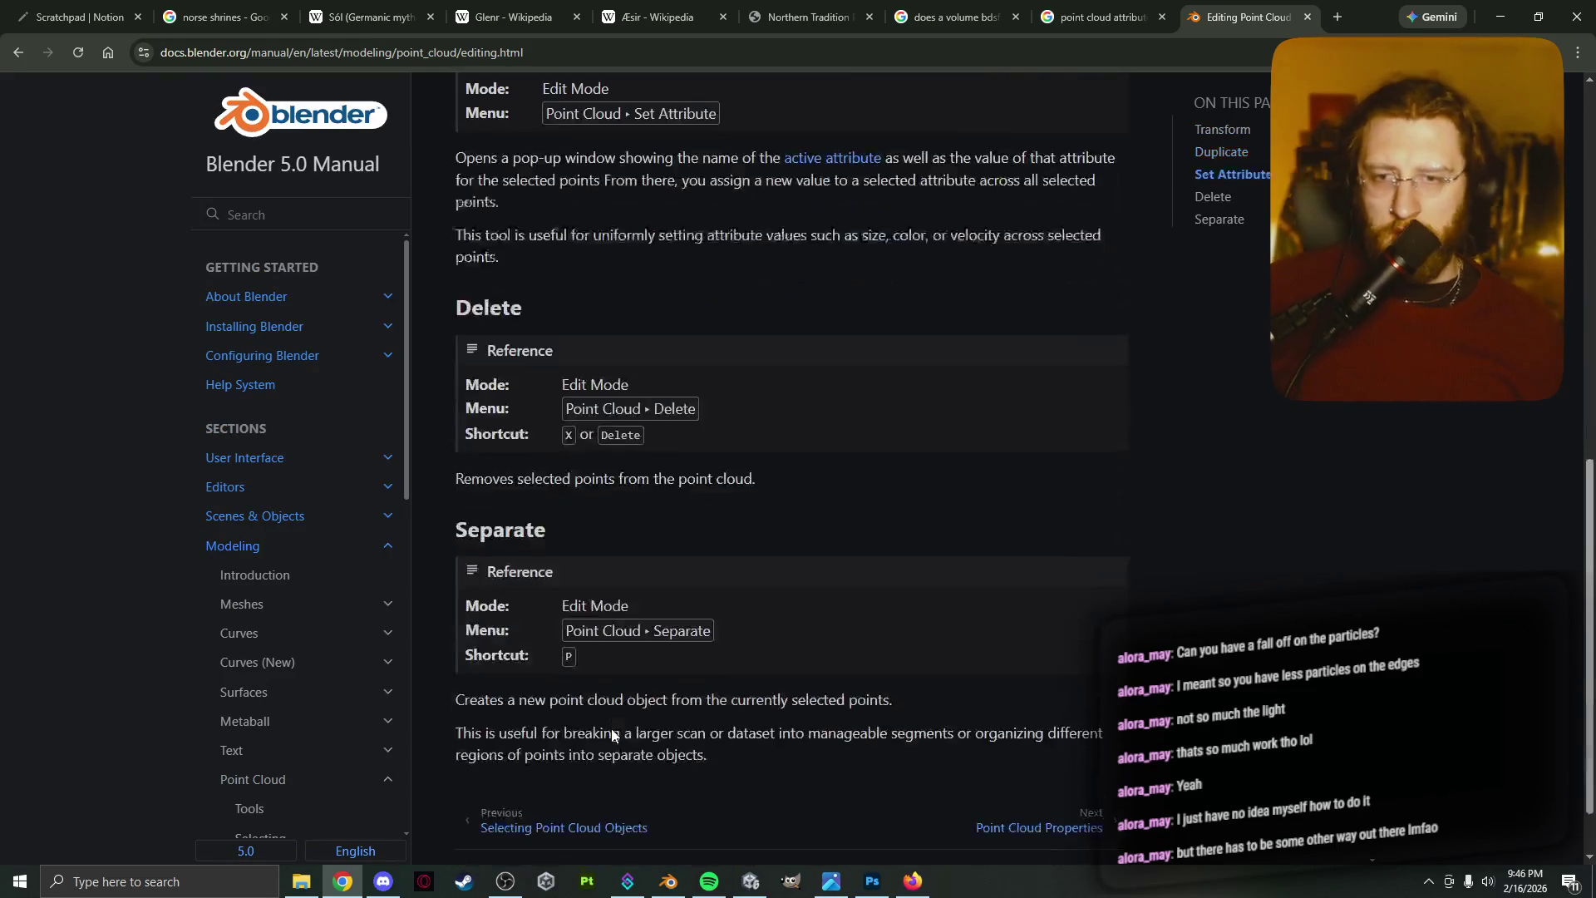
scroll(612, 729, down, 1)
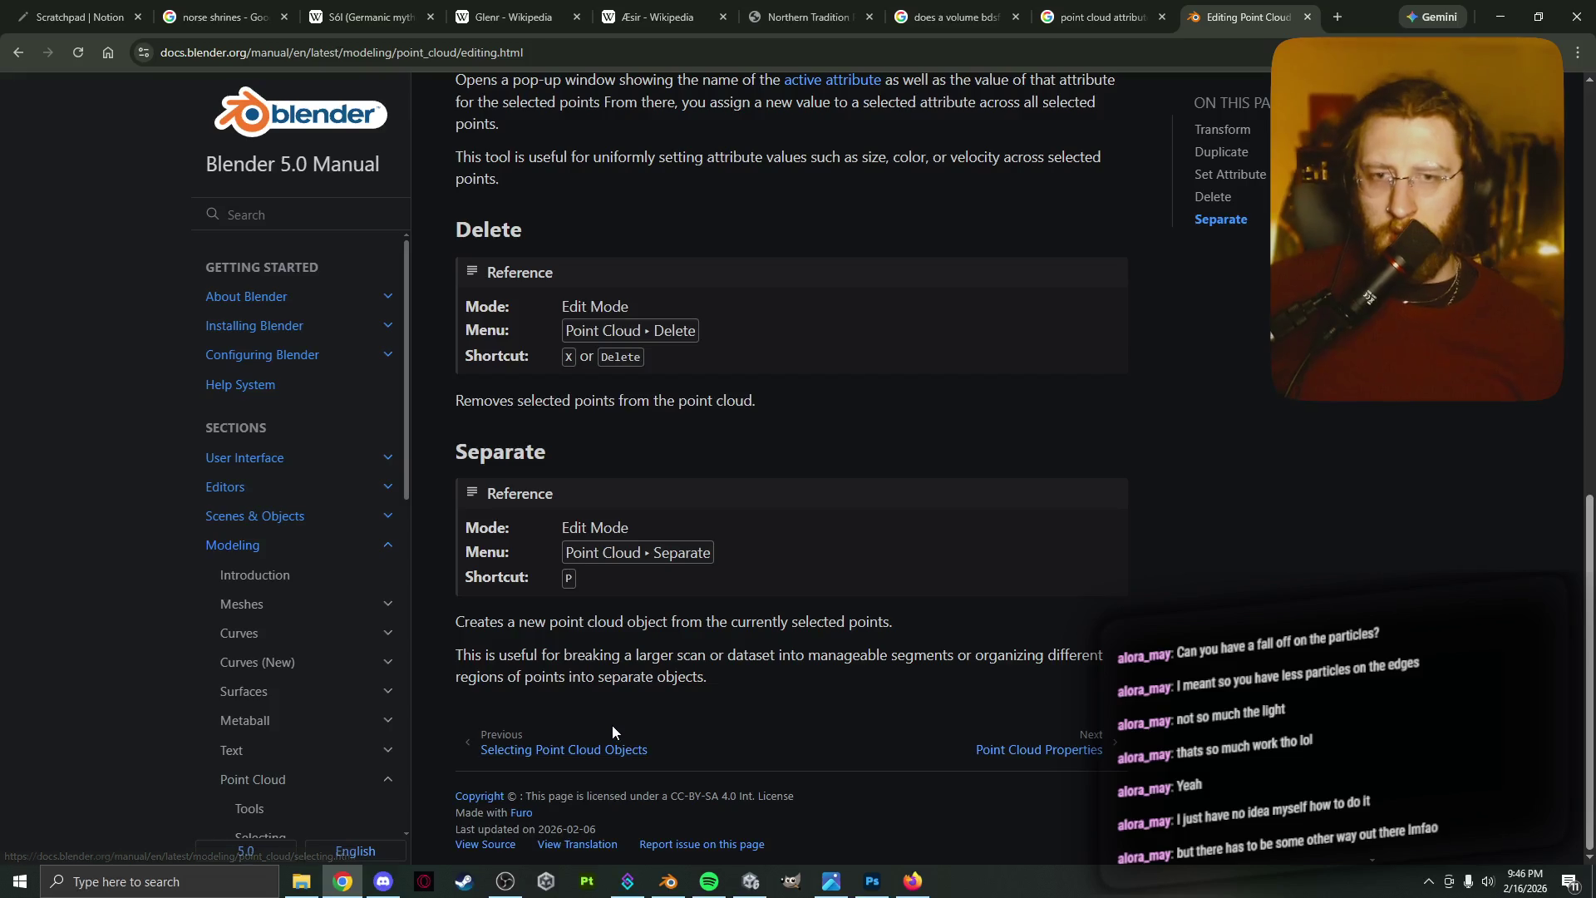
scroll(663, 705, up, 5)
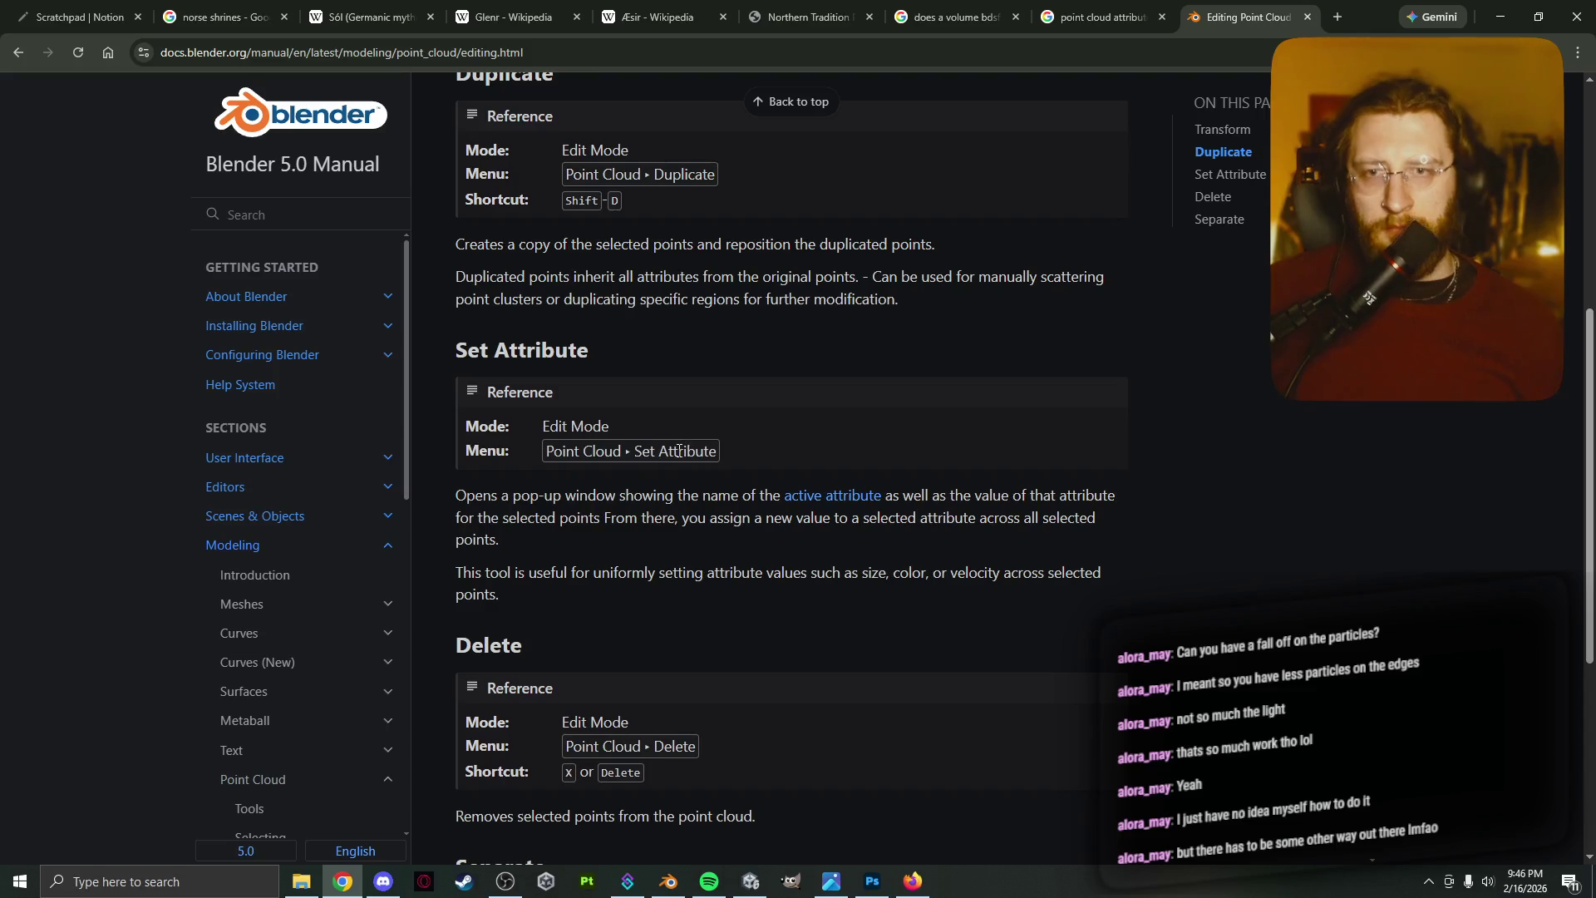
click(750, 881)
Try Point Cloud > Set Attribute with a changed X position, then undo it
click(683, 888)
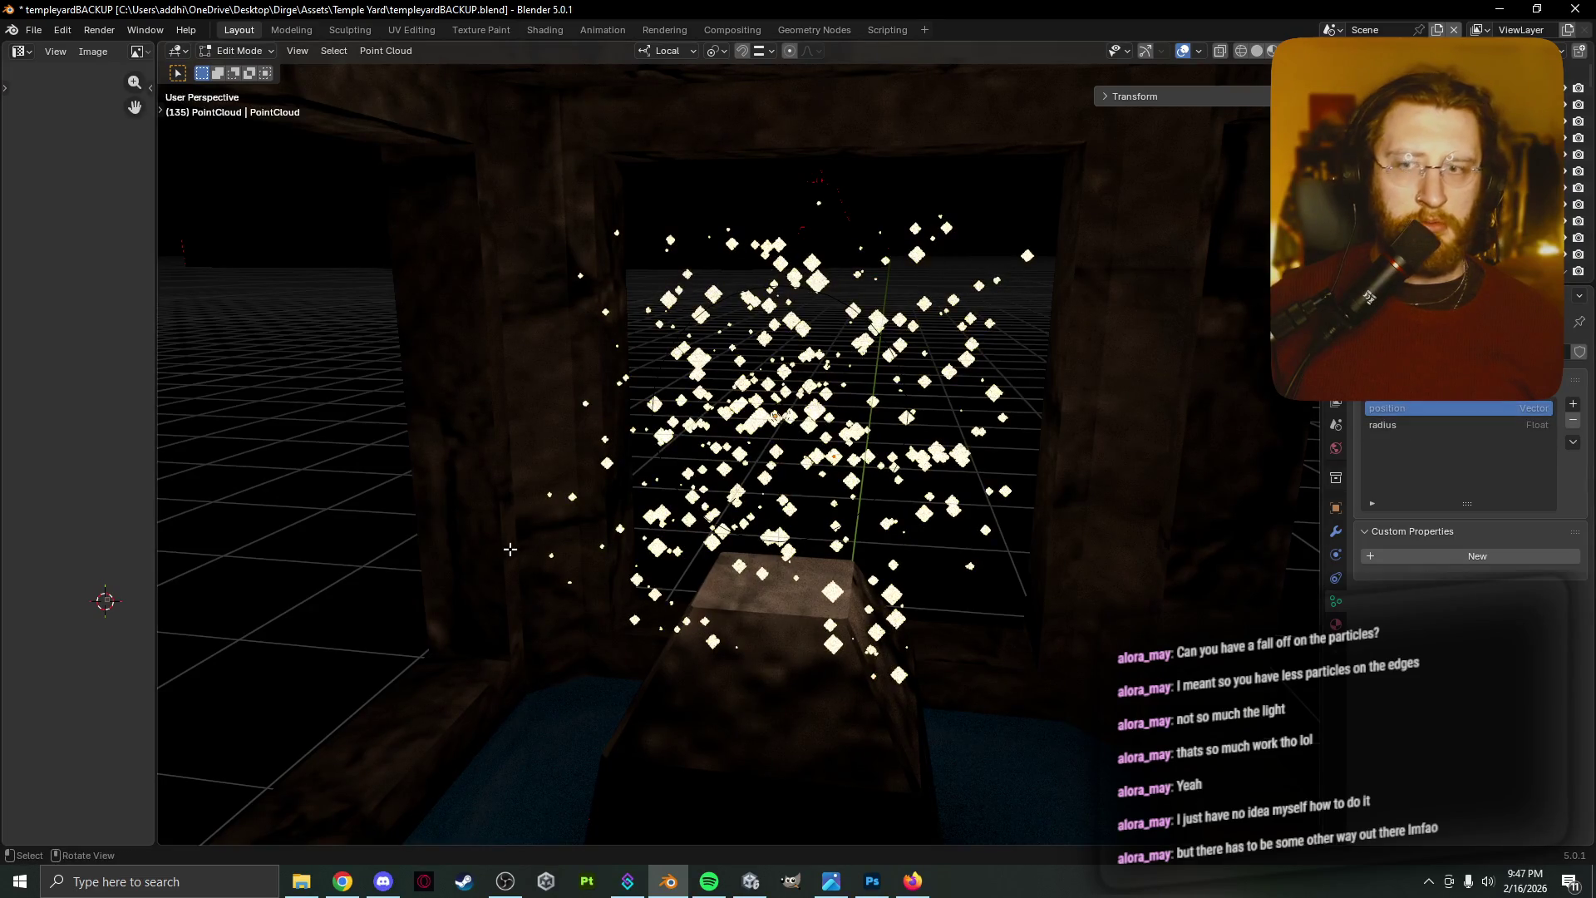
click(384, 51)
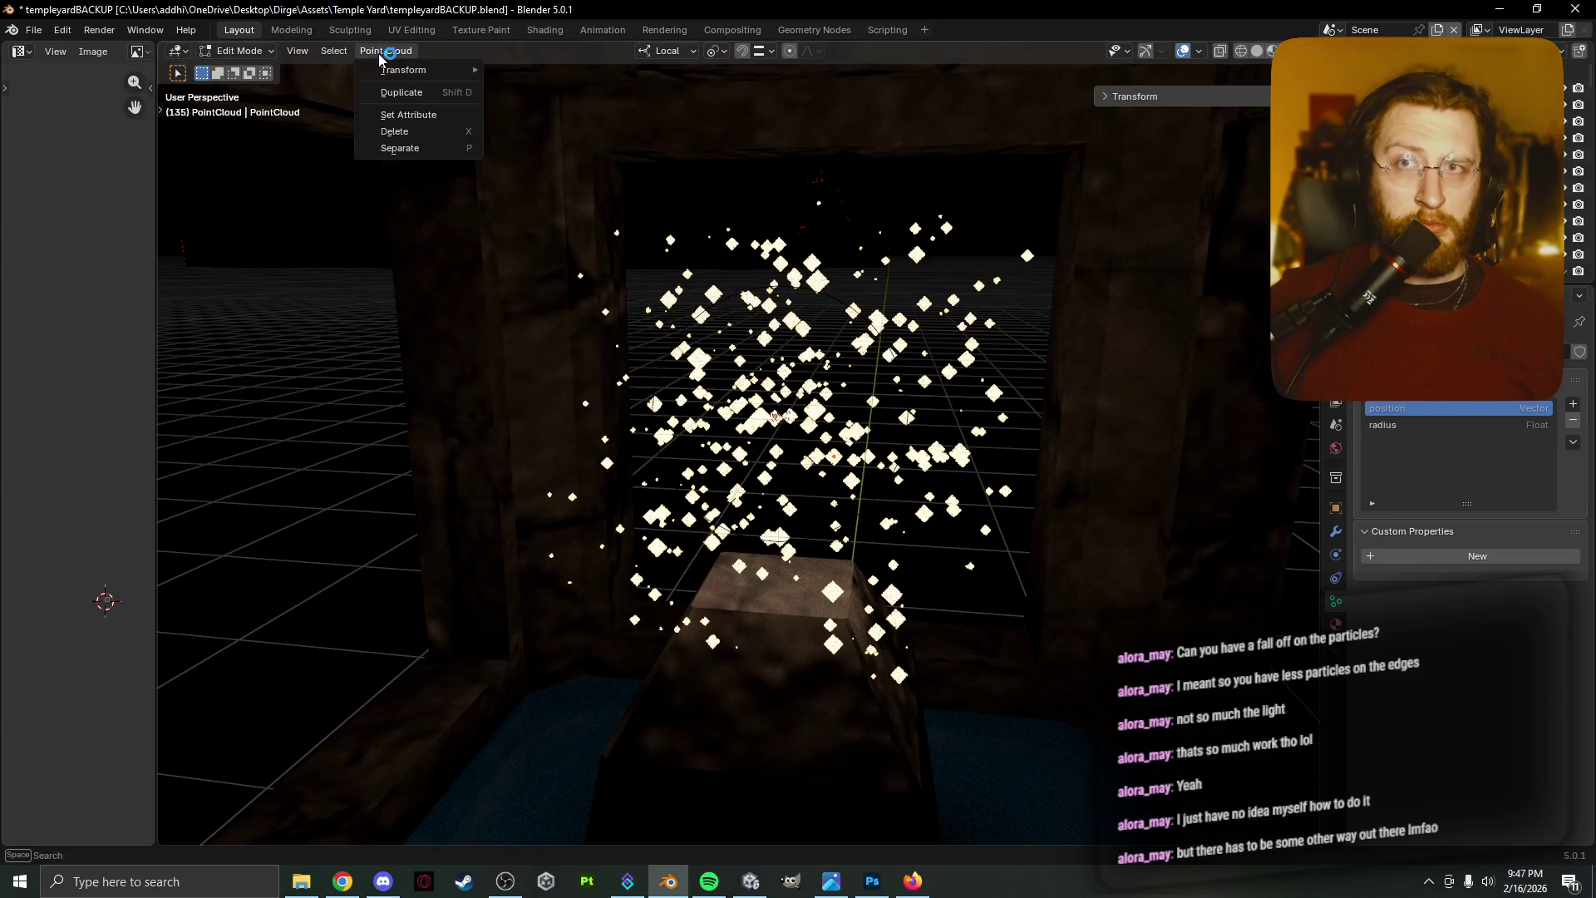
click(442, 122)
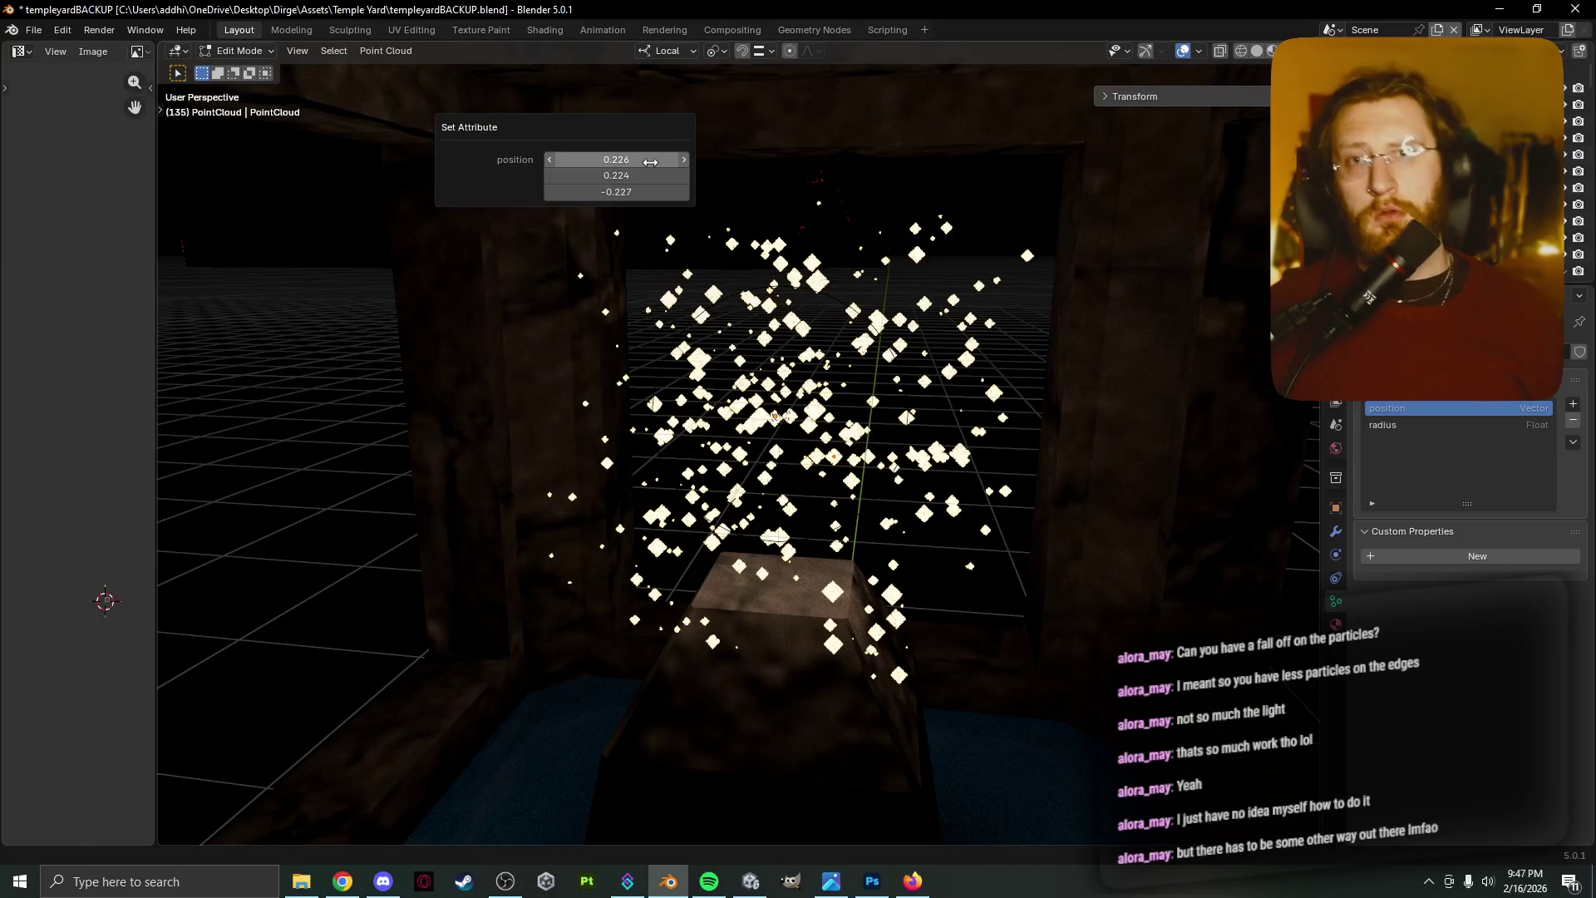
mouse_move(632, 159)
mouse_down()
mouse_move(732, 159)
mouse_move(640, 159)
mouse_up()
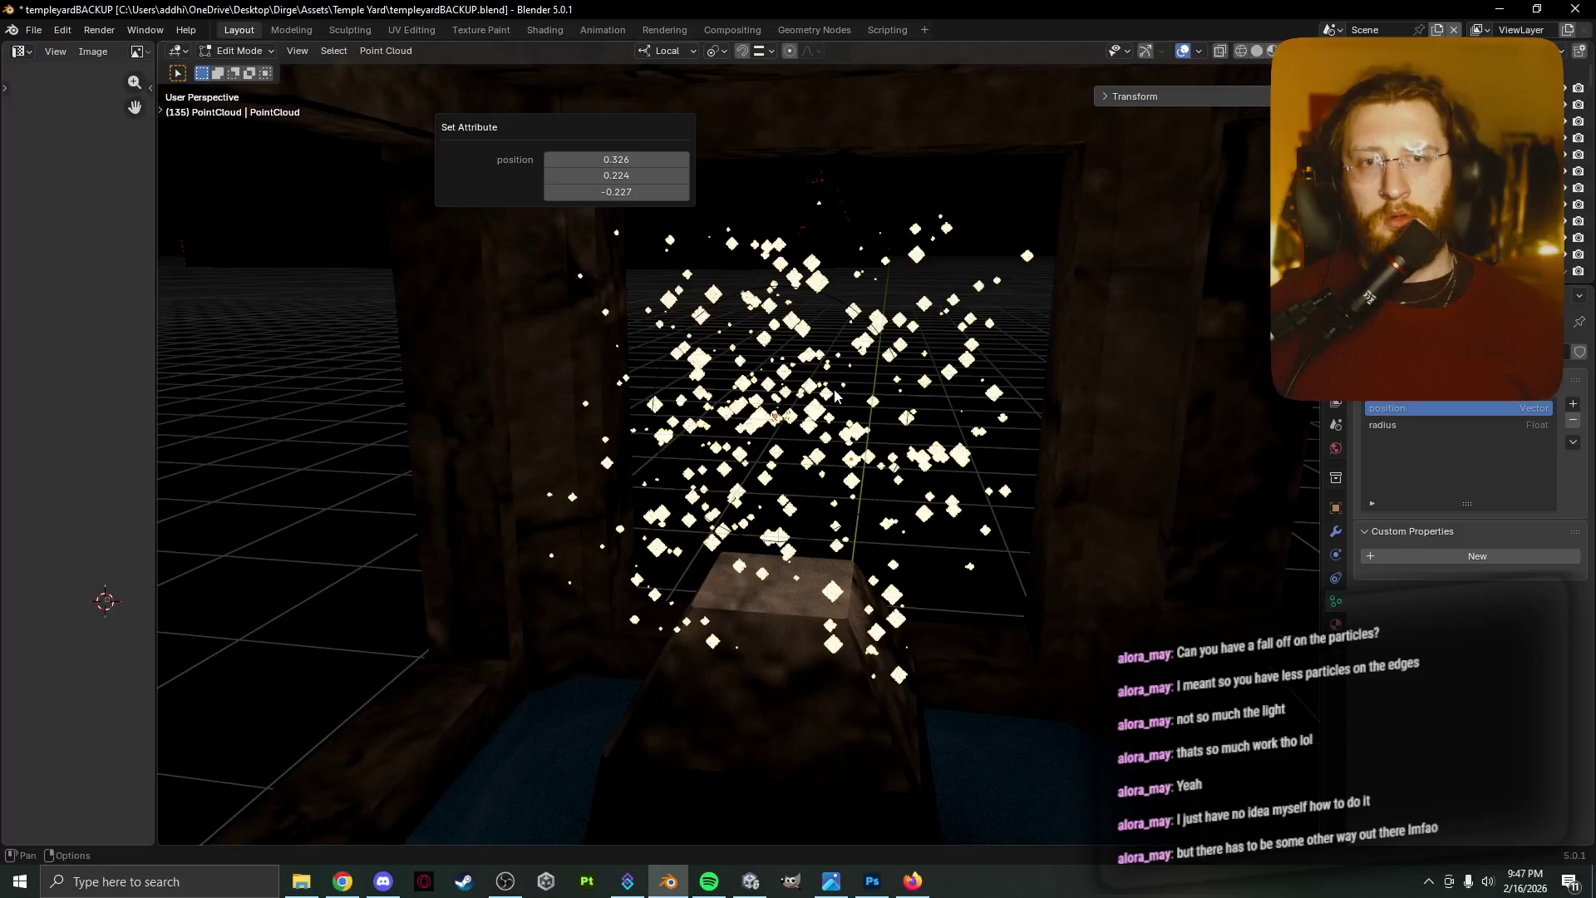
key(ctrl+z)
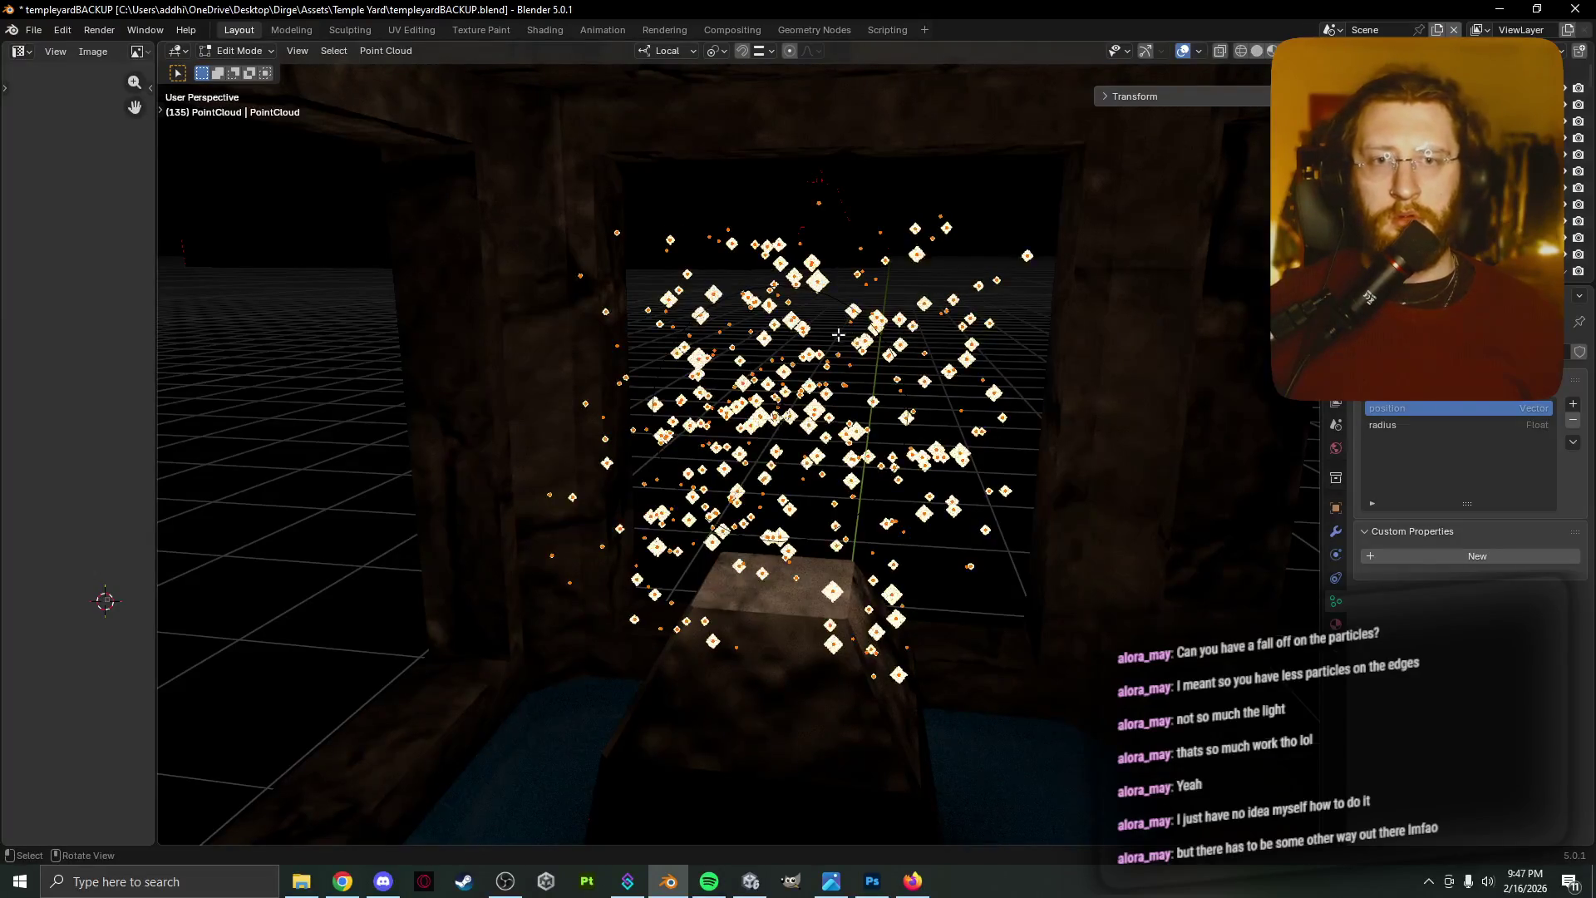
Retry Set Attribute with a changed Y position, then undo the collapsed points
click(391, 54)
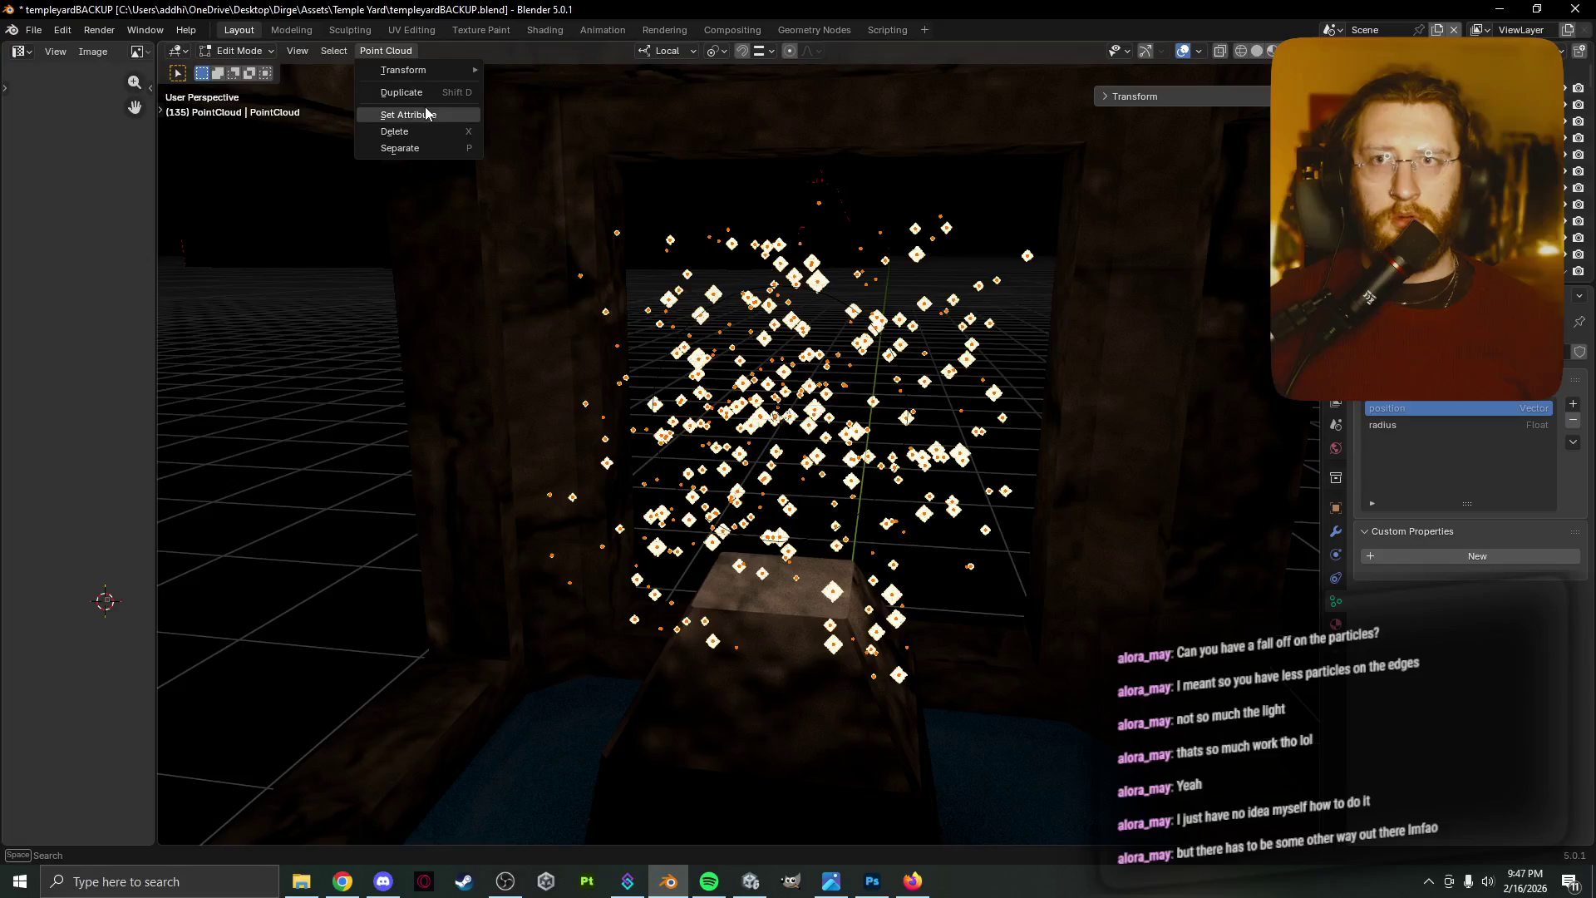
click(408, 115)
mouse_move(613, 172)
mouse_down()
mouse_move(591, 172)
mouse_move(613, 172)
mouse_up()
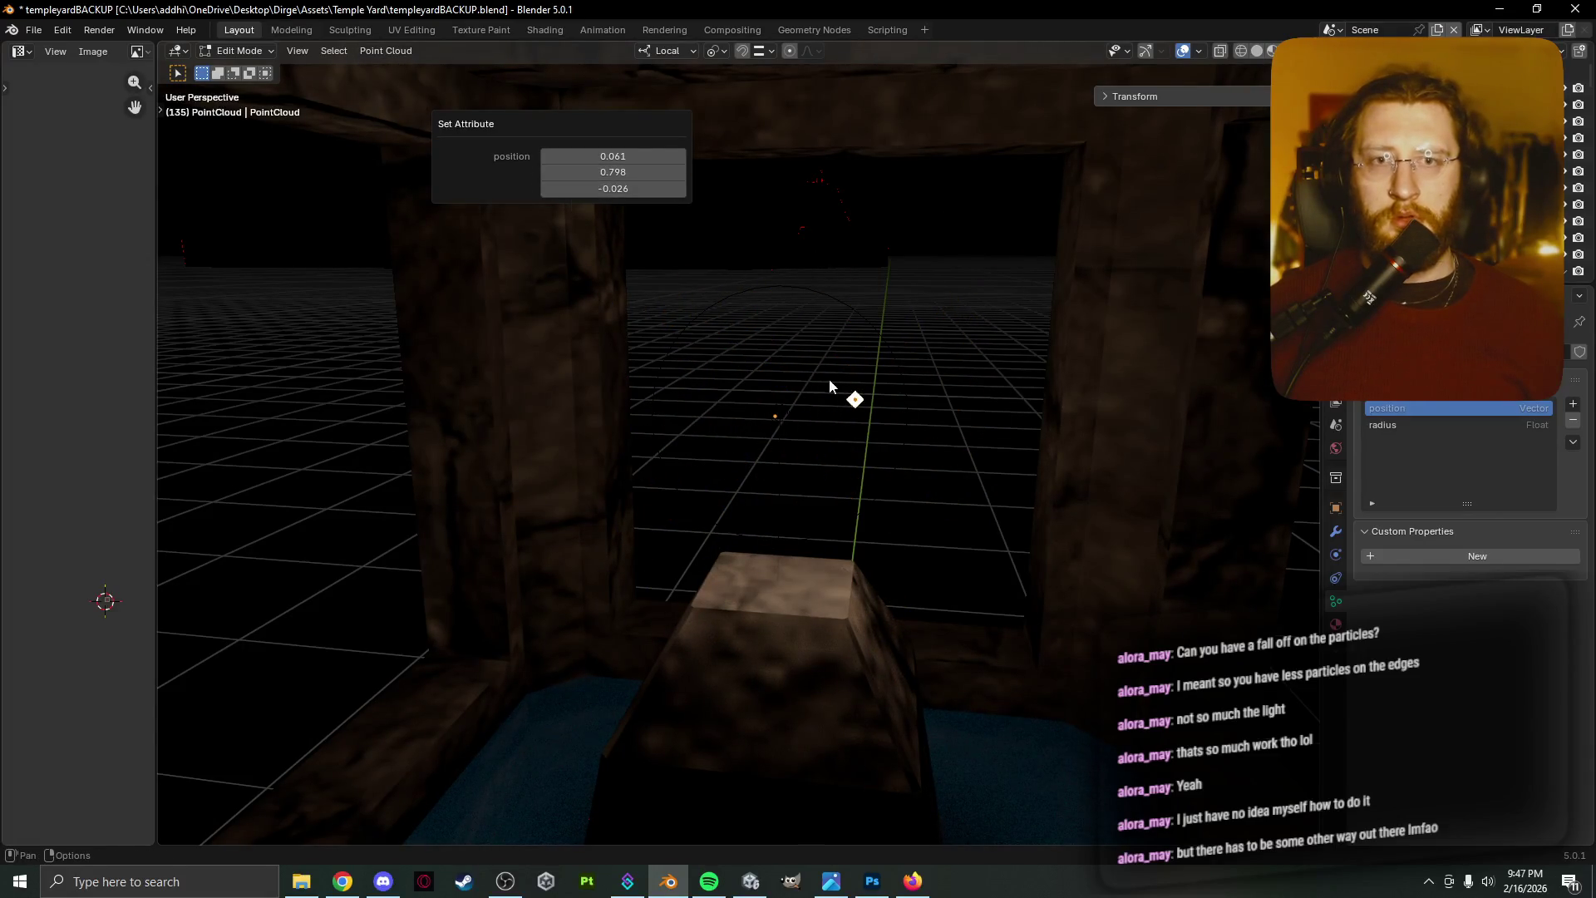
click(848, 391)
key(ctrl+z)
click(374, 52)
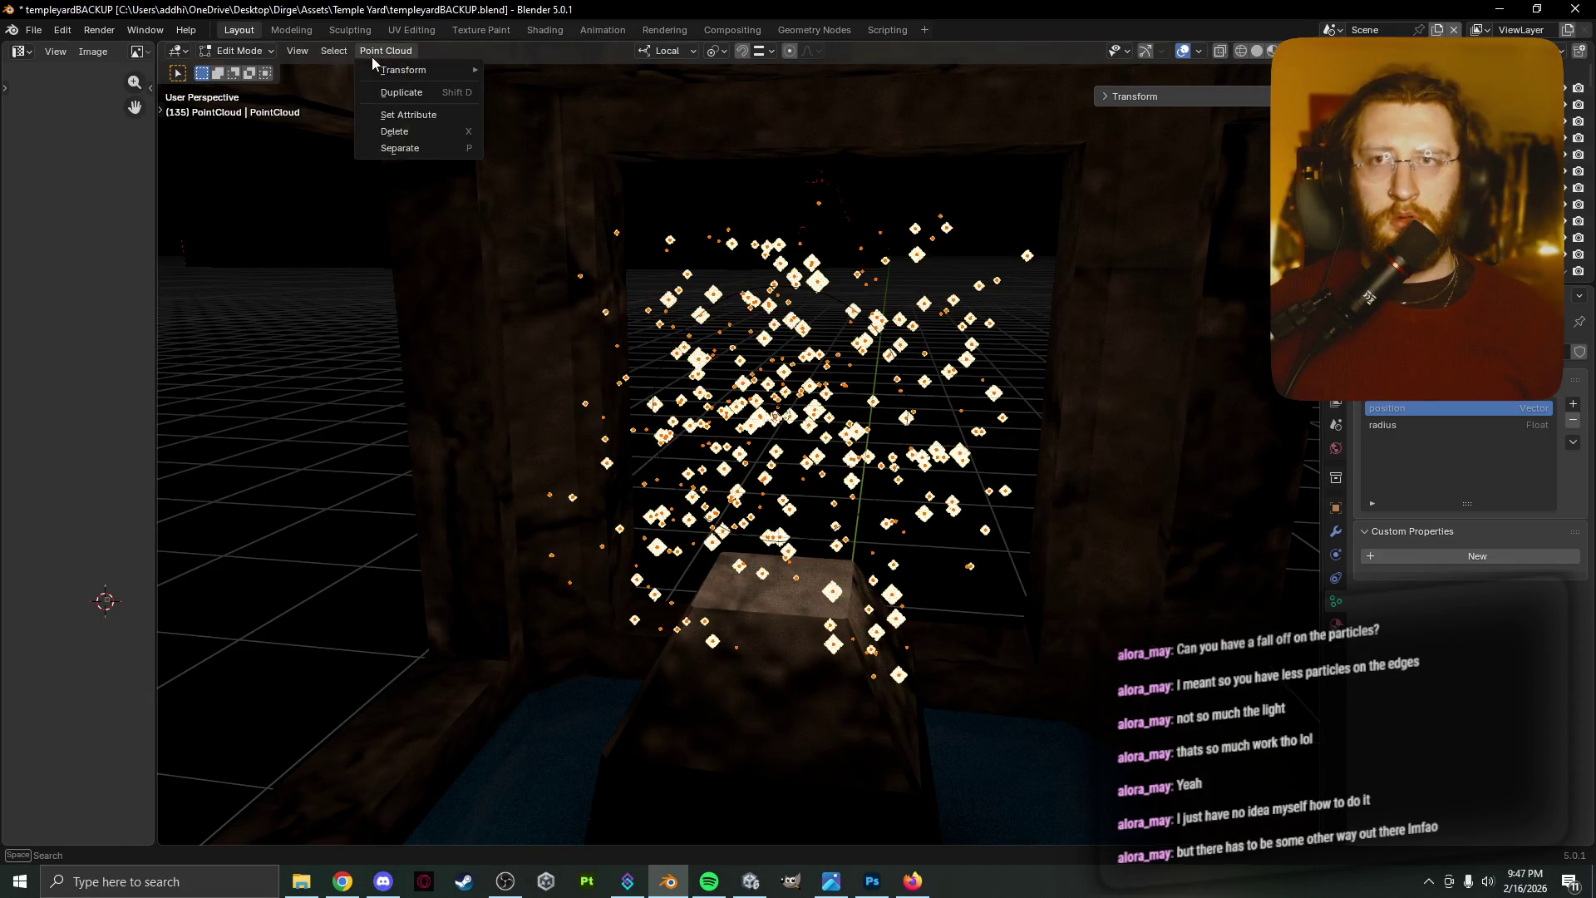
mouse_move(472, 67)
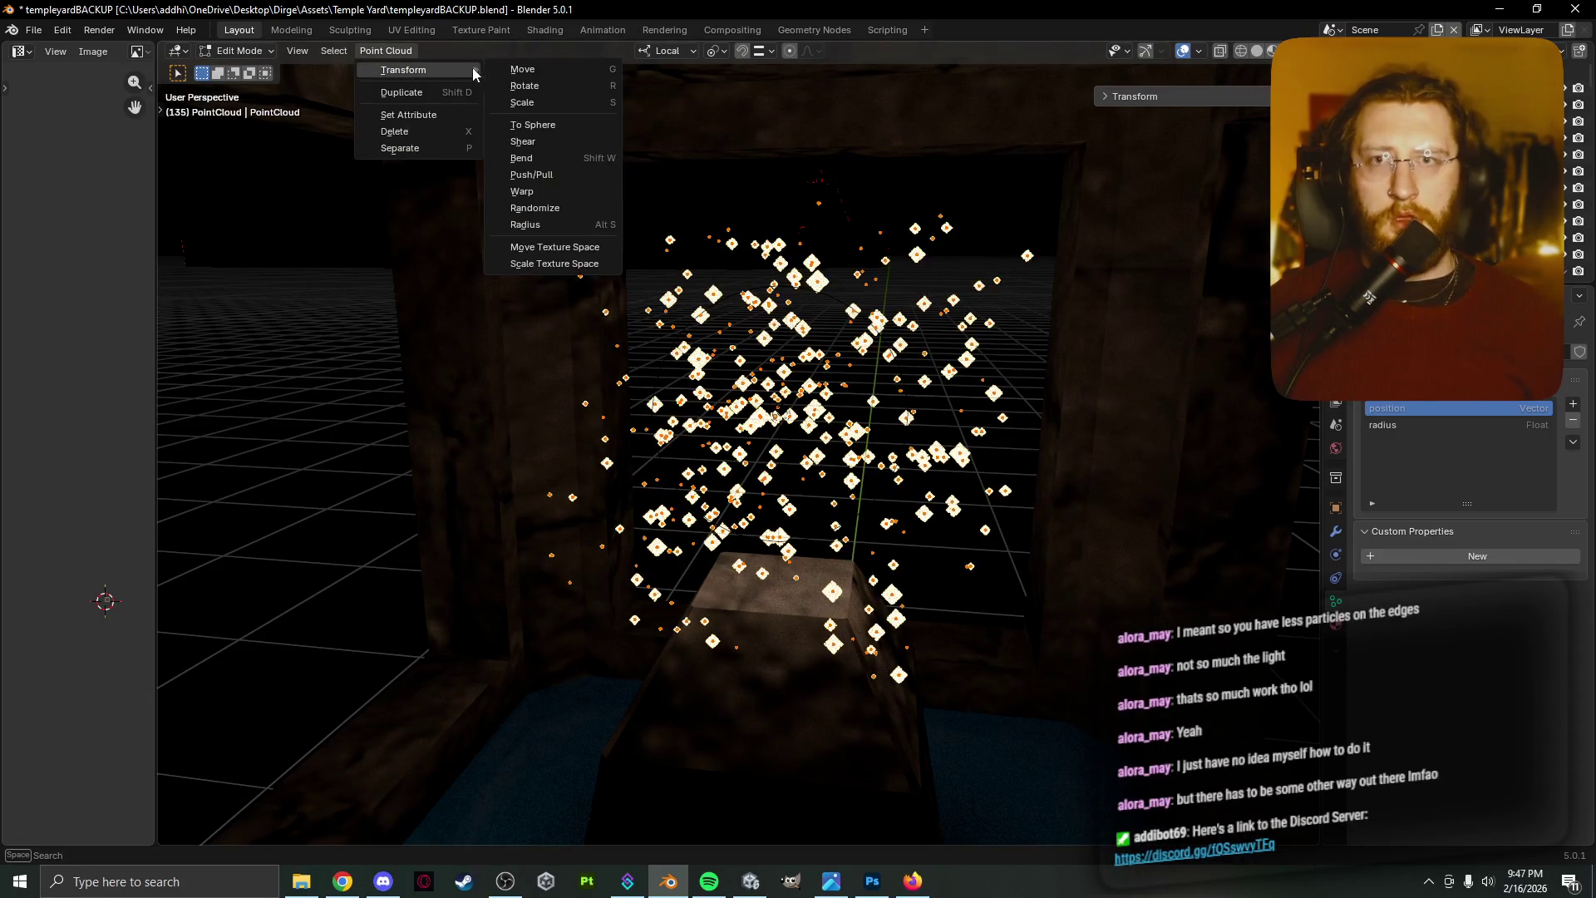
click(576, 126)
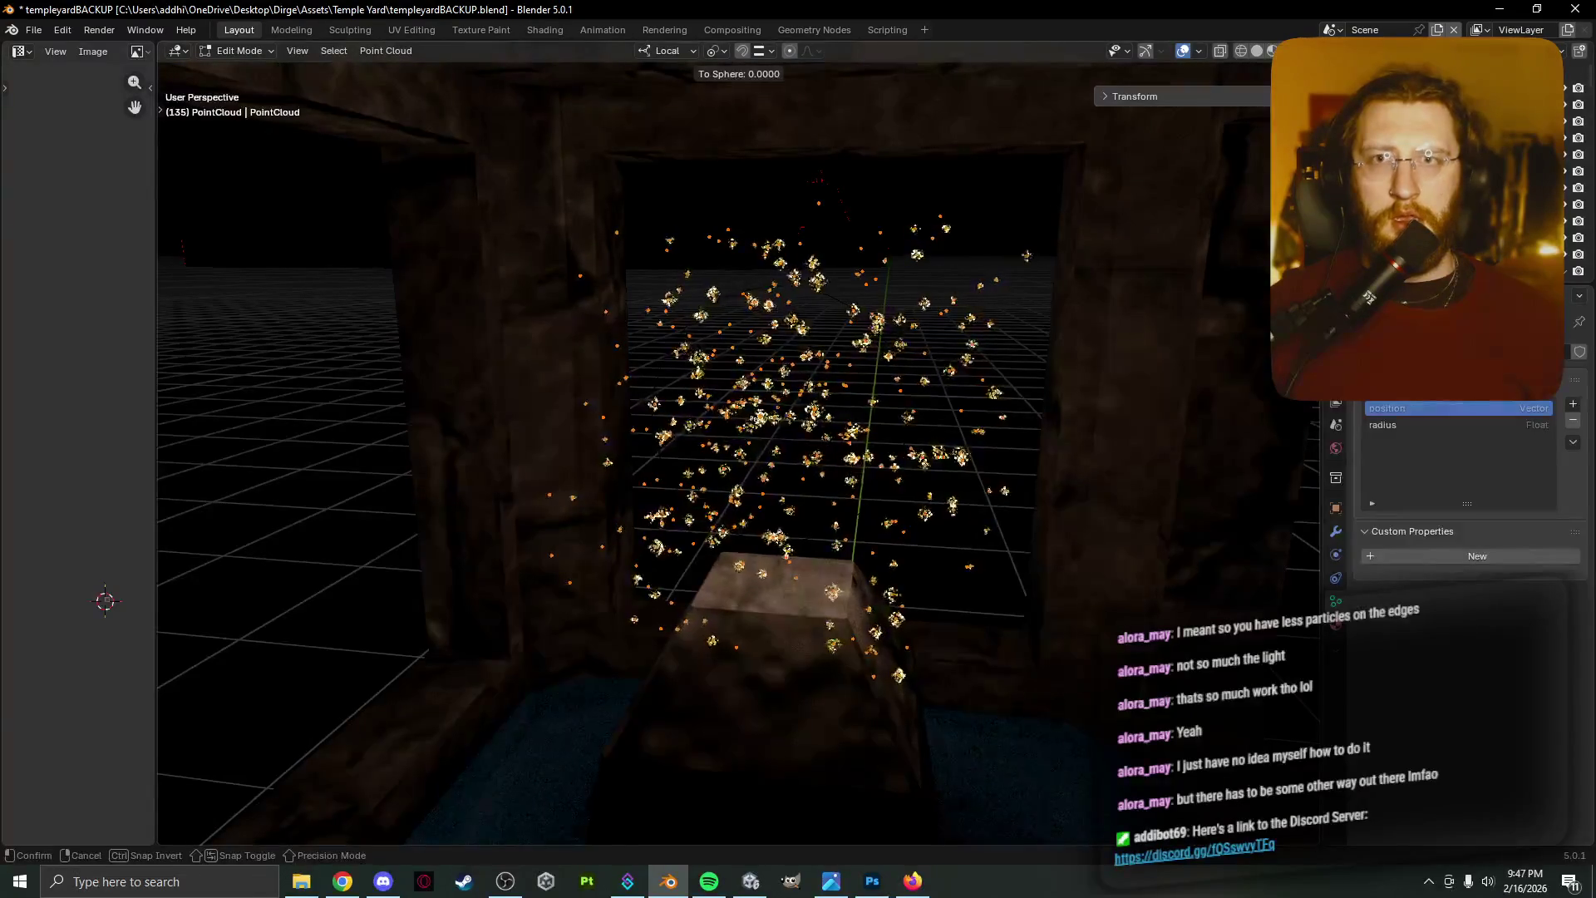
click(312, 158)
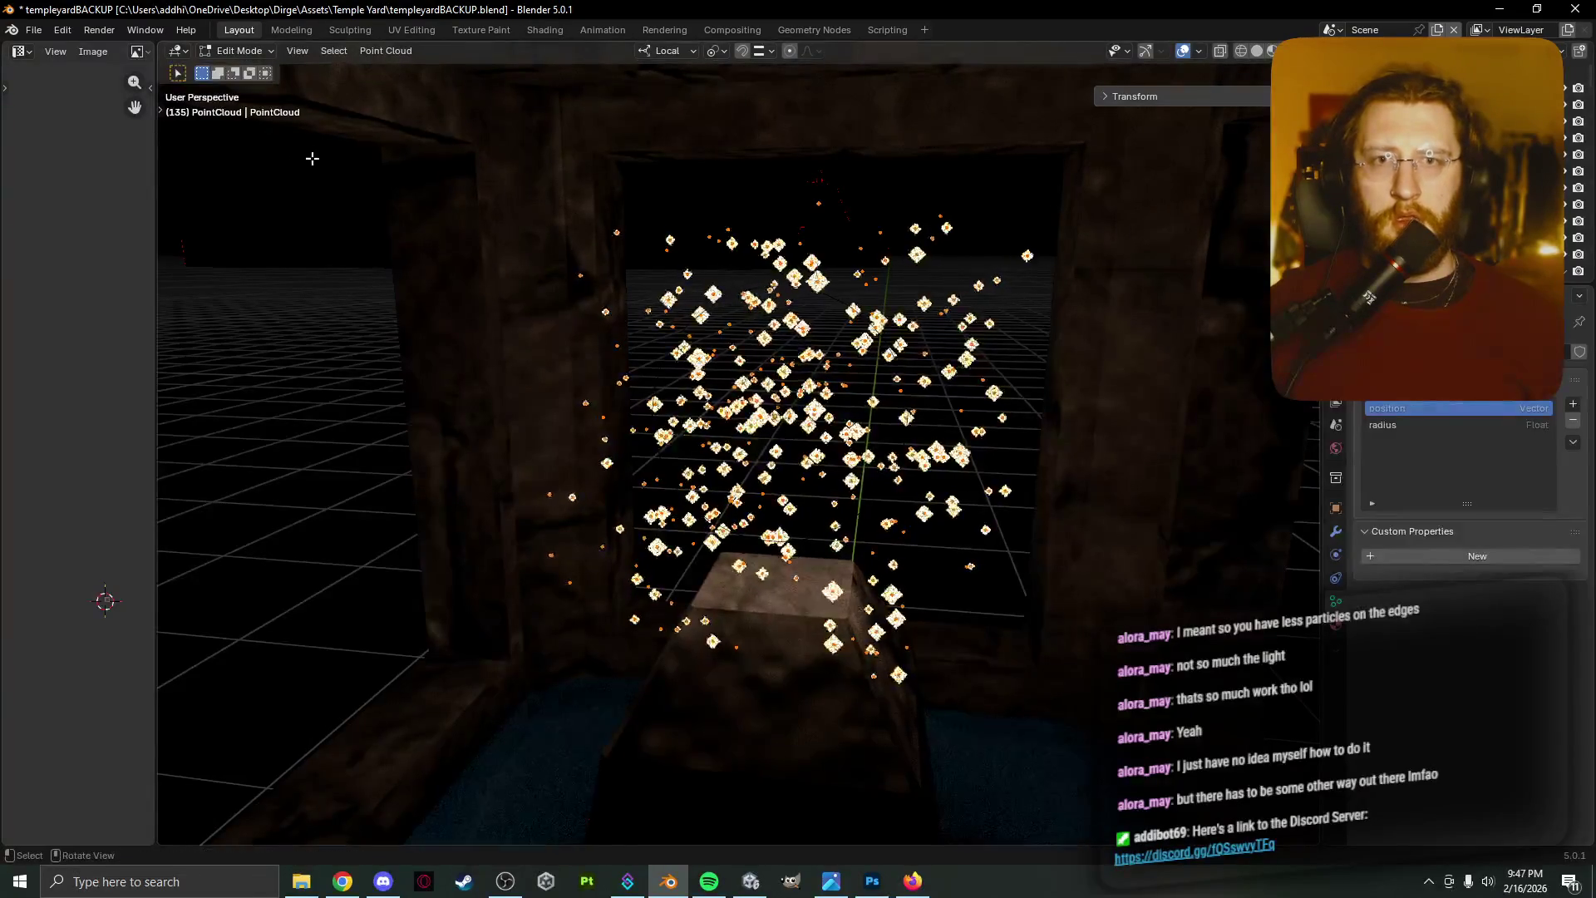
click(375, 55)
mouse_move(451, 72)
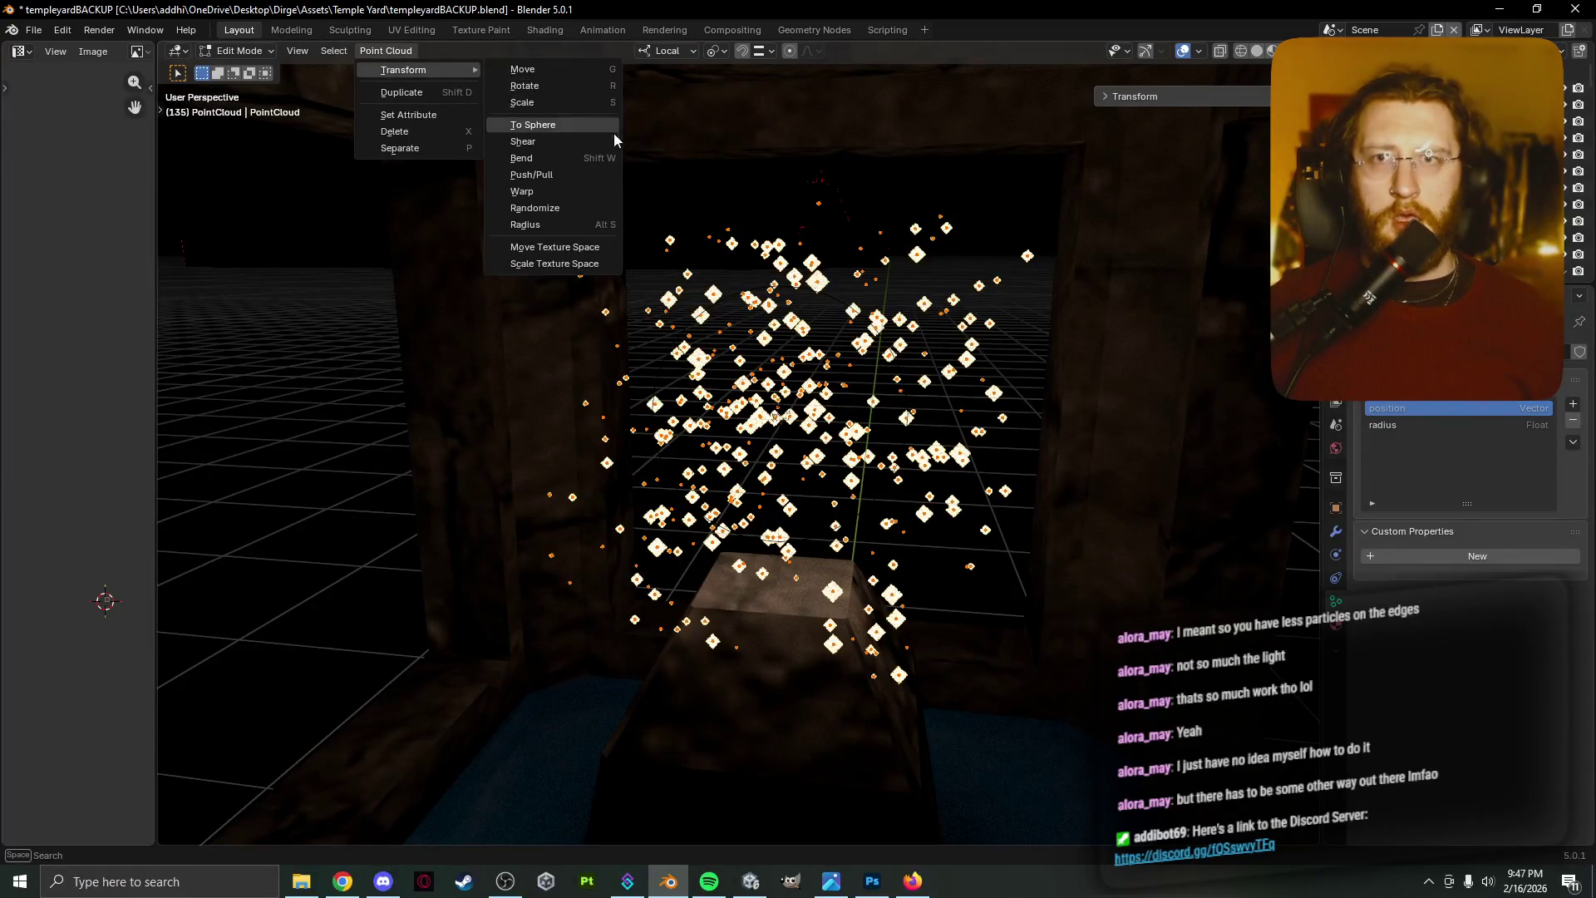
click(584, 226)
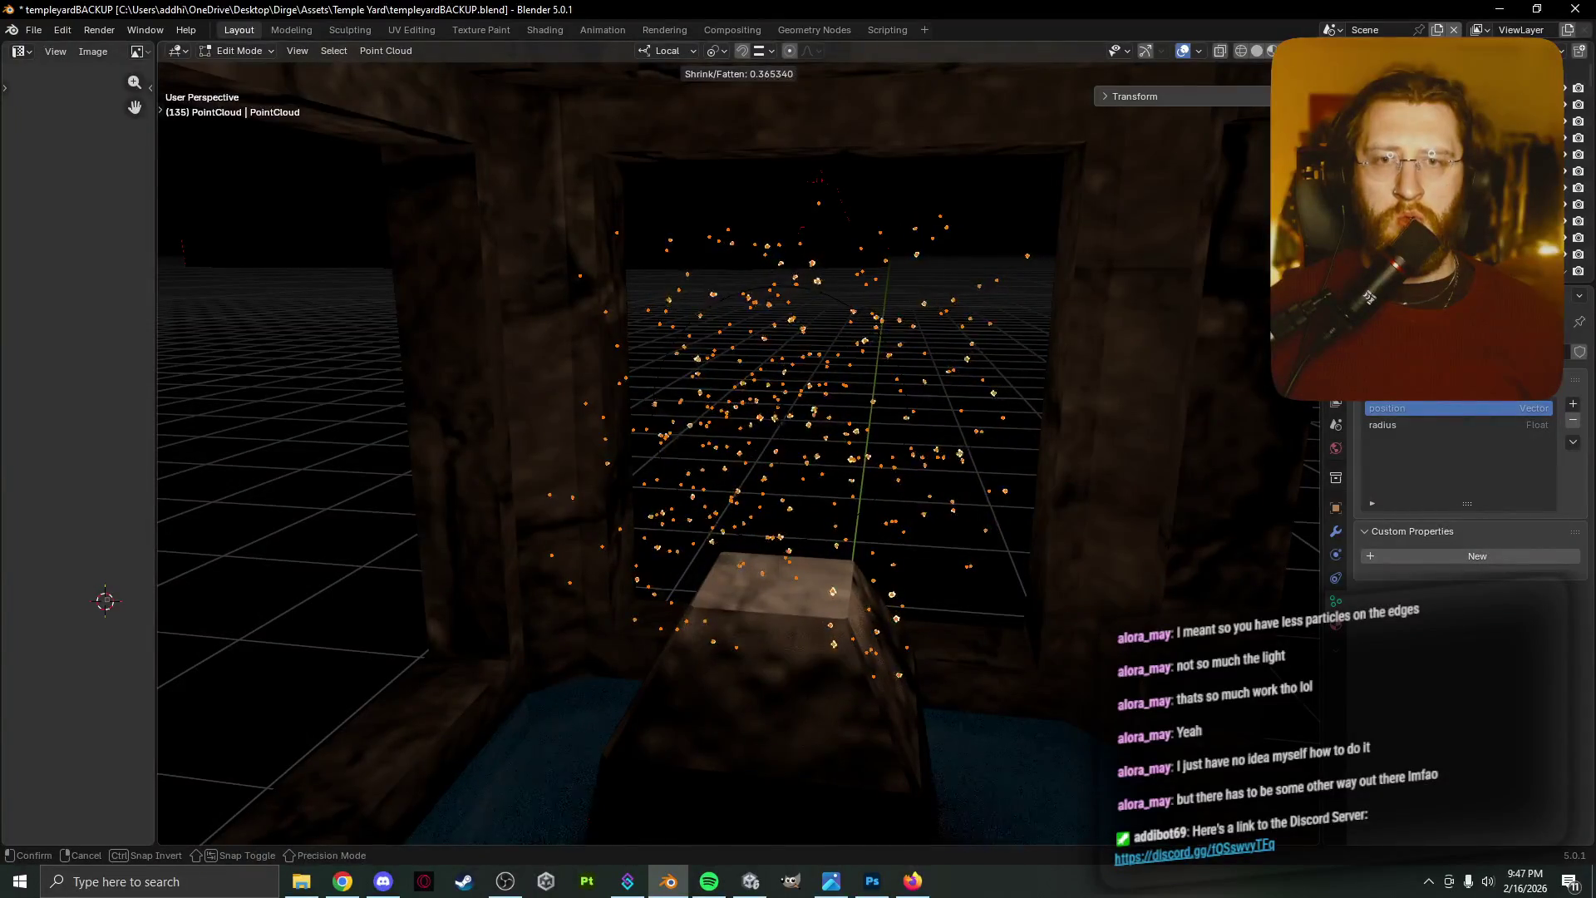
click(698, 353)
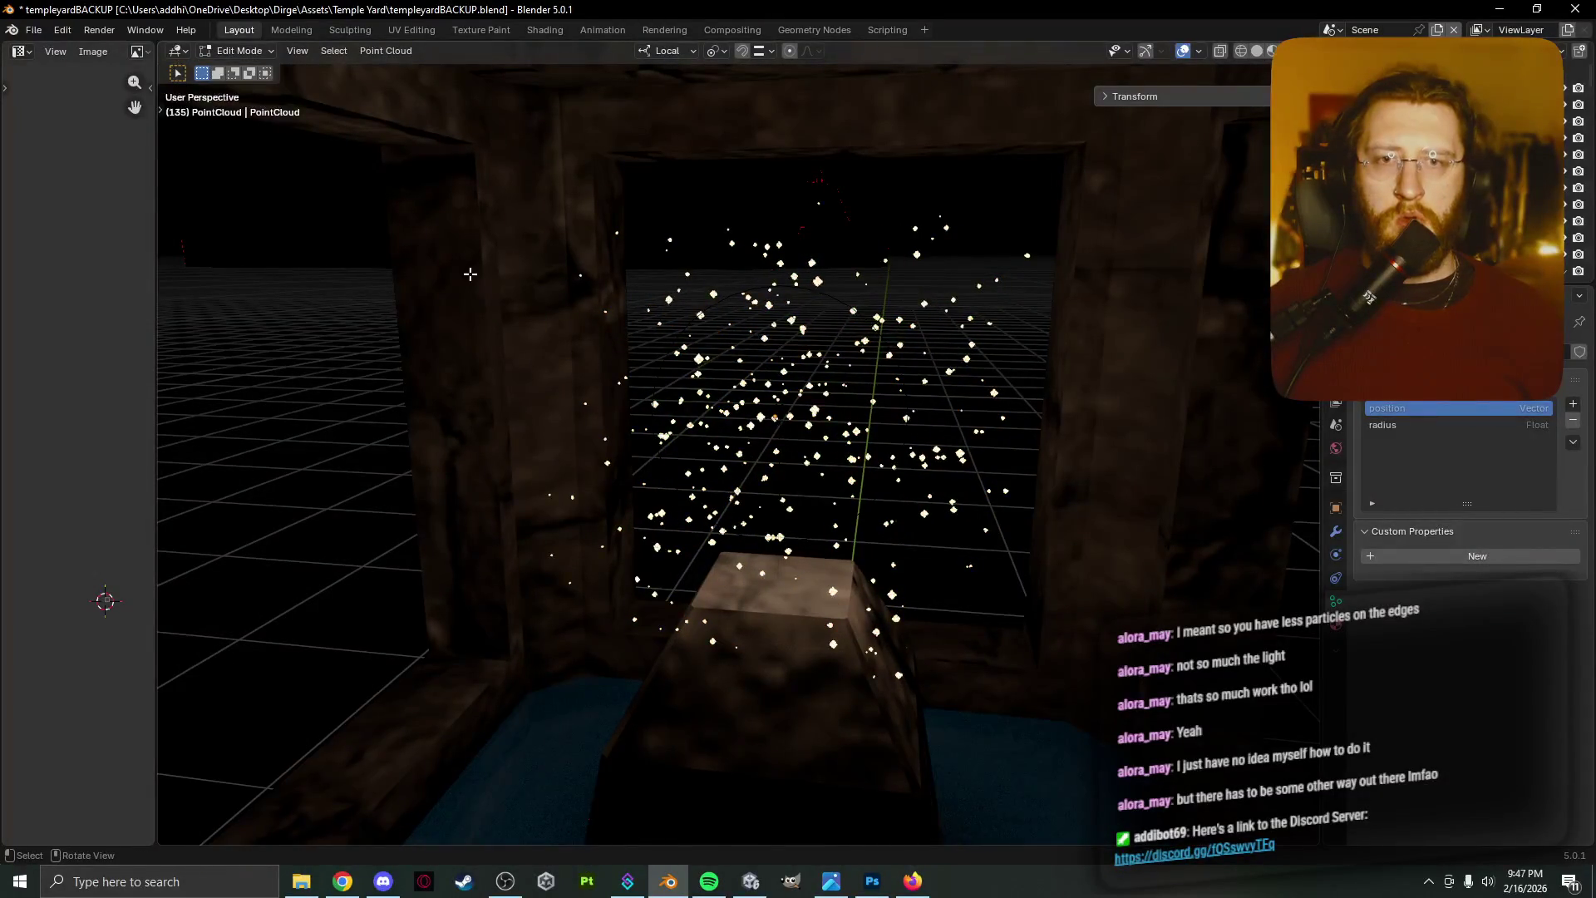
key(a)
click(399, 52)
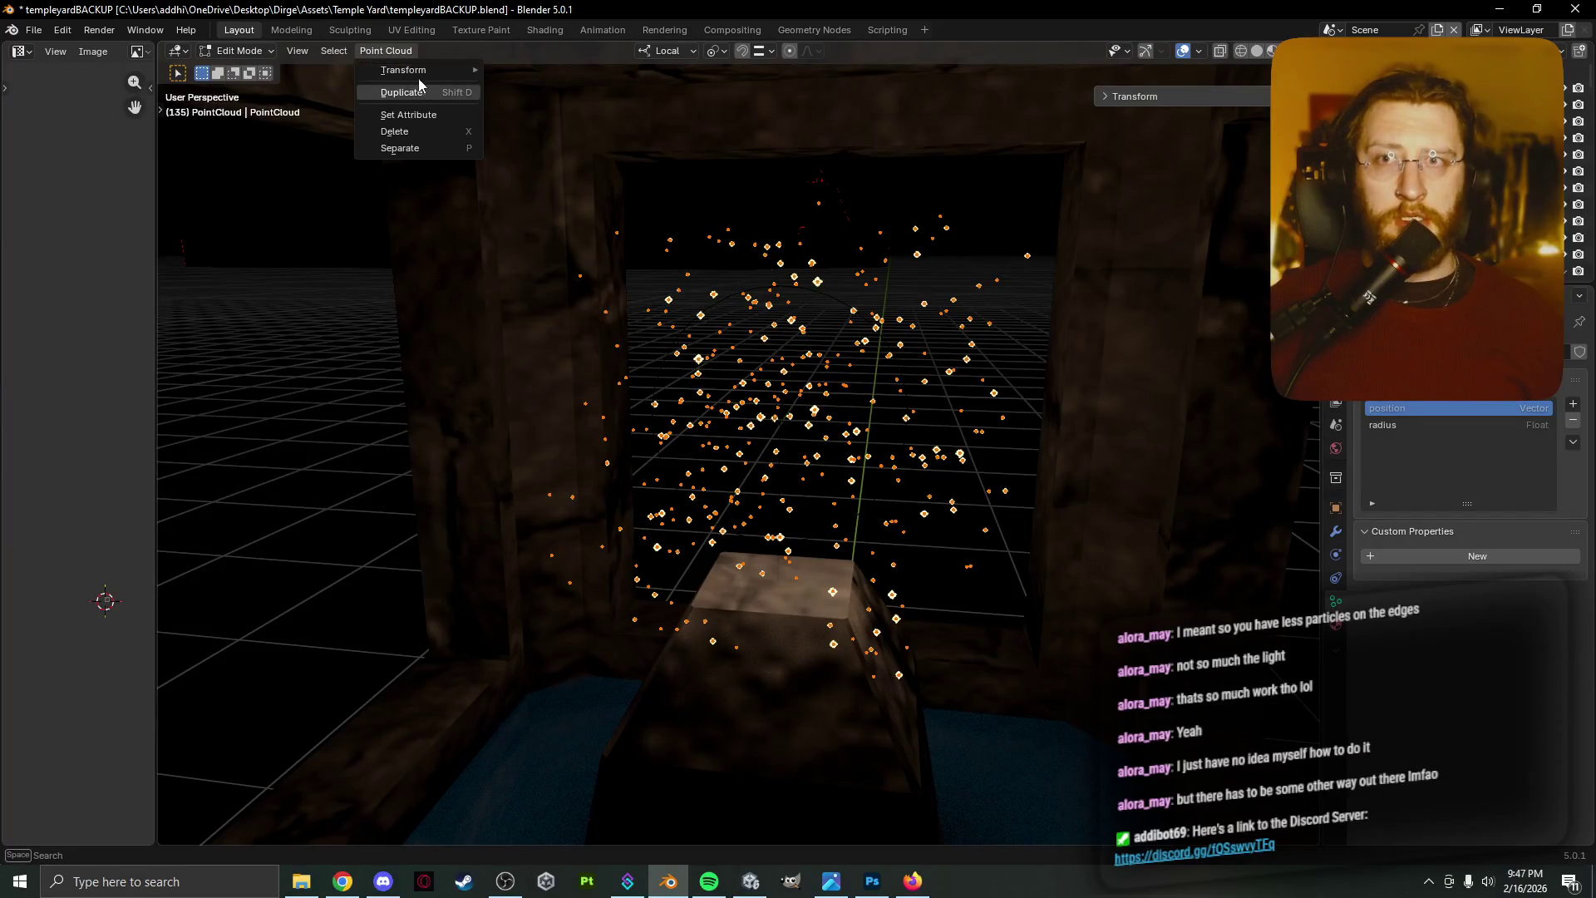
mouse_move(418, 73)
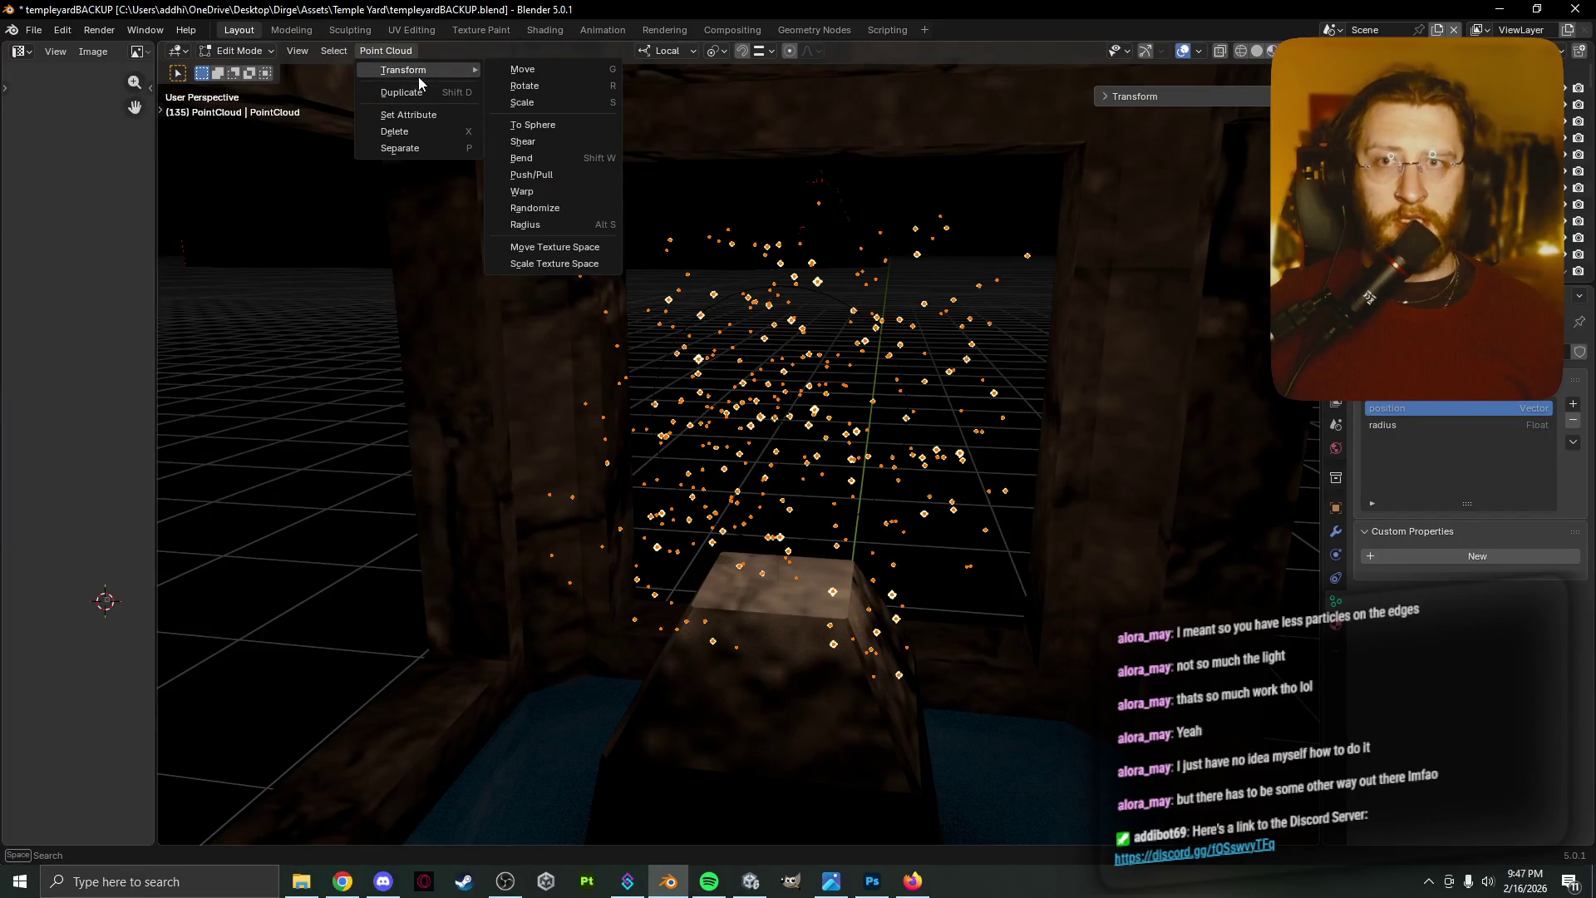
click(591, 265)
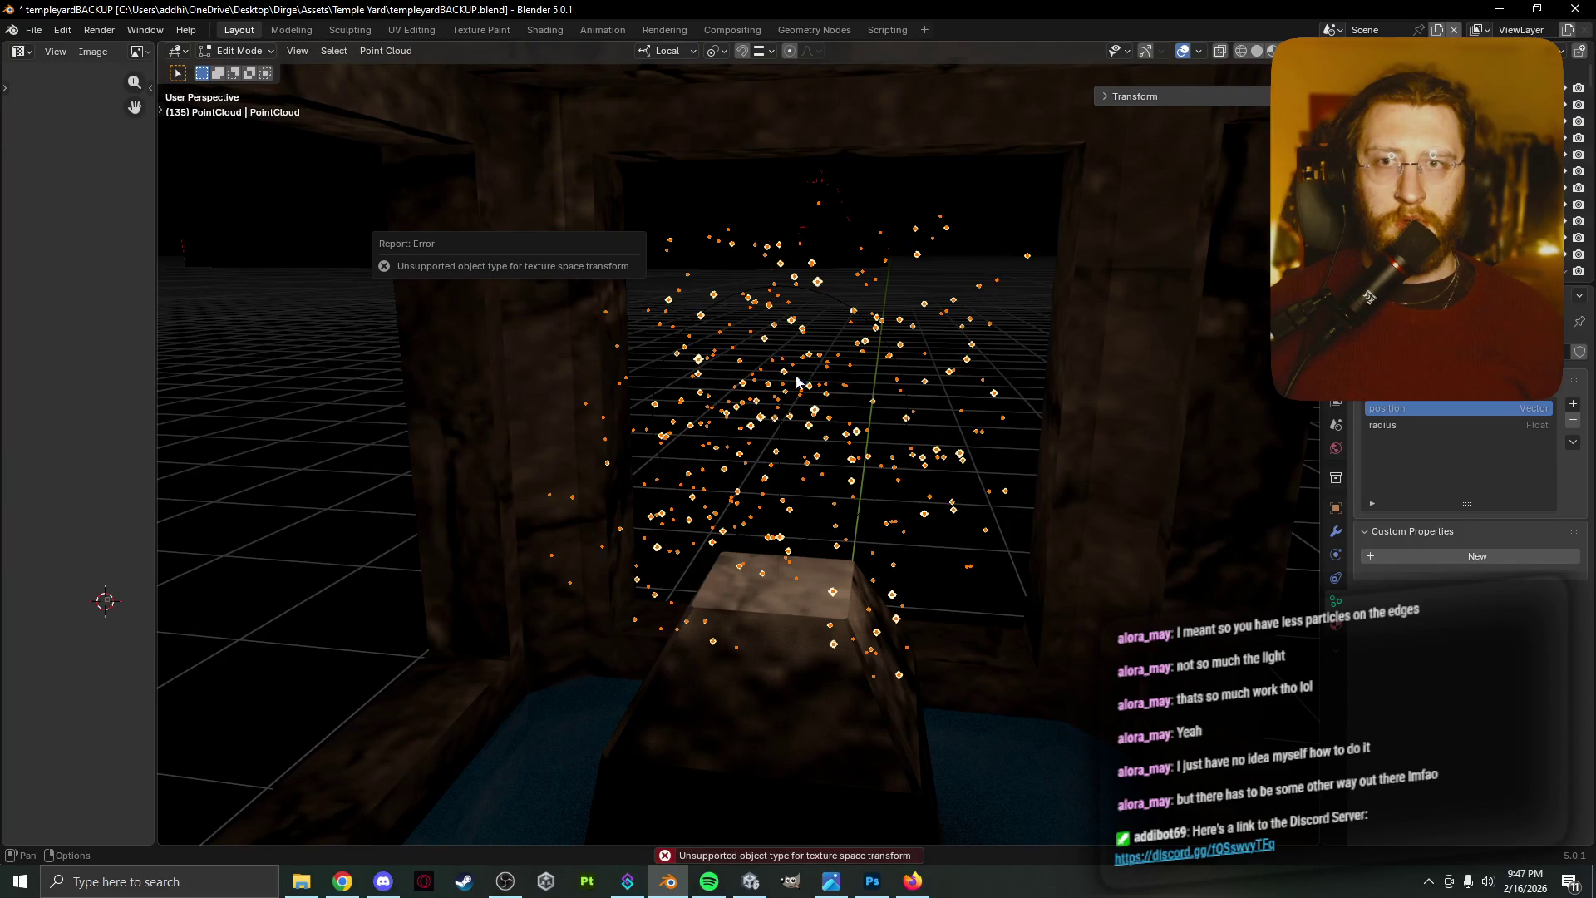
click(398, 51)
mouse_move(420, 70)
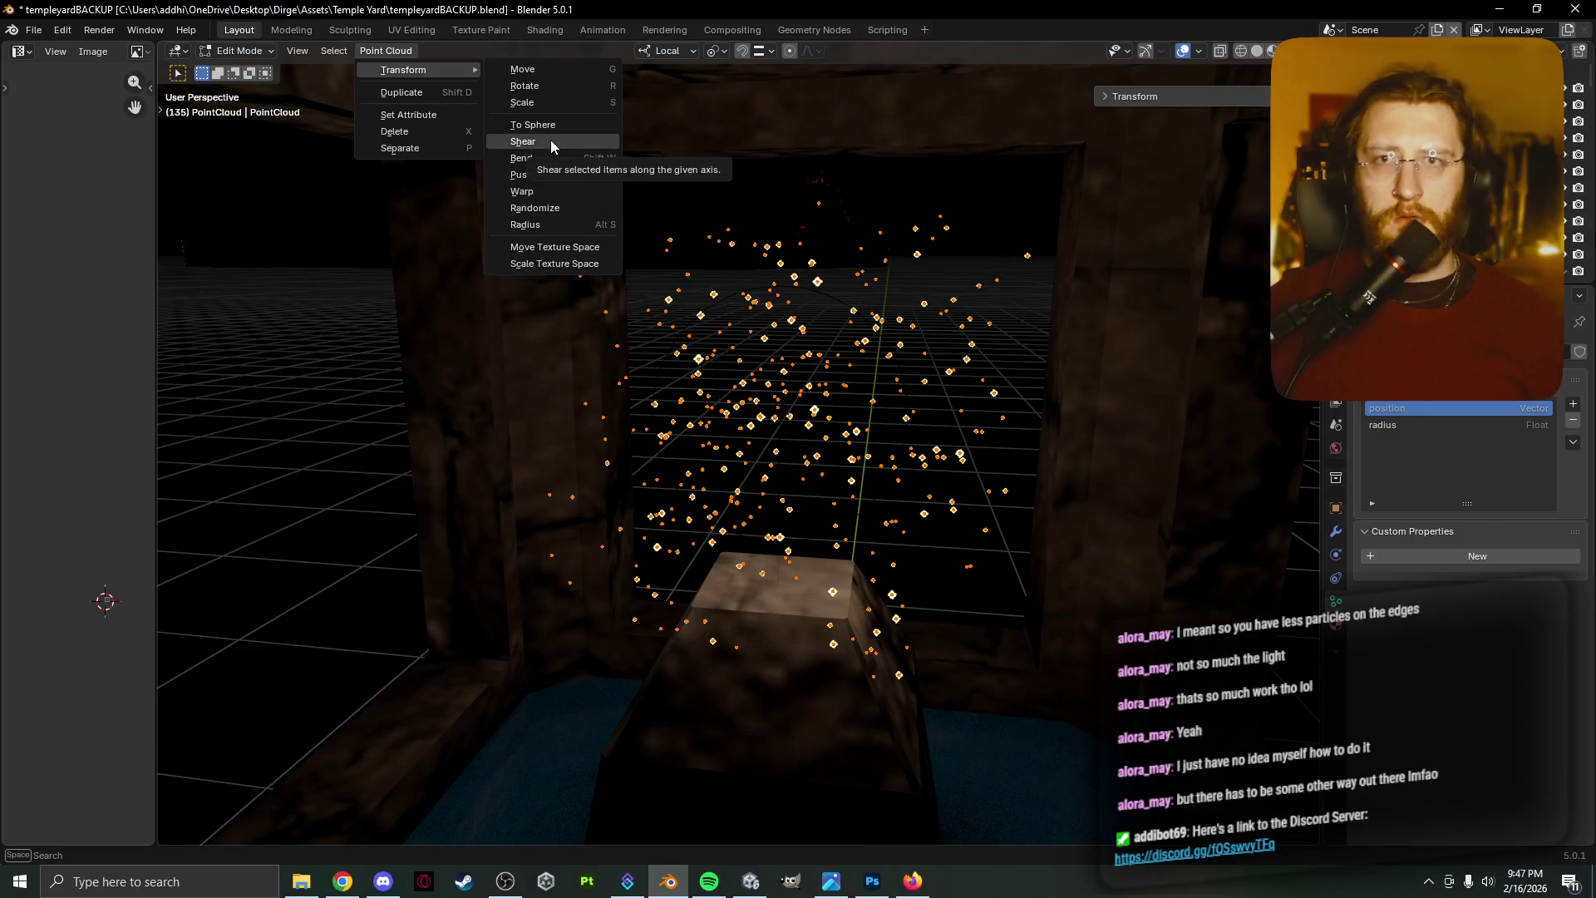
click(556, 243)
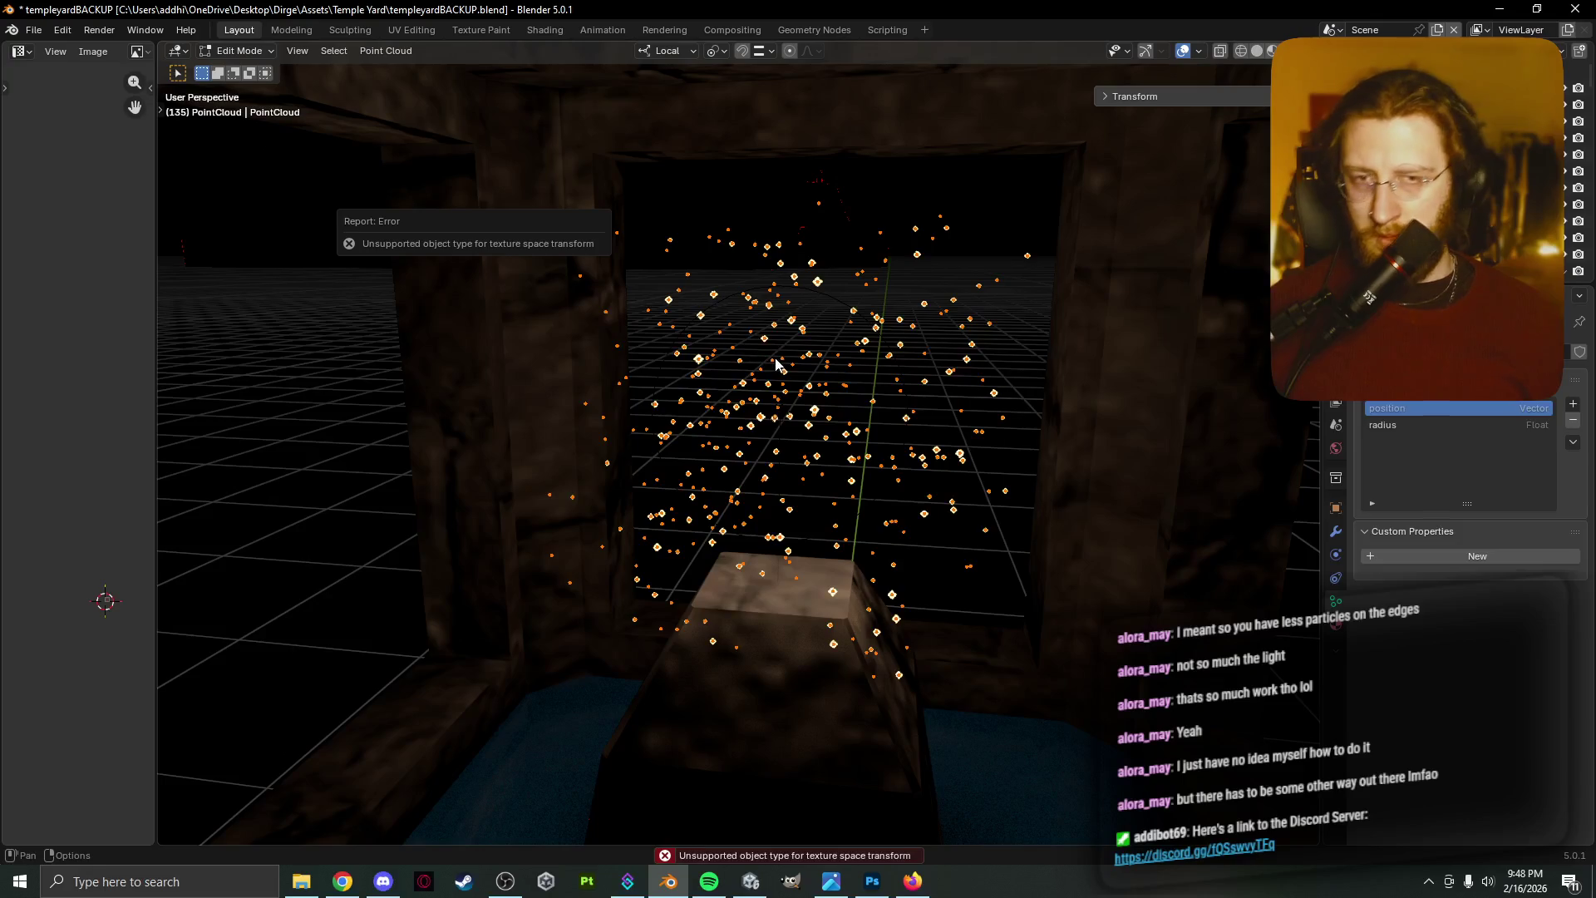
middle_drag(407, 356, 354, 363)
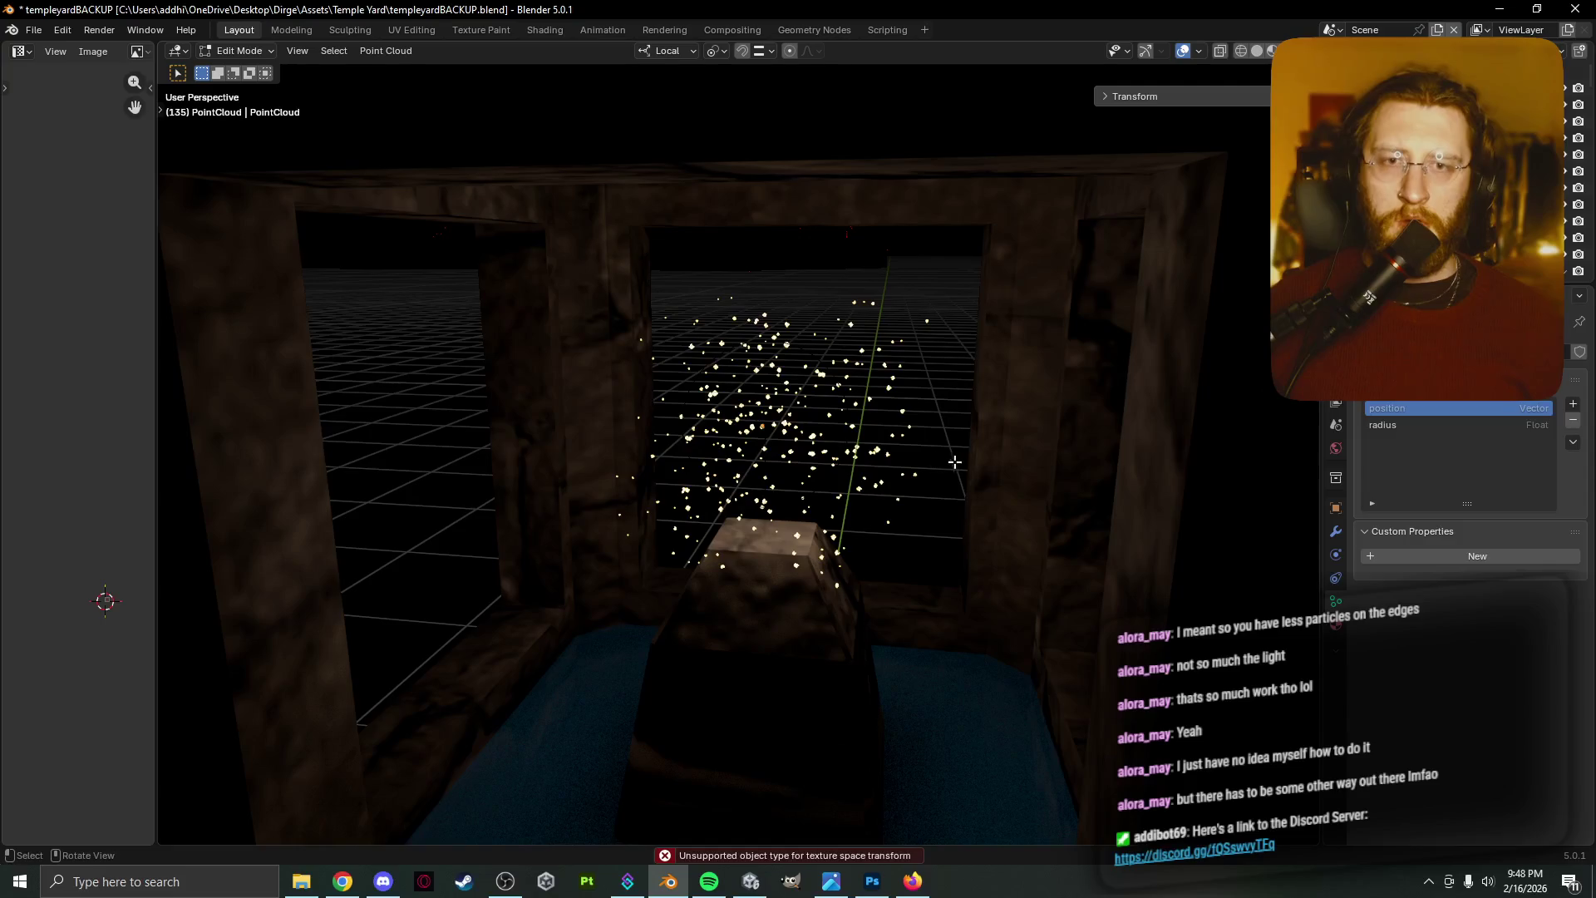
Scale the sparkle point cloud to 1.839 times its size in Object Mode
key(Tab)
key(s)
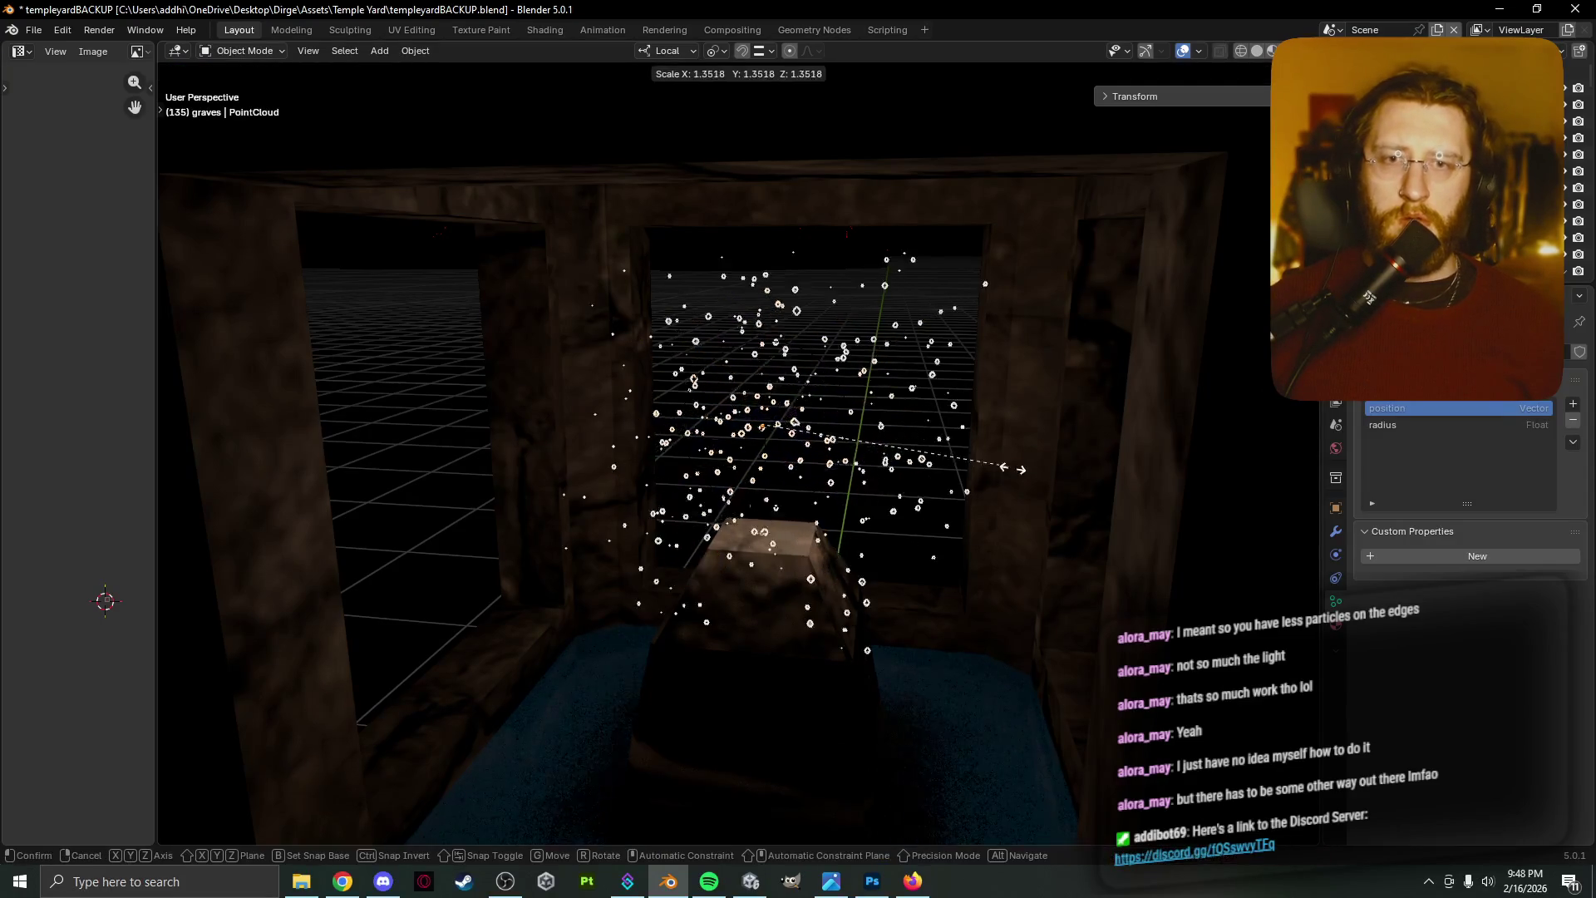
click(1094, 496)
scroll(1096, 490, down, 6)
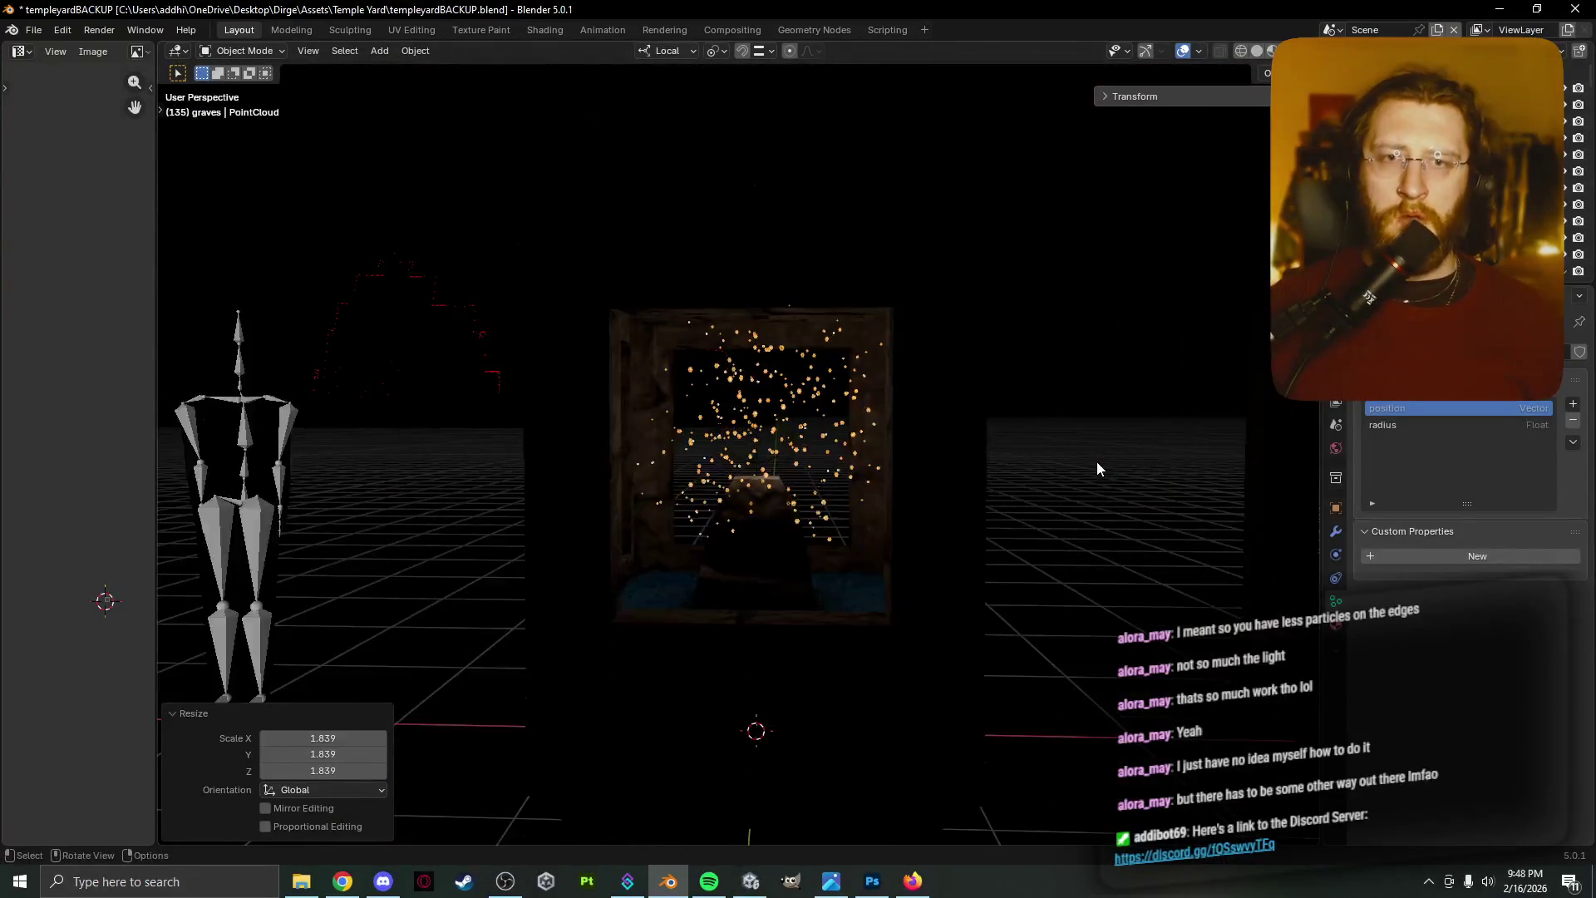
Play the animation with overlays hidden, orbiting and panning around the altar
key(space)
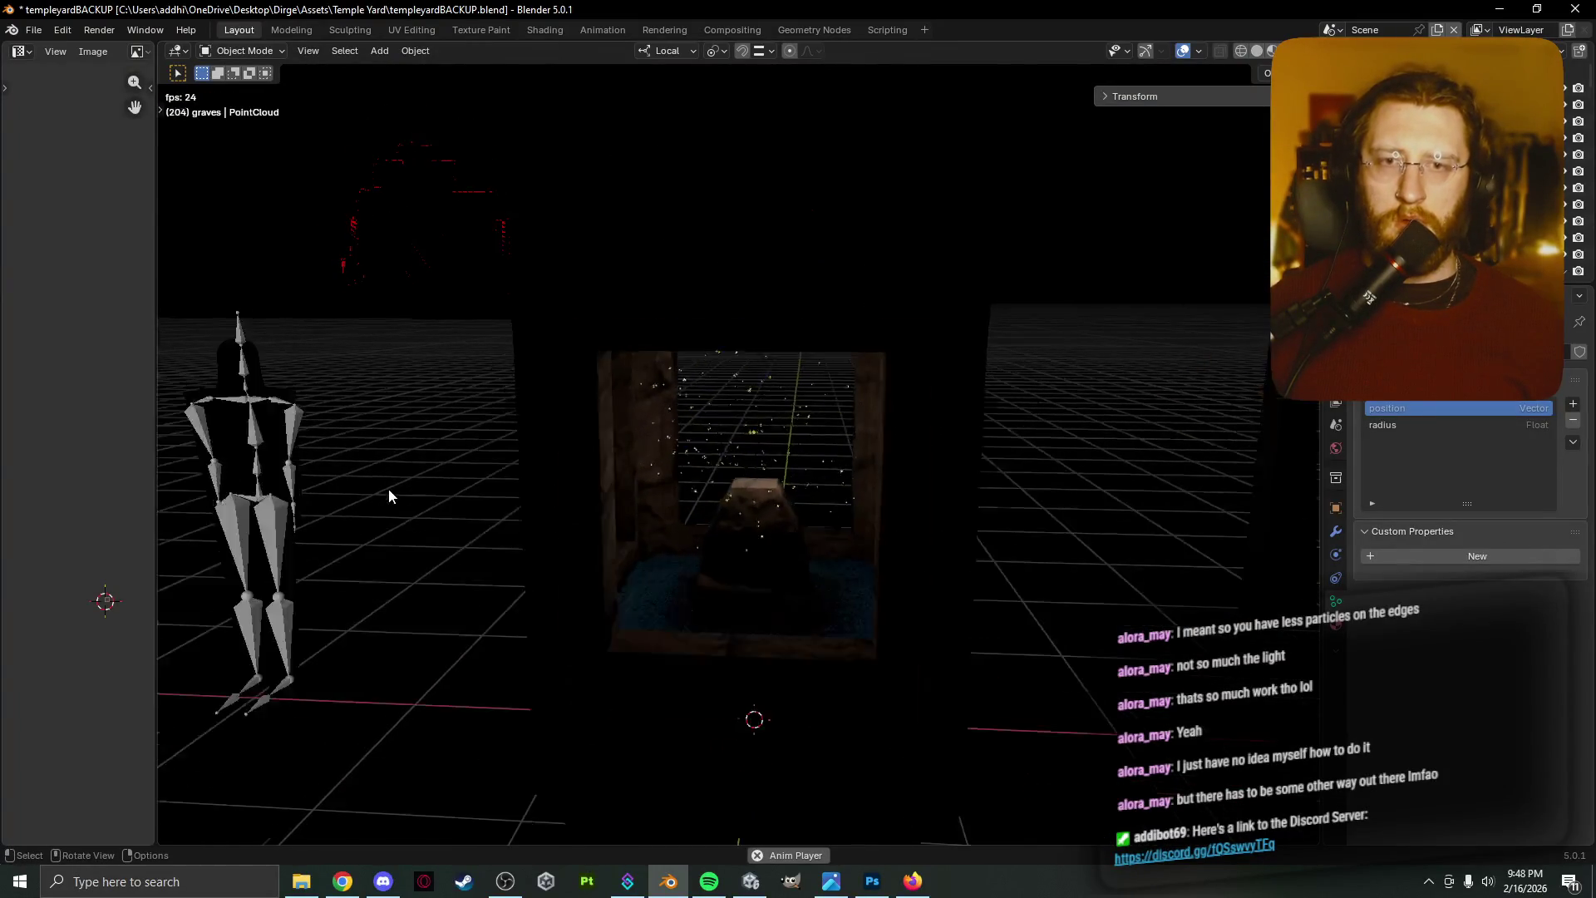
scroll(391, 494, up, 2)
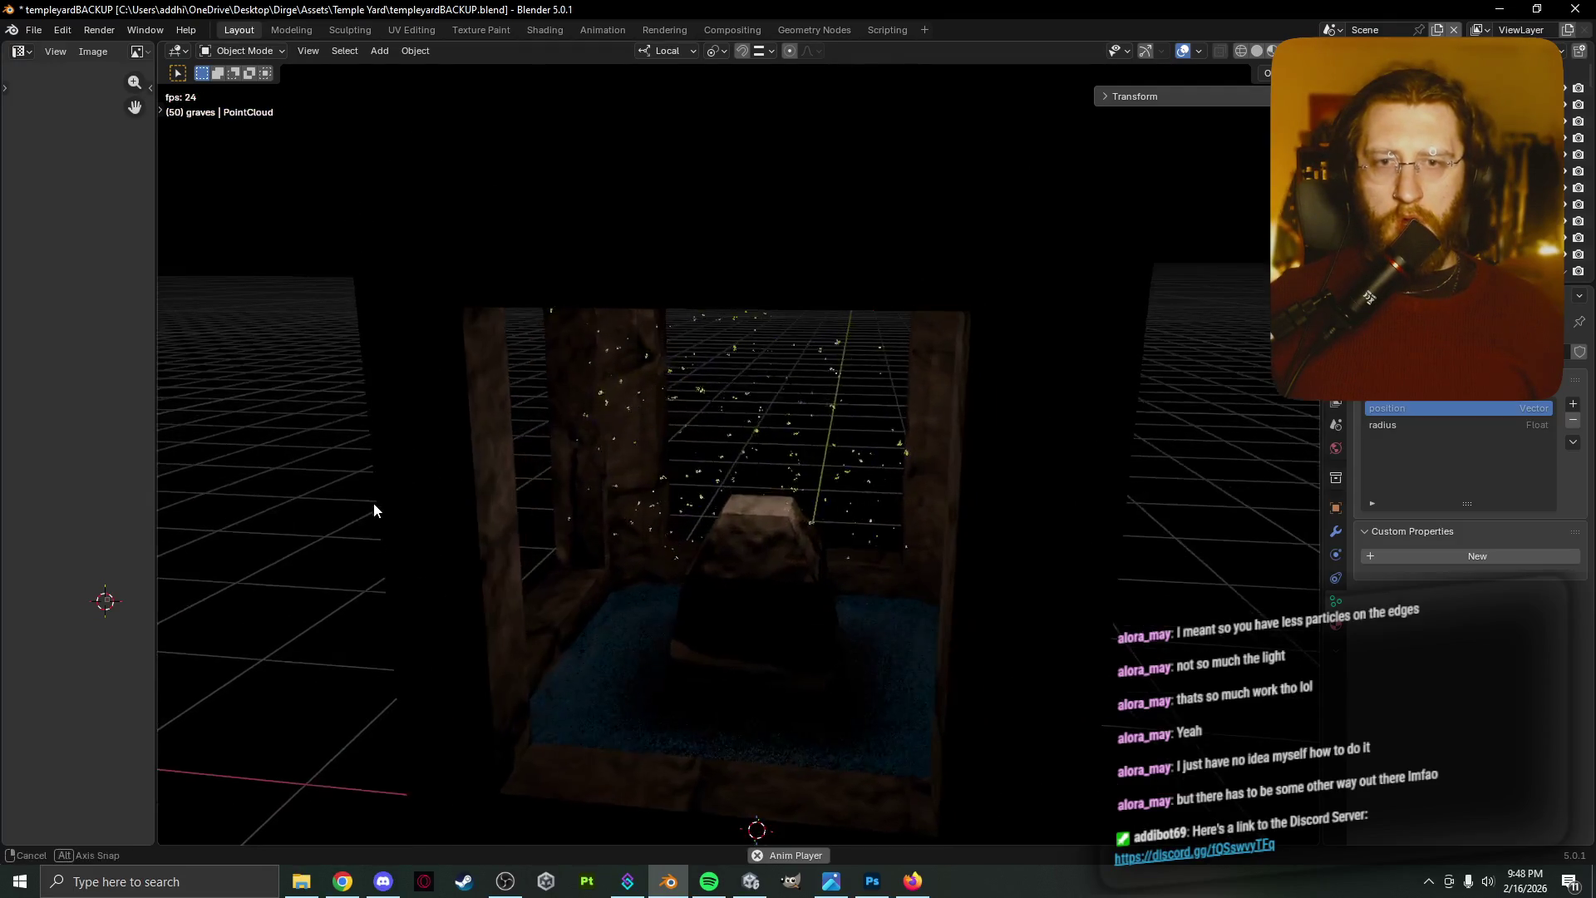
click(1183, 51)
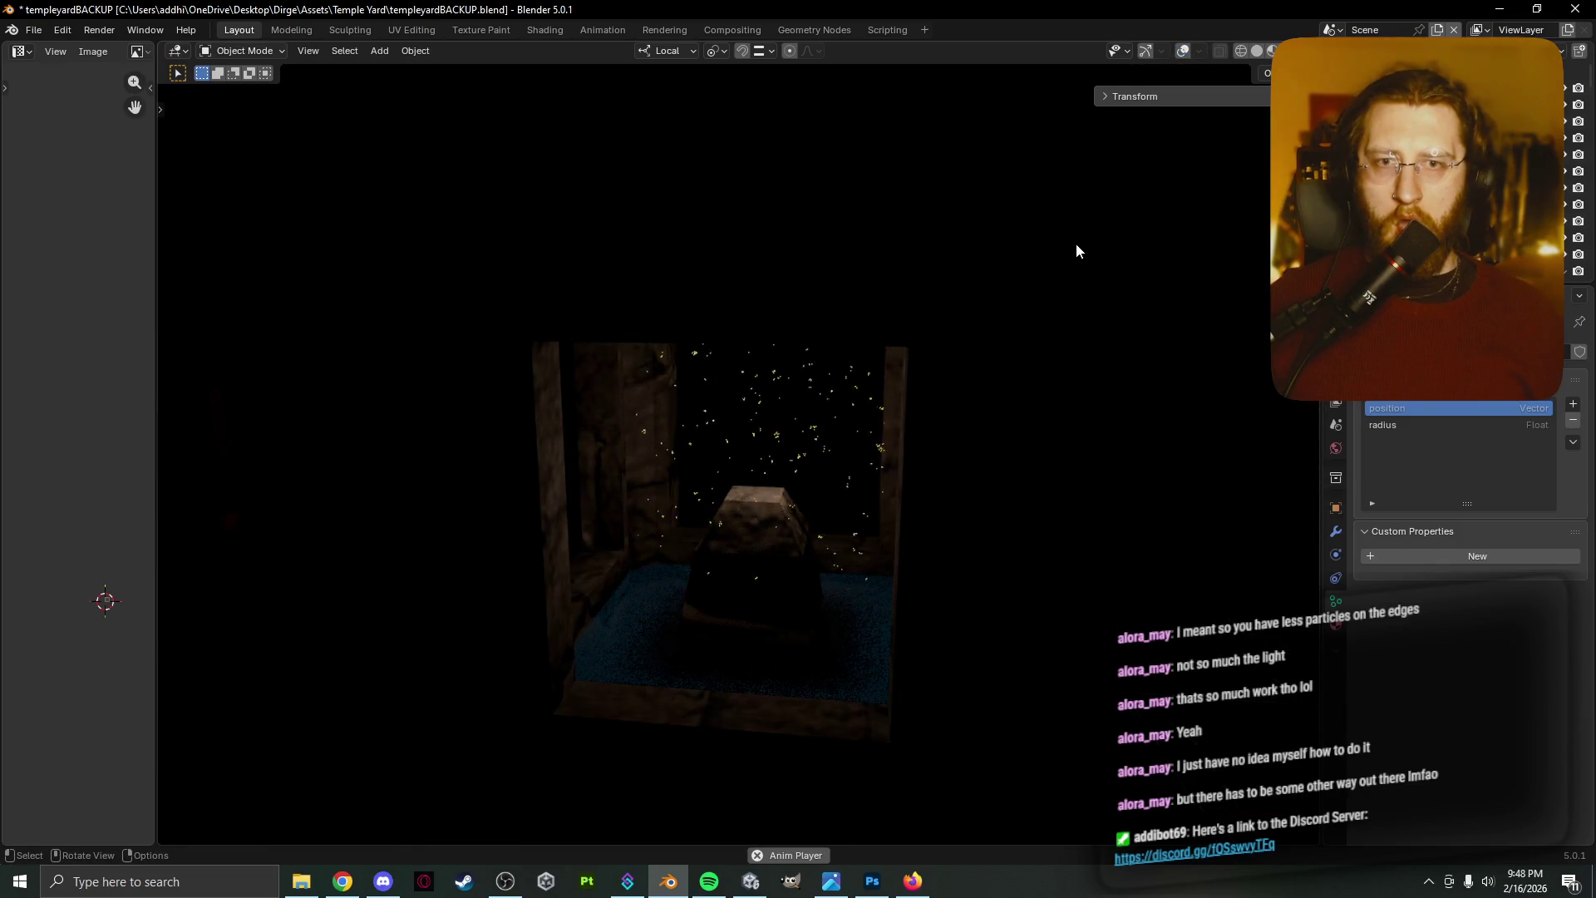
mouse_move(1075, 244)
middle_down()
mouse_move(1080, 221)
mouse_move(1085, 243)
middle_up()
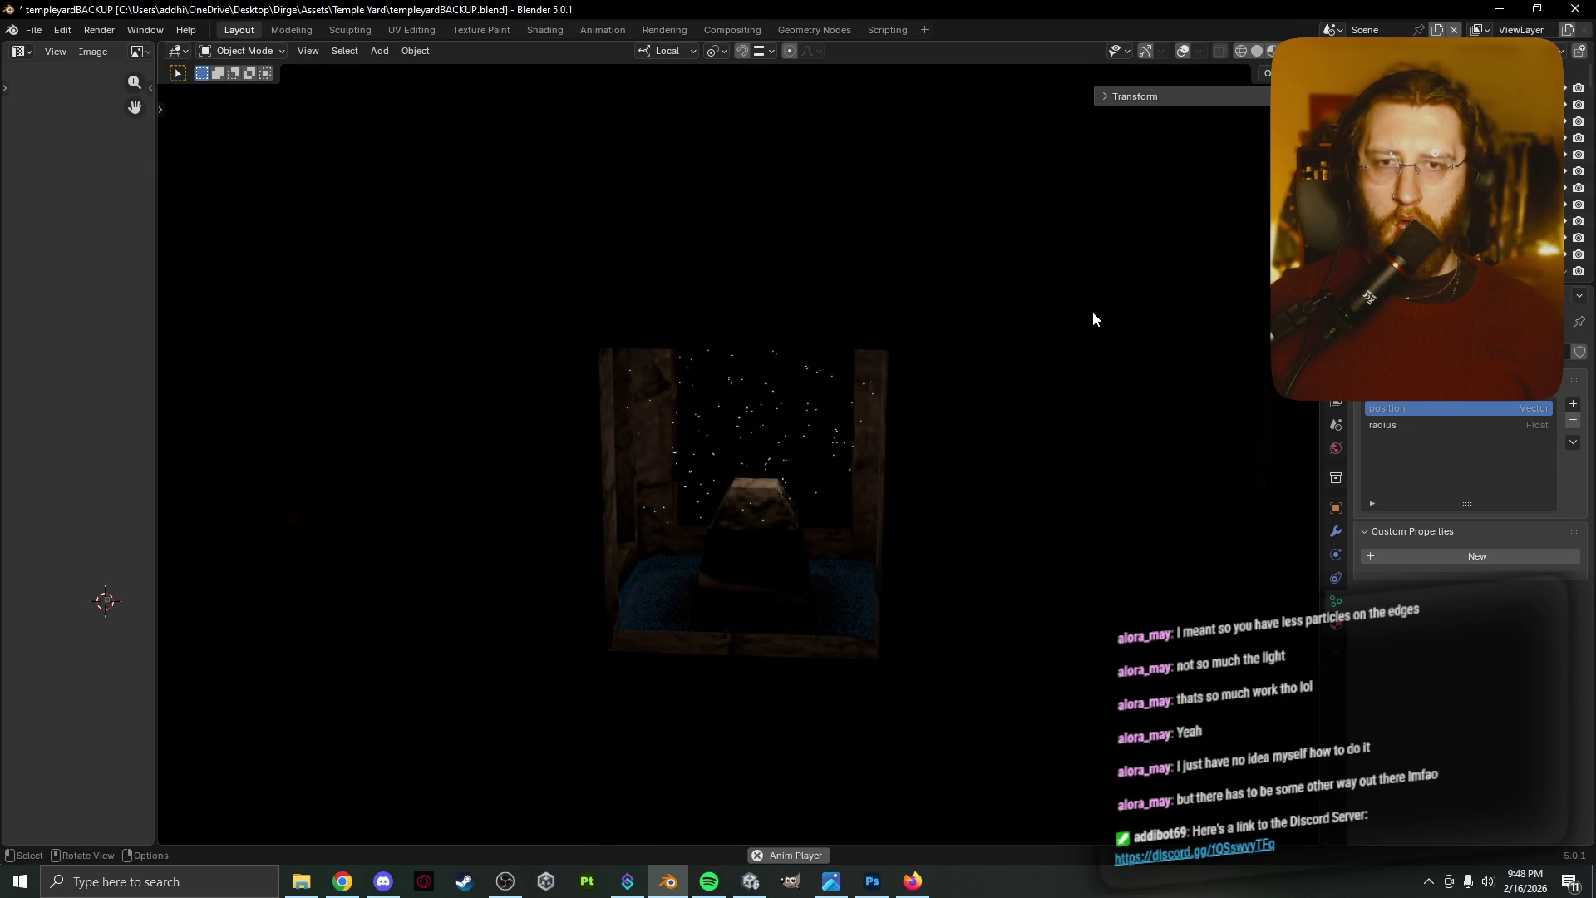
scroll(707, 648, up, 1)
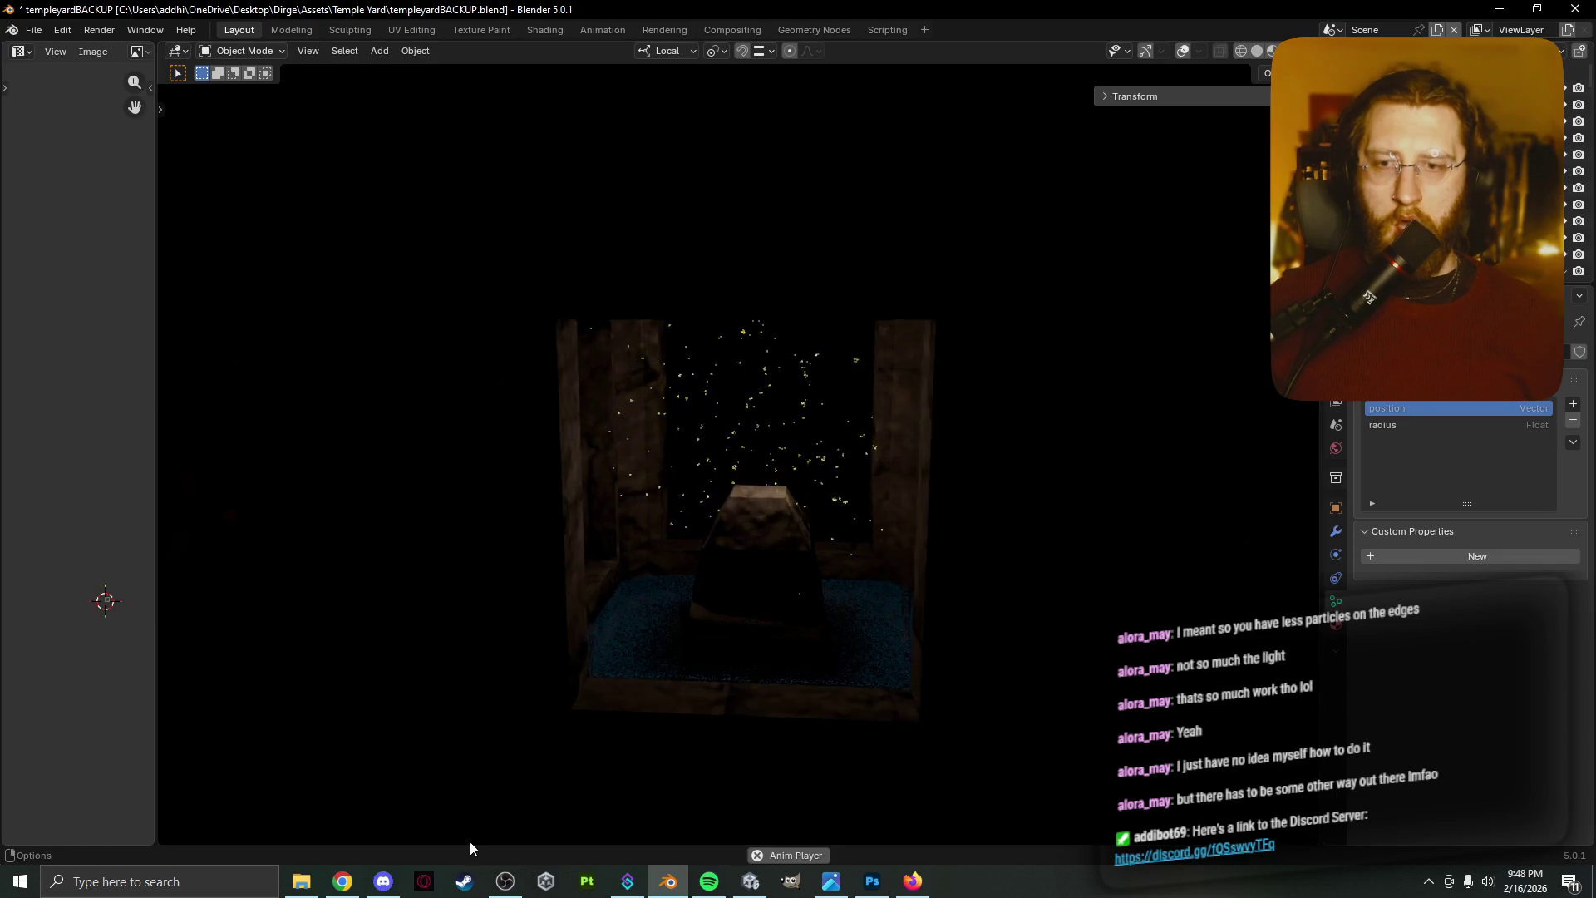
scroll(442, 722, down, 2)
mouse_move(426, 713)
shift+middle_down()
mouse_move(464, 732)
mouse_move(533, 720)
shift+middle_up()
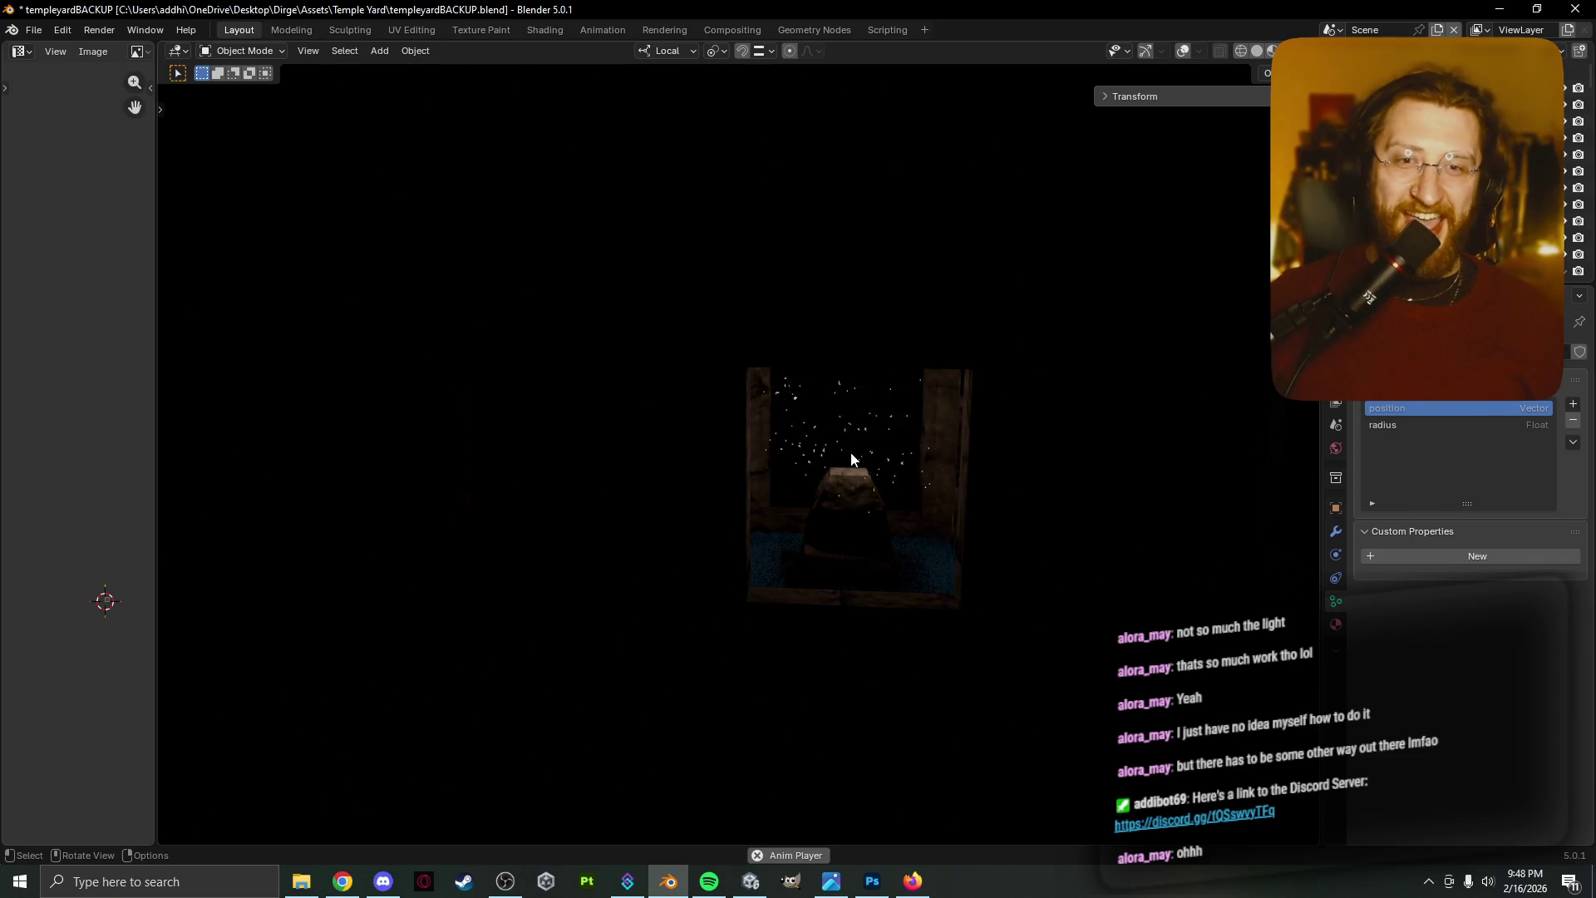
Return to Edit Mode, browse the point cloud menu, then go back to Chrome
key(Tab)
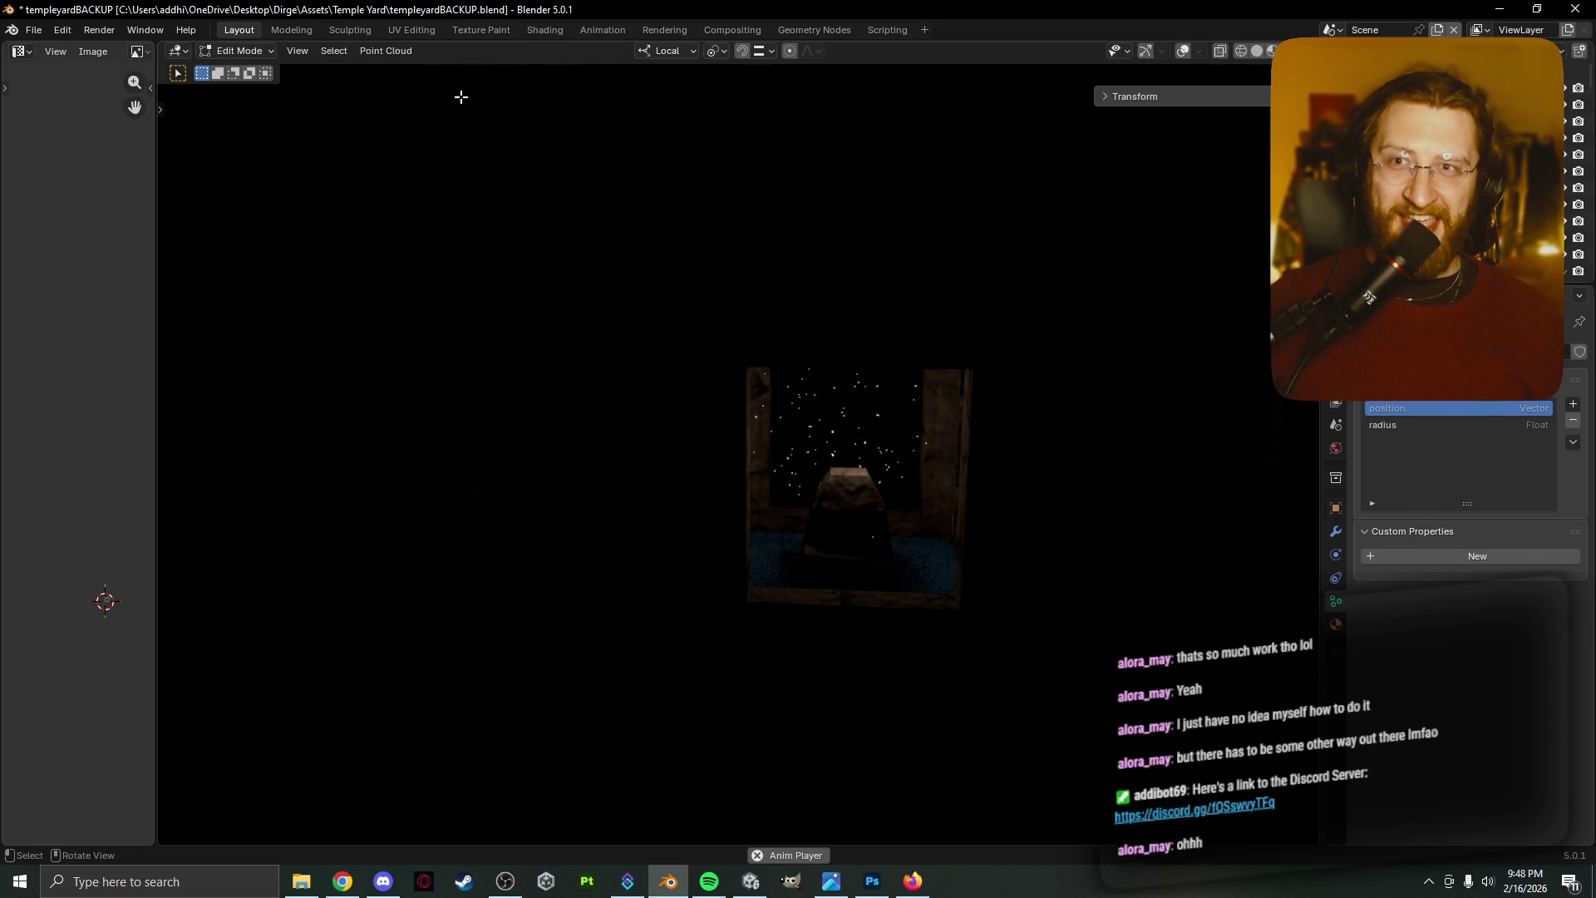
click(409, 53)
mouse_move(428, 71)
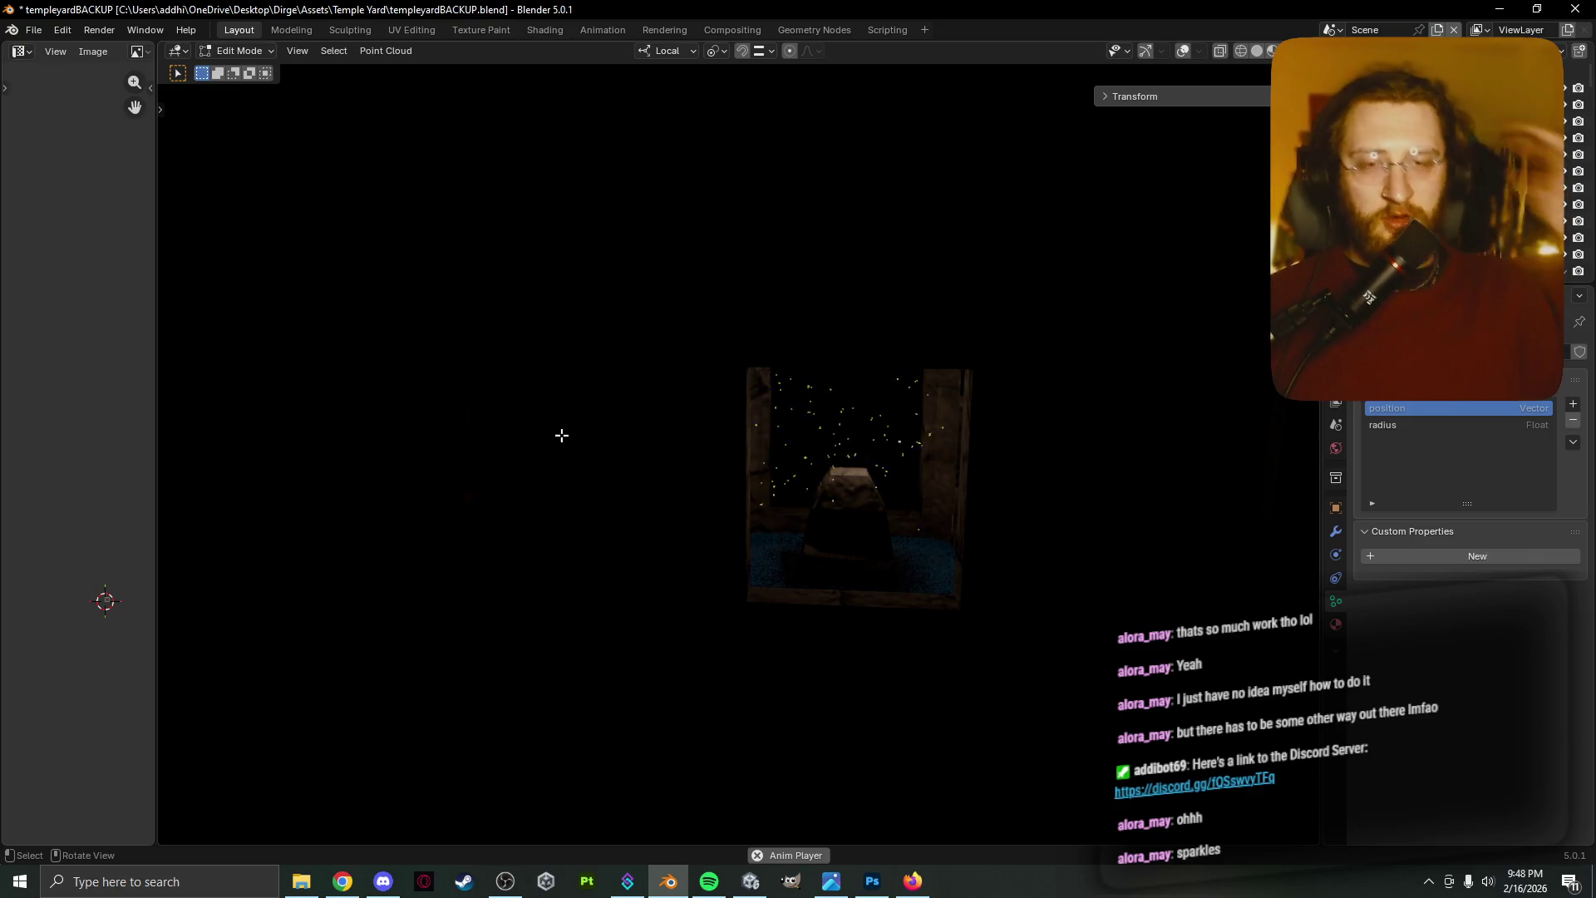
scroll(745, 403, up, 3)
scroll(746, 402, up, 3)
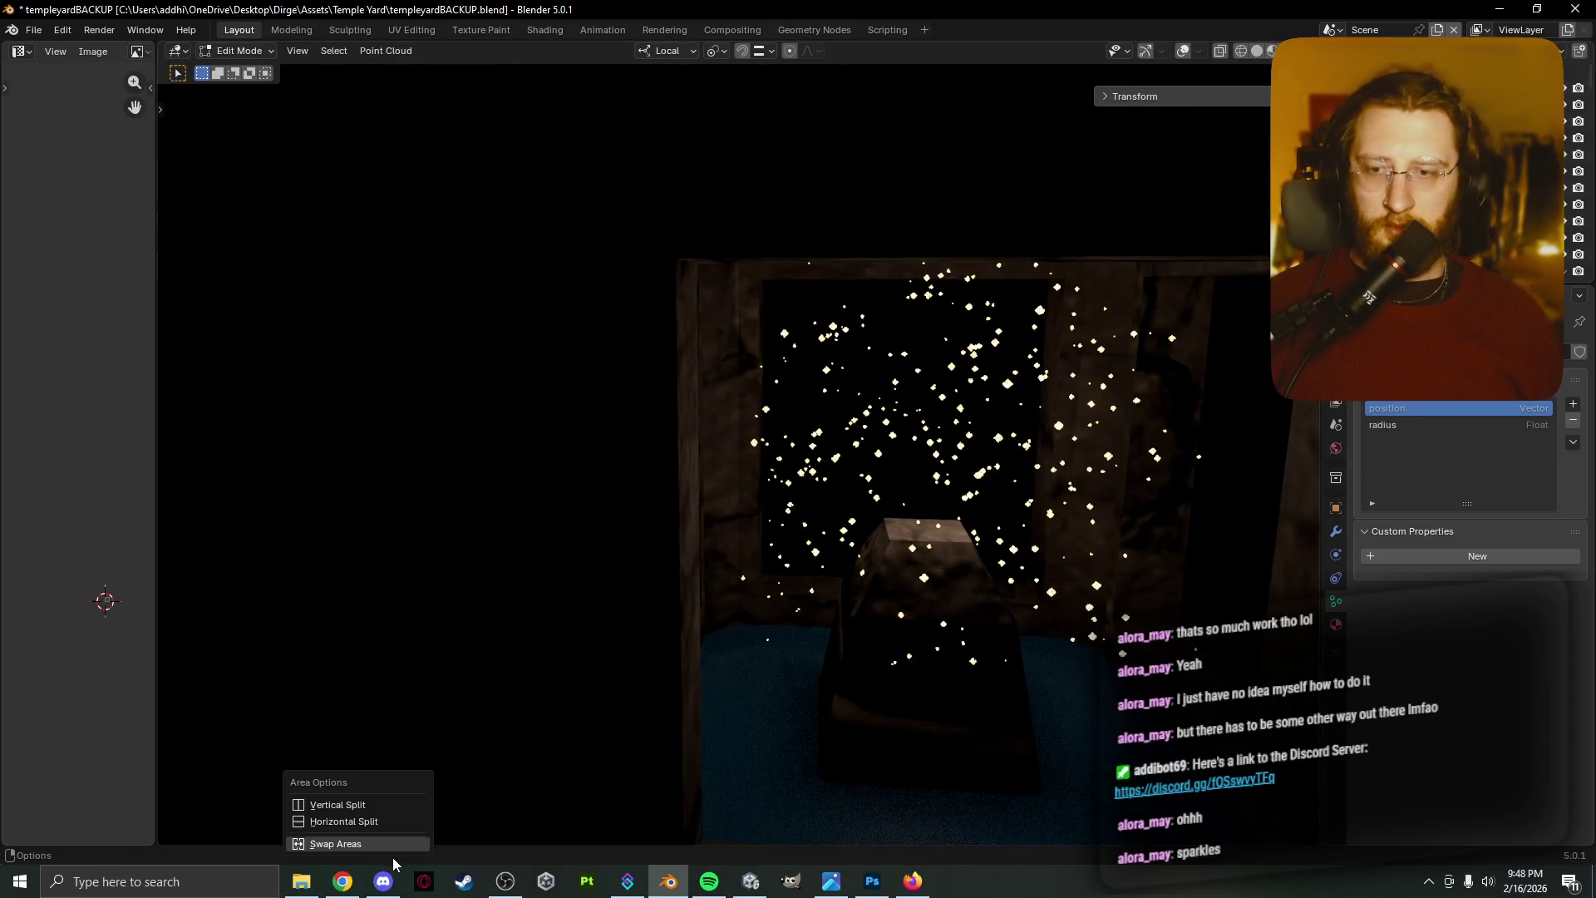
click(342, 881)
click(537, 39)
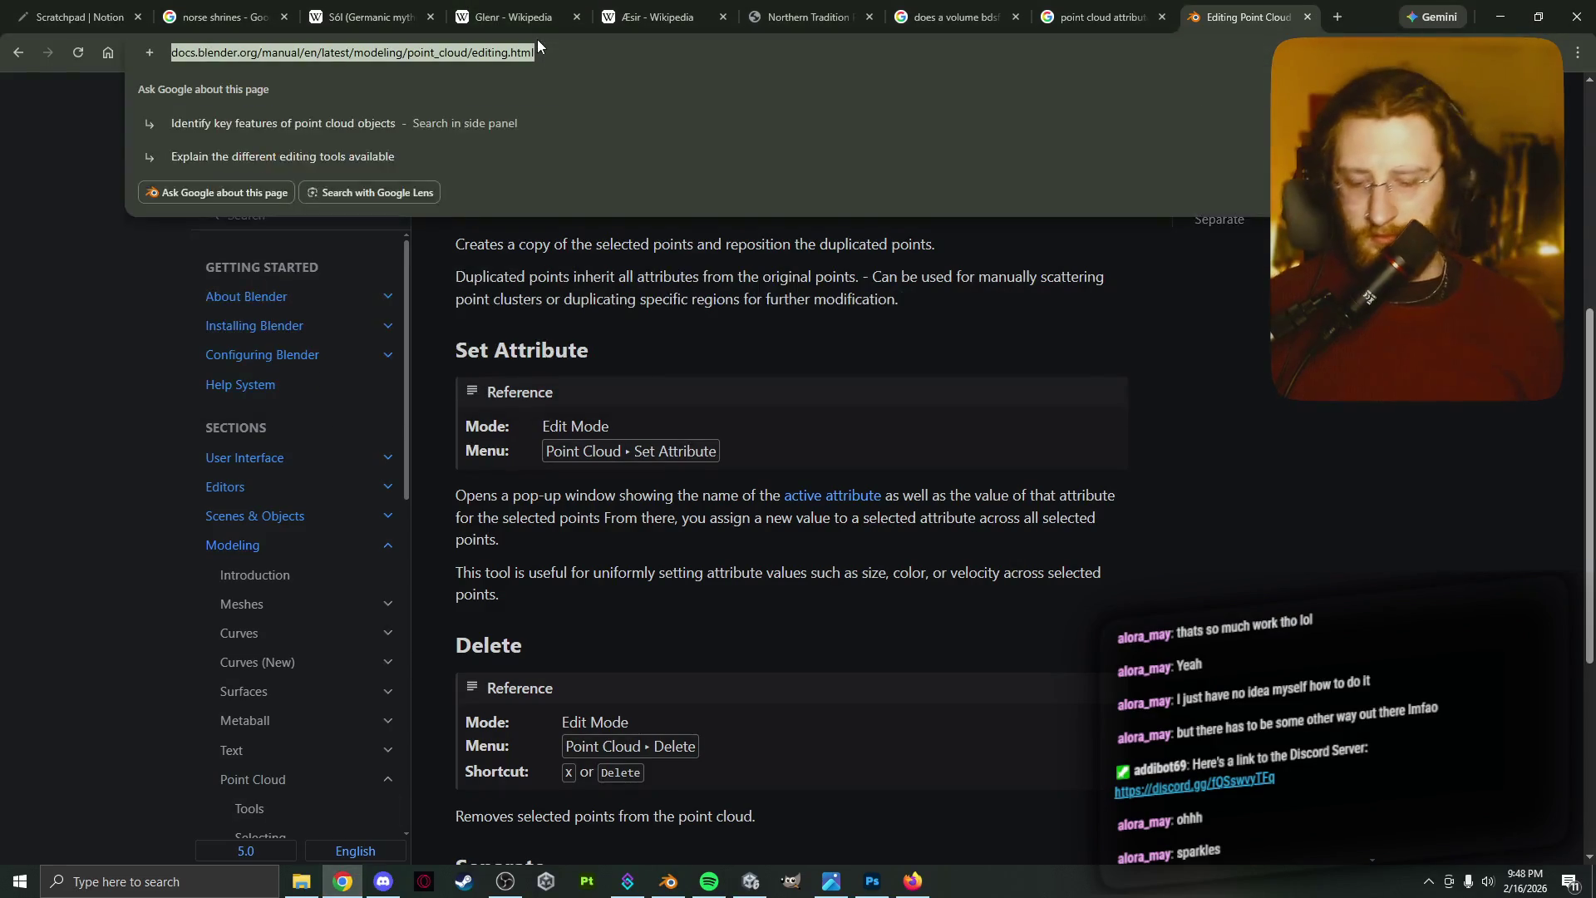
Search 'light emitter node bener' and read the AI overview before returning to Blender
text(light emii)
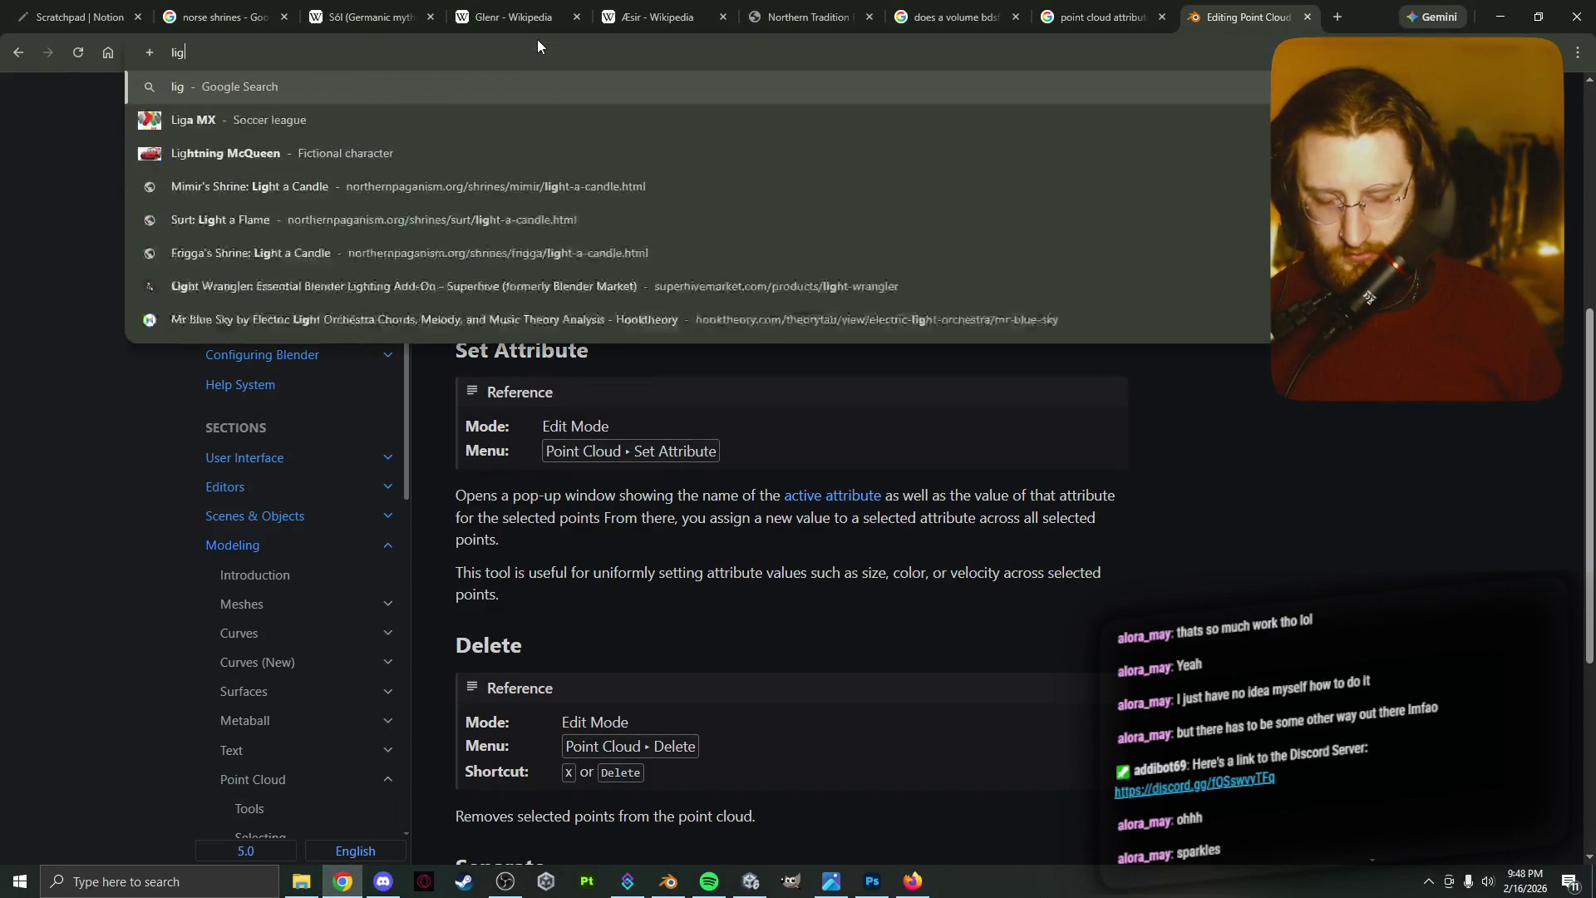
key(BackSpace)
text(tter n)
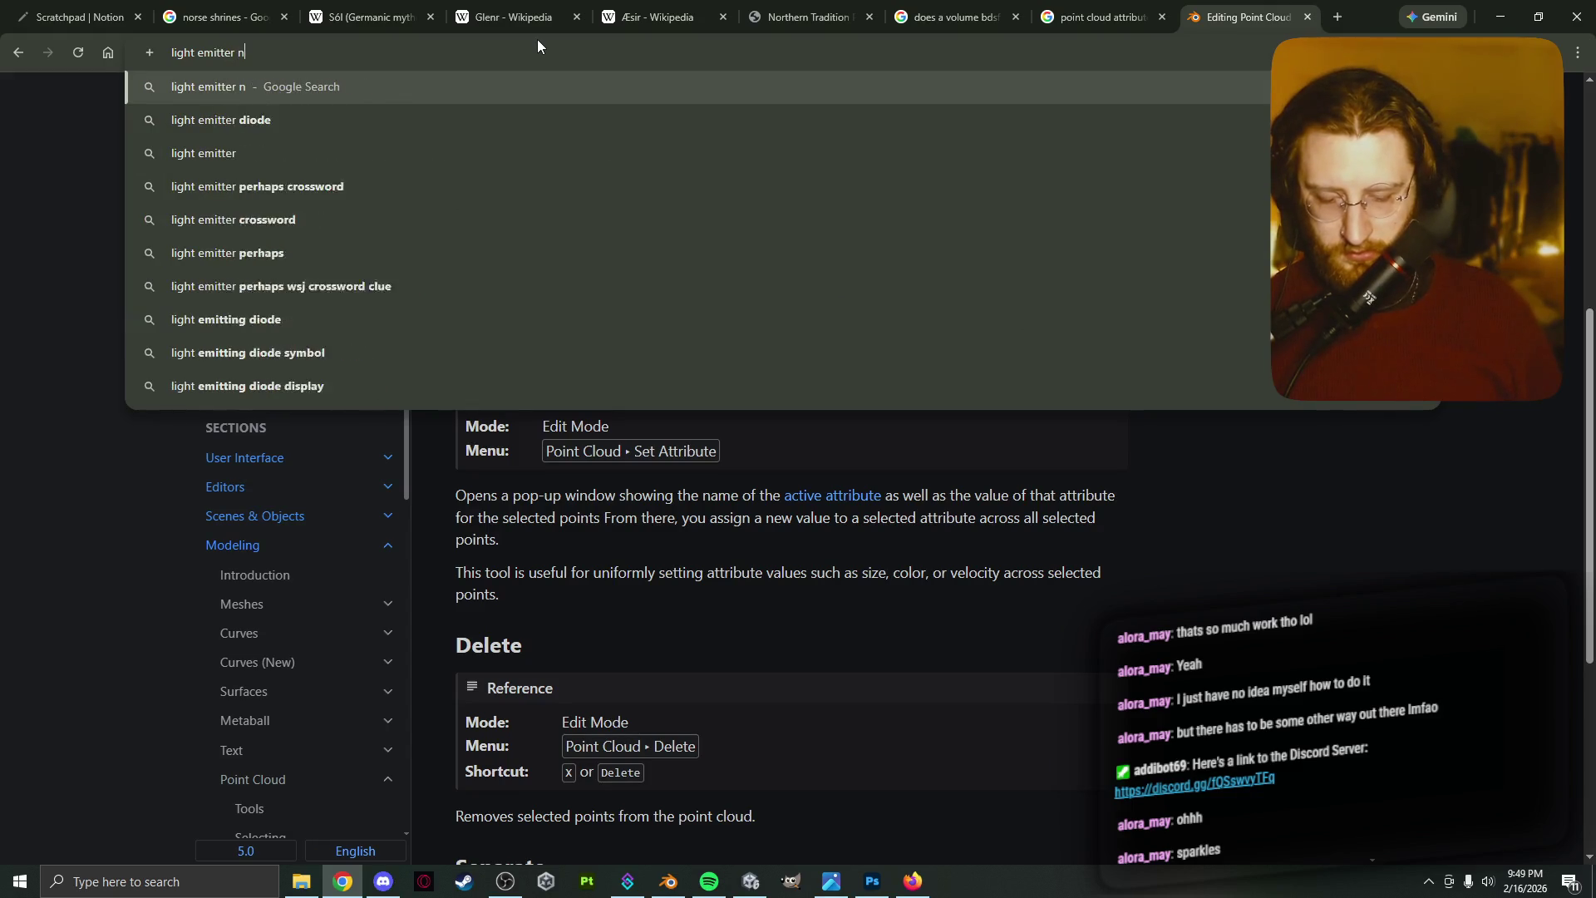
text(ode bener)
key(Return)
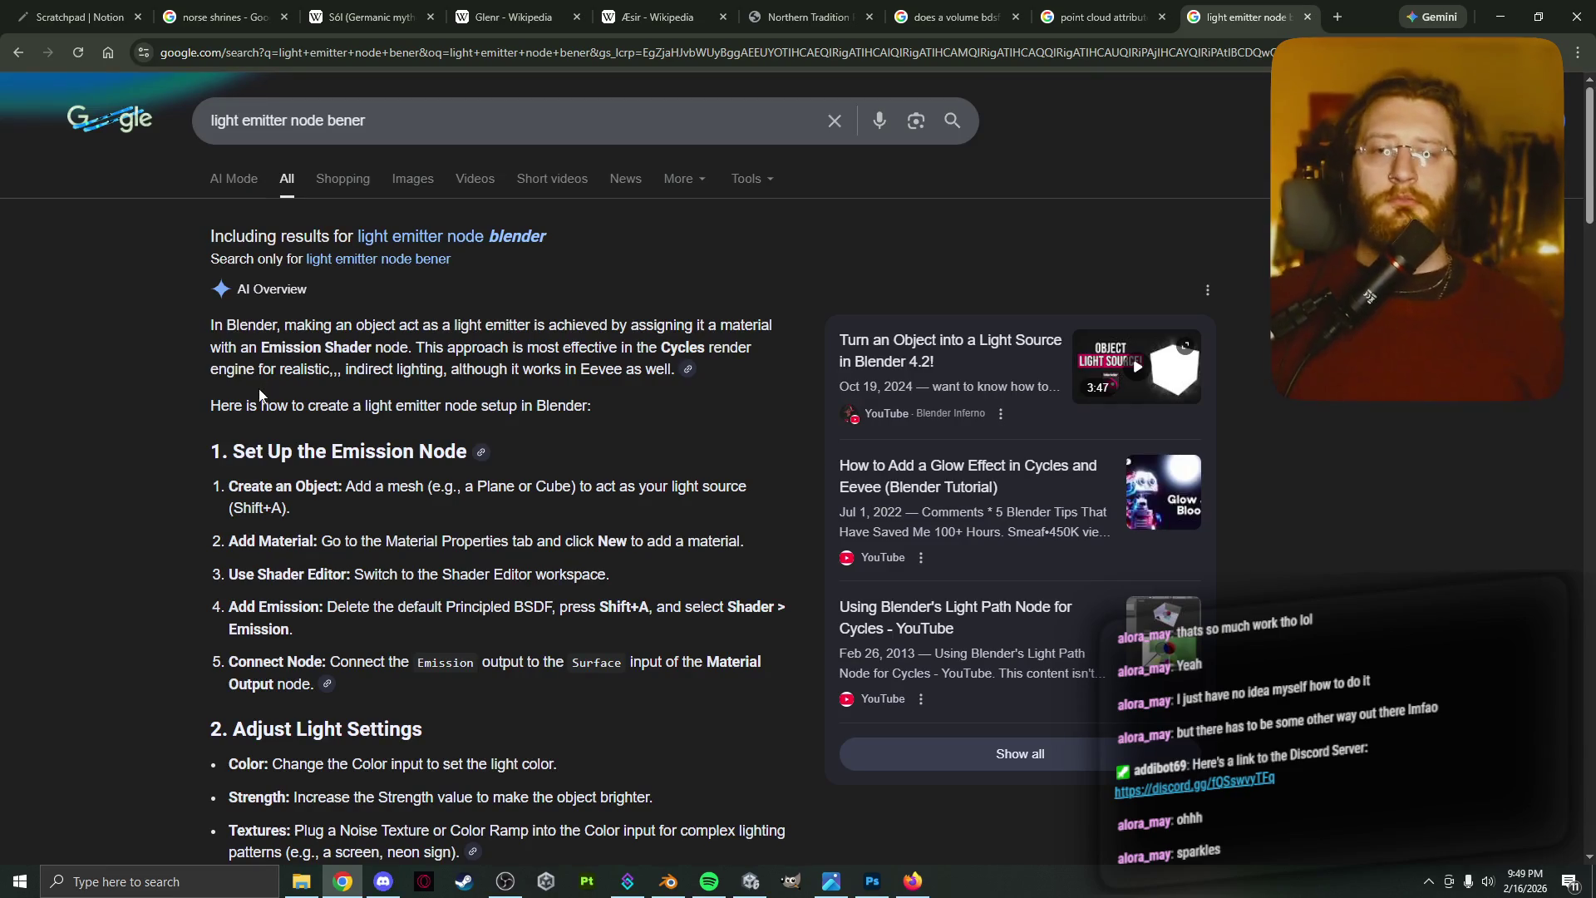
scroll(257, 398, down, 3)
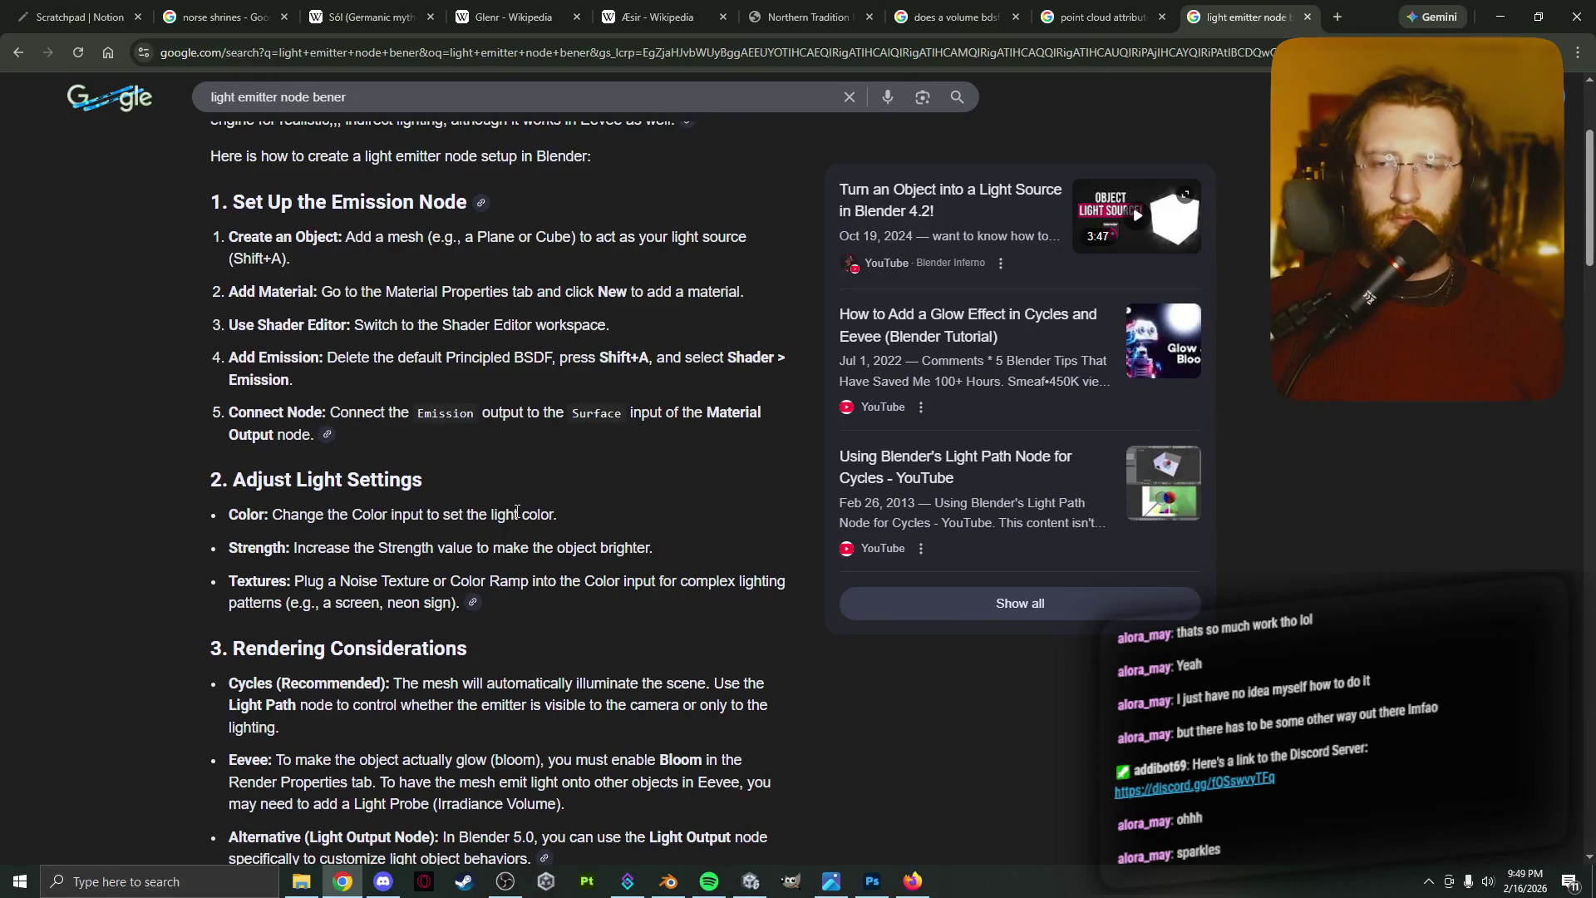
scroll(555, 565, down, 3)
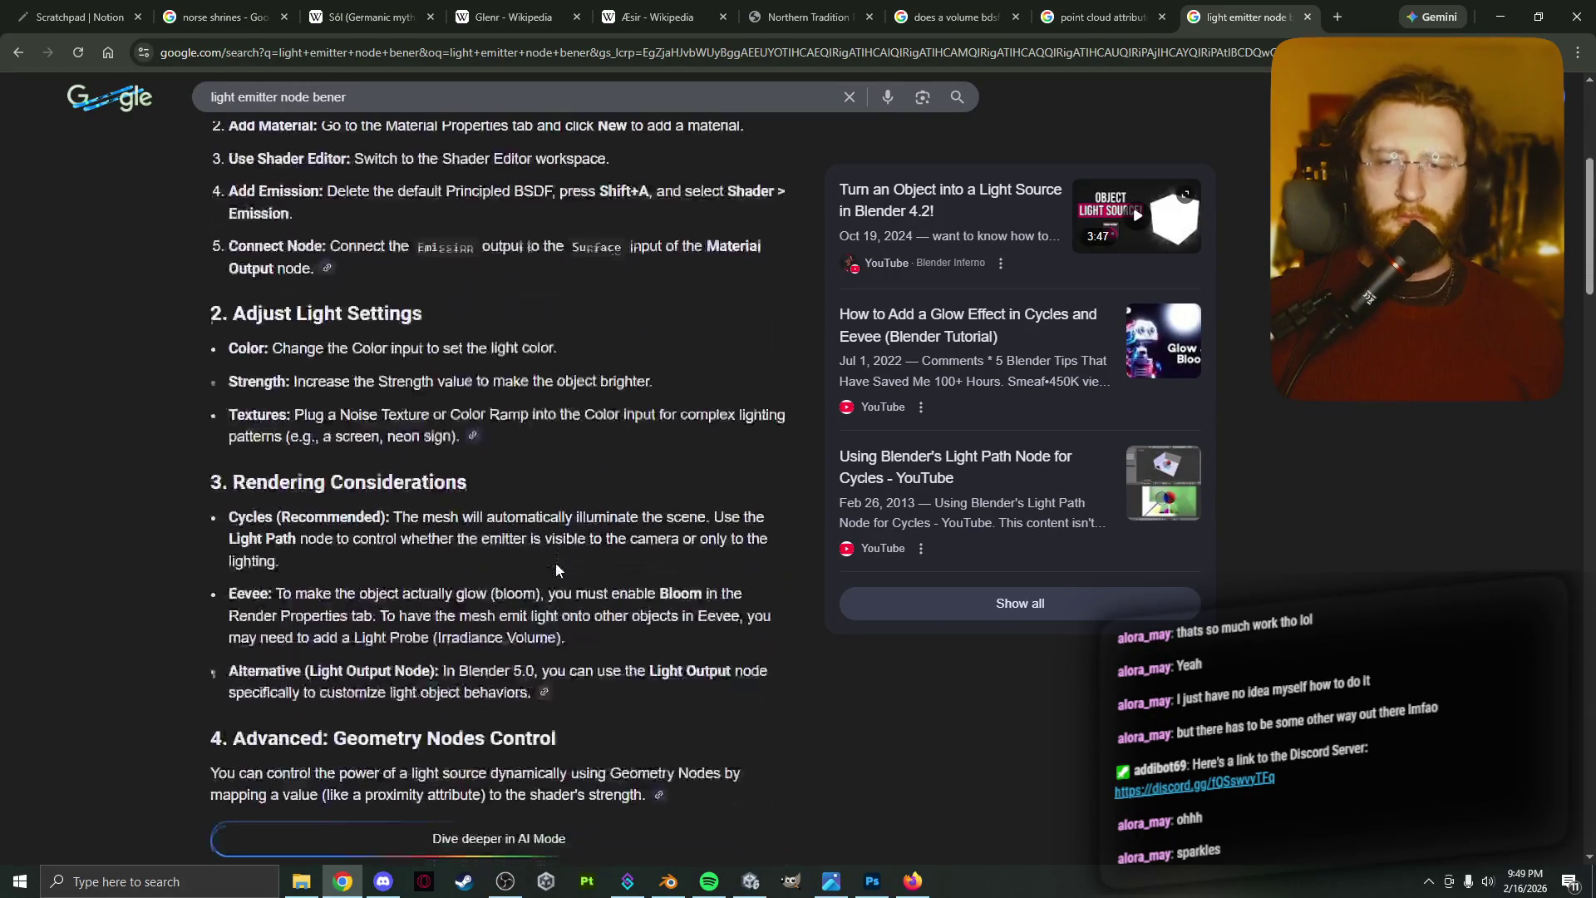
scroll(555, 562, down, 1)
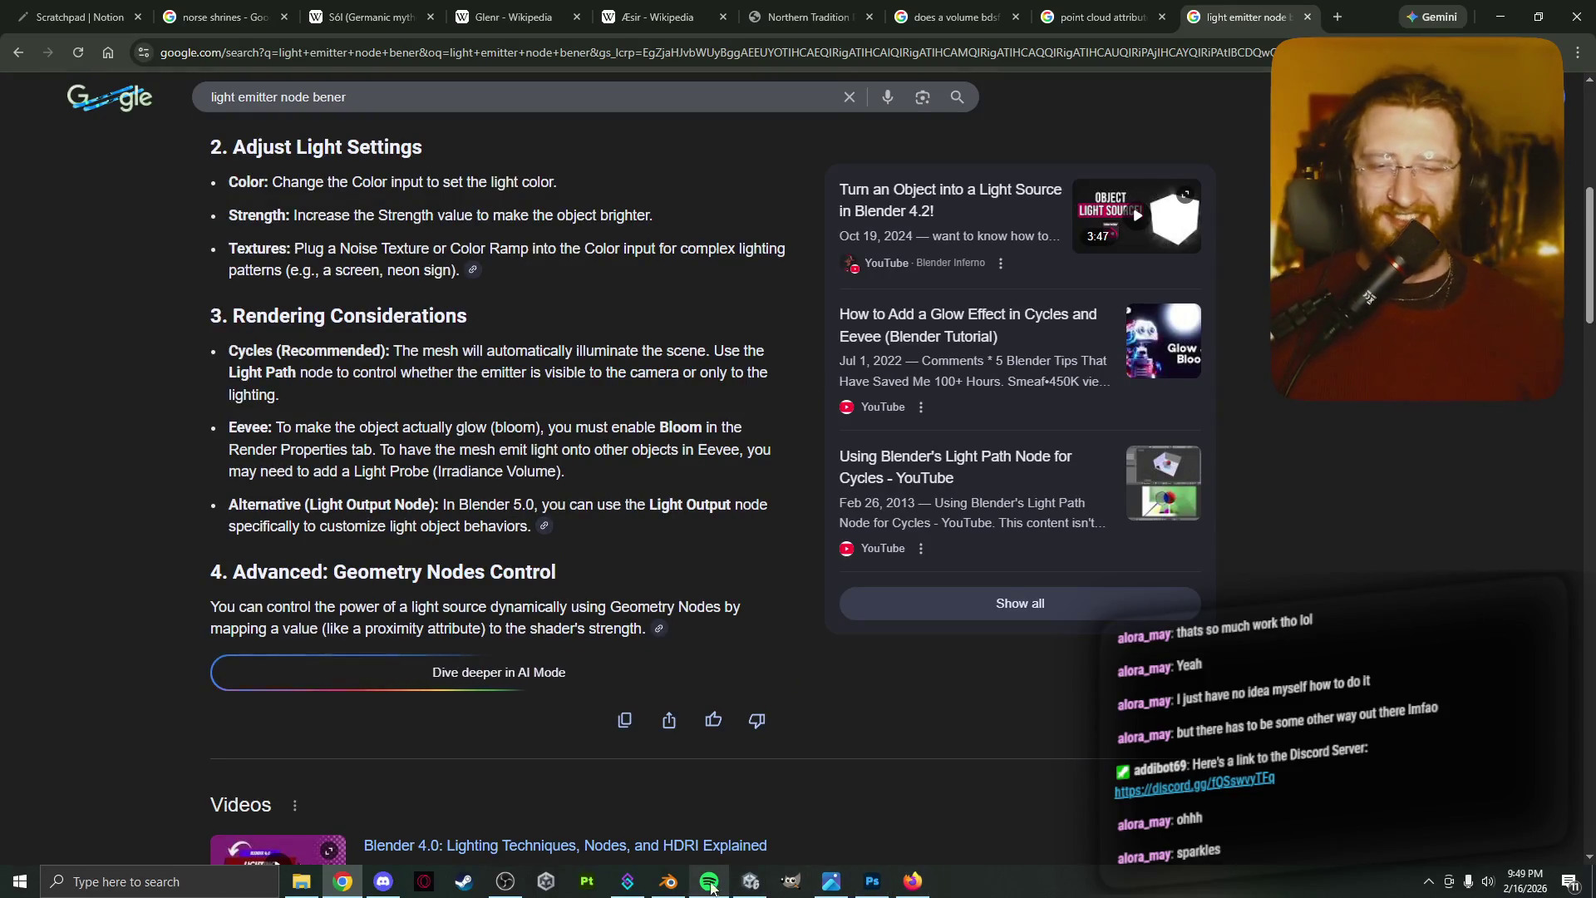
click(672, 886)
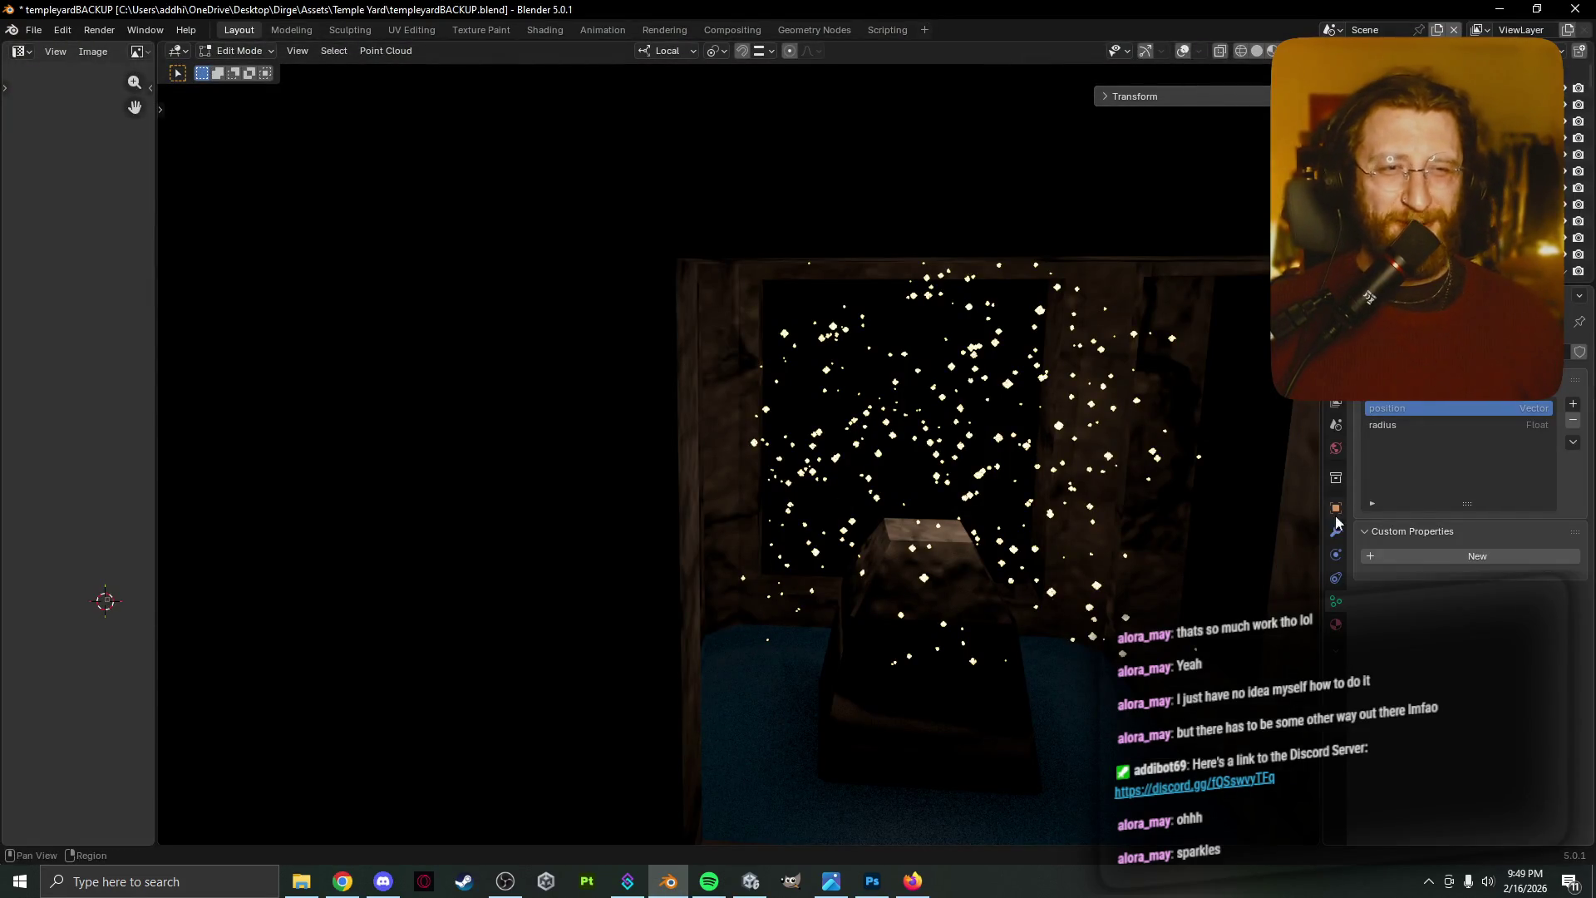
Show Material.002's surface settings in Material Properties and widen the left image area
click(1335, 625)
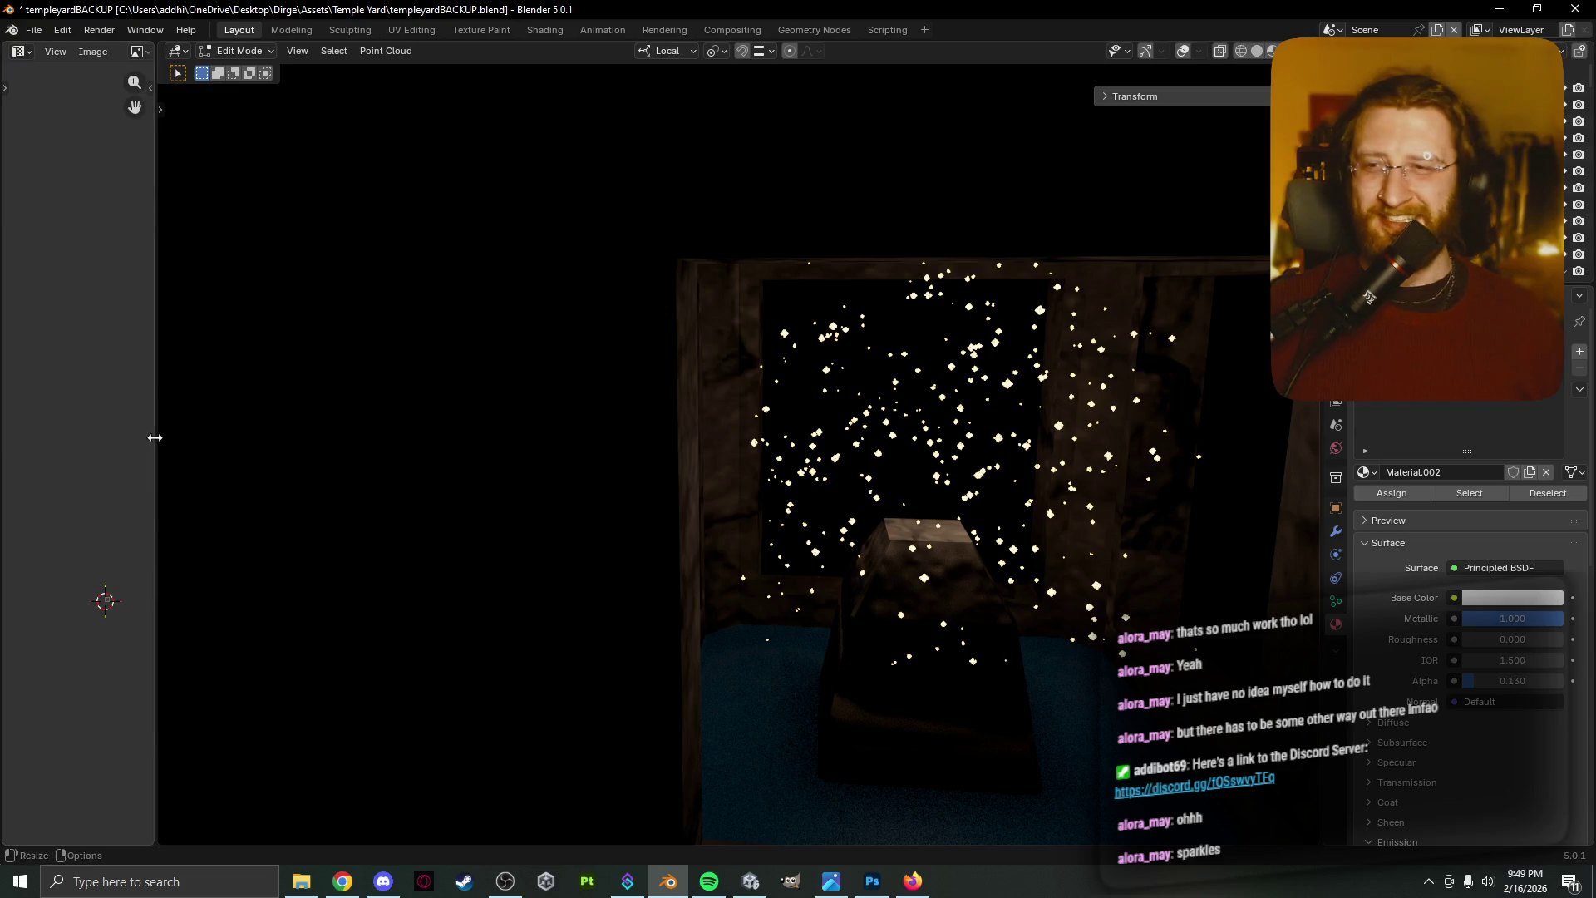
drag(154, 432, 548, 384)
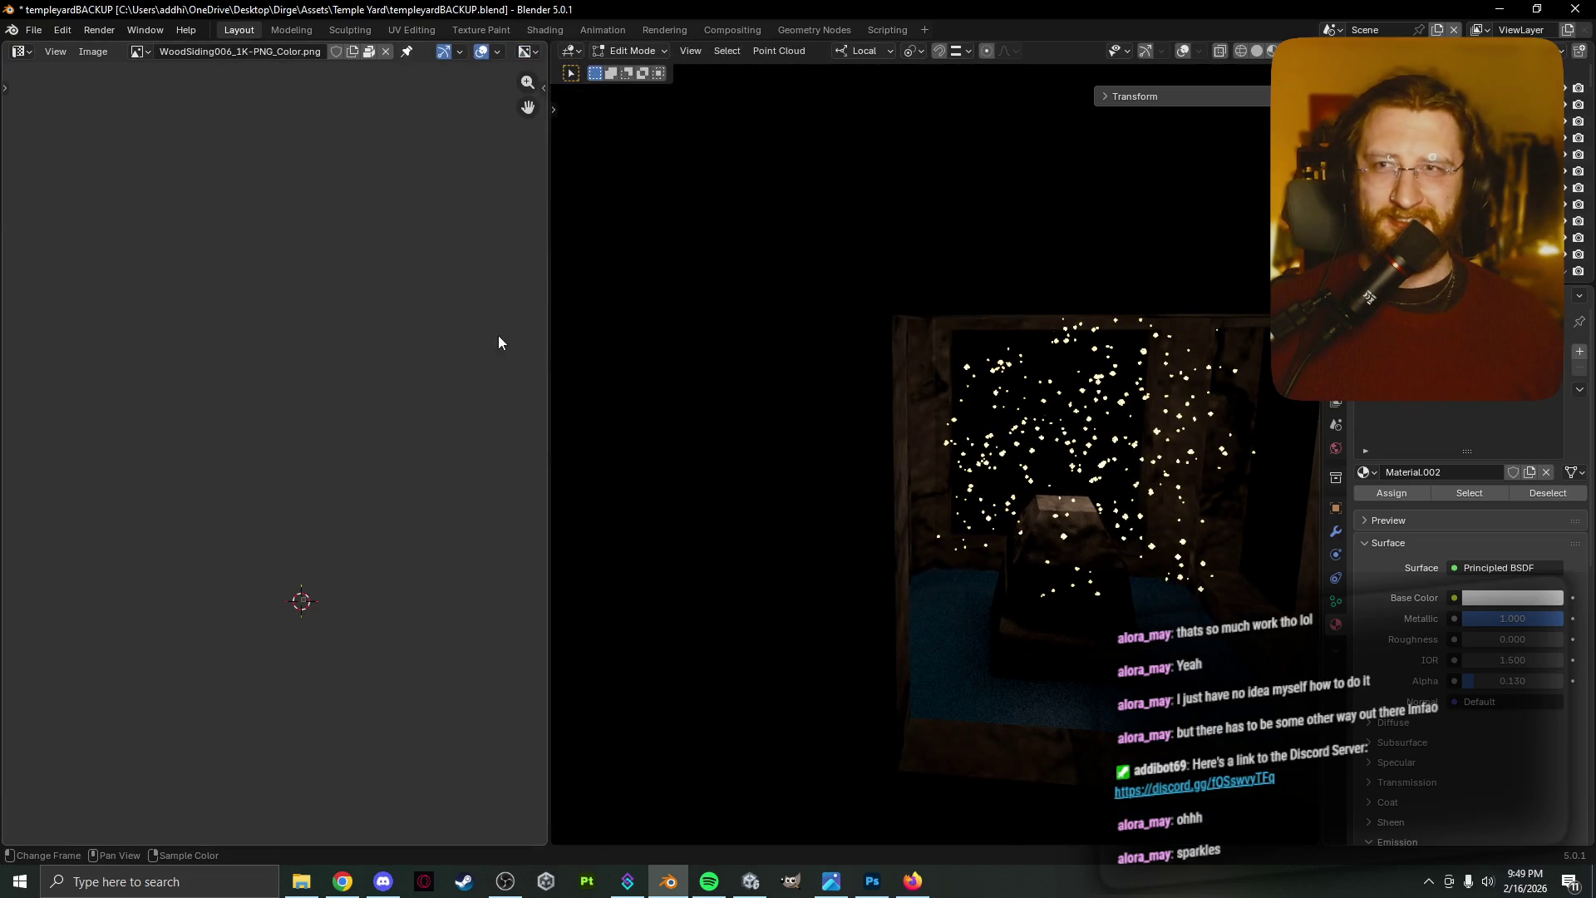
click(1488, 565)
key(Escape)
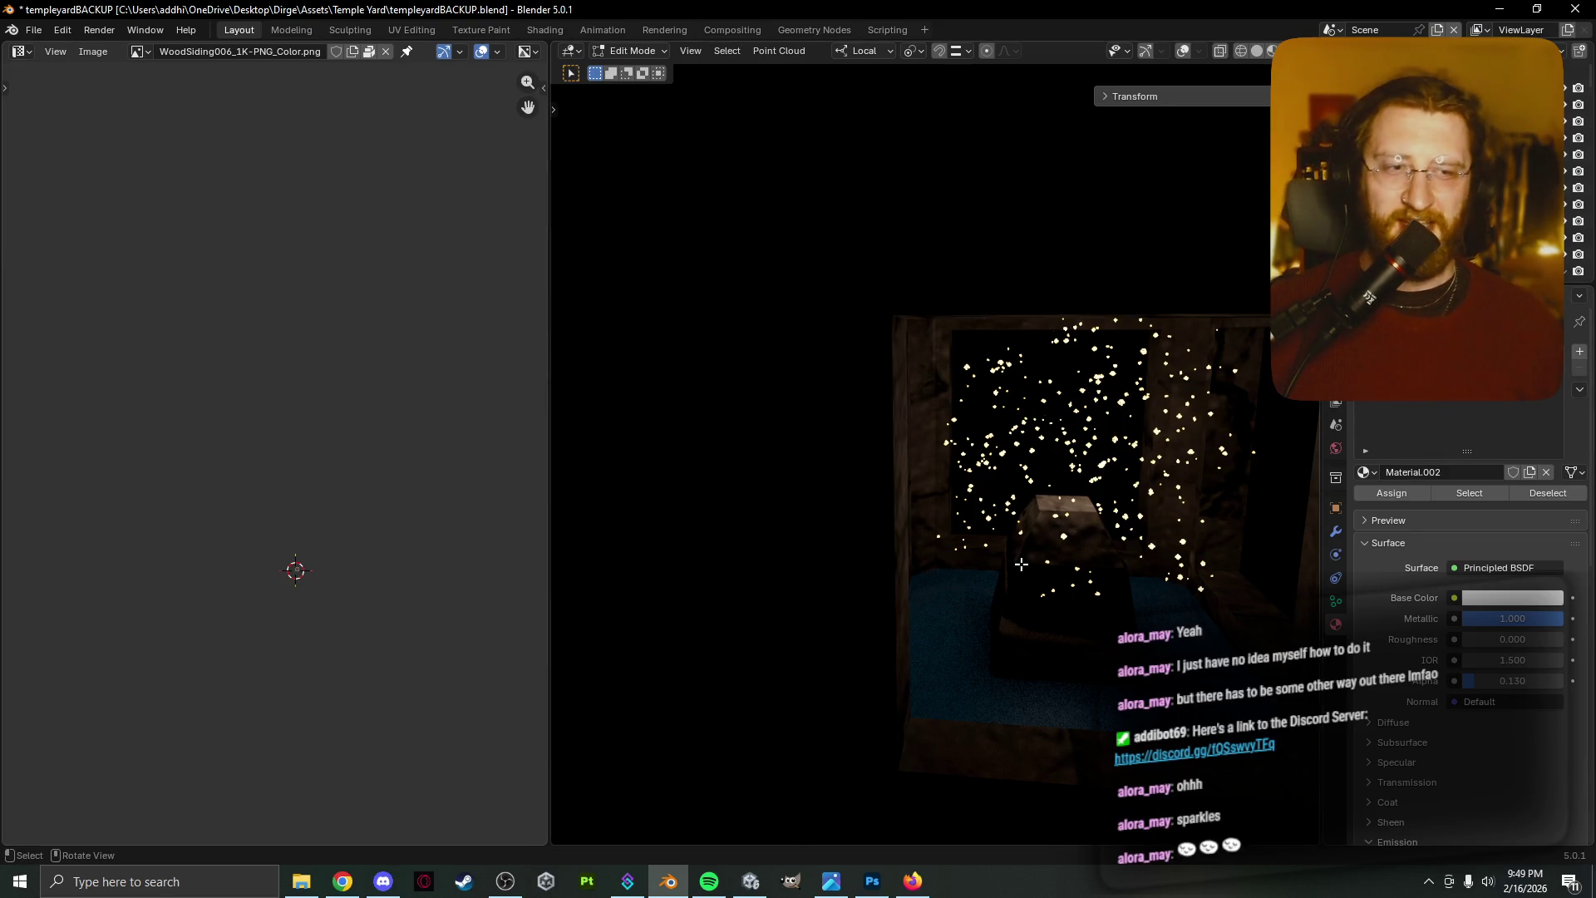
middle_drag(1021, 564, 1019, 611)
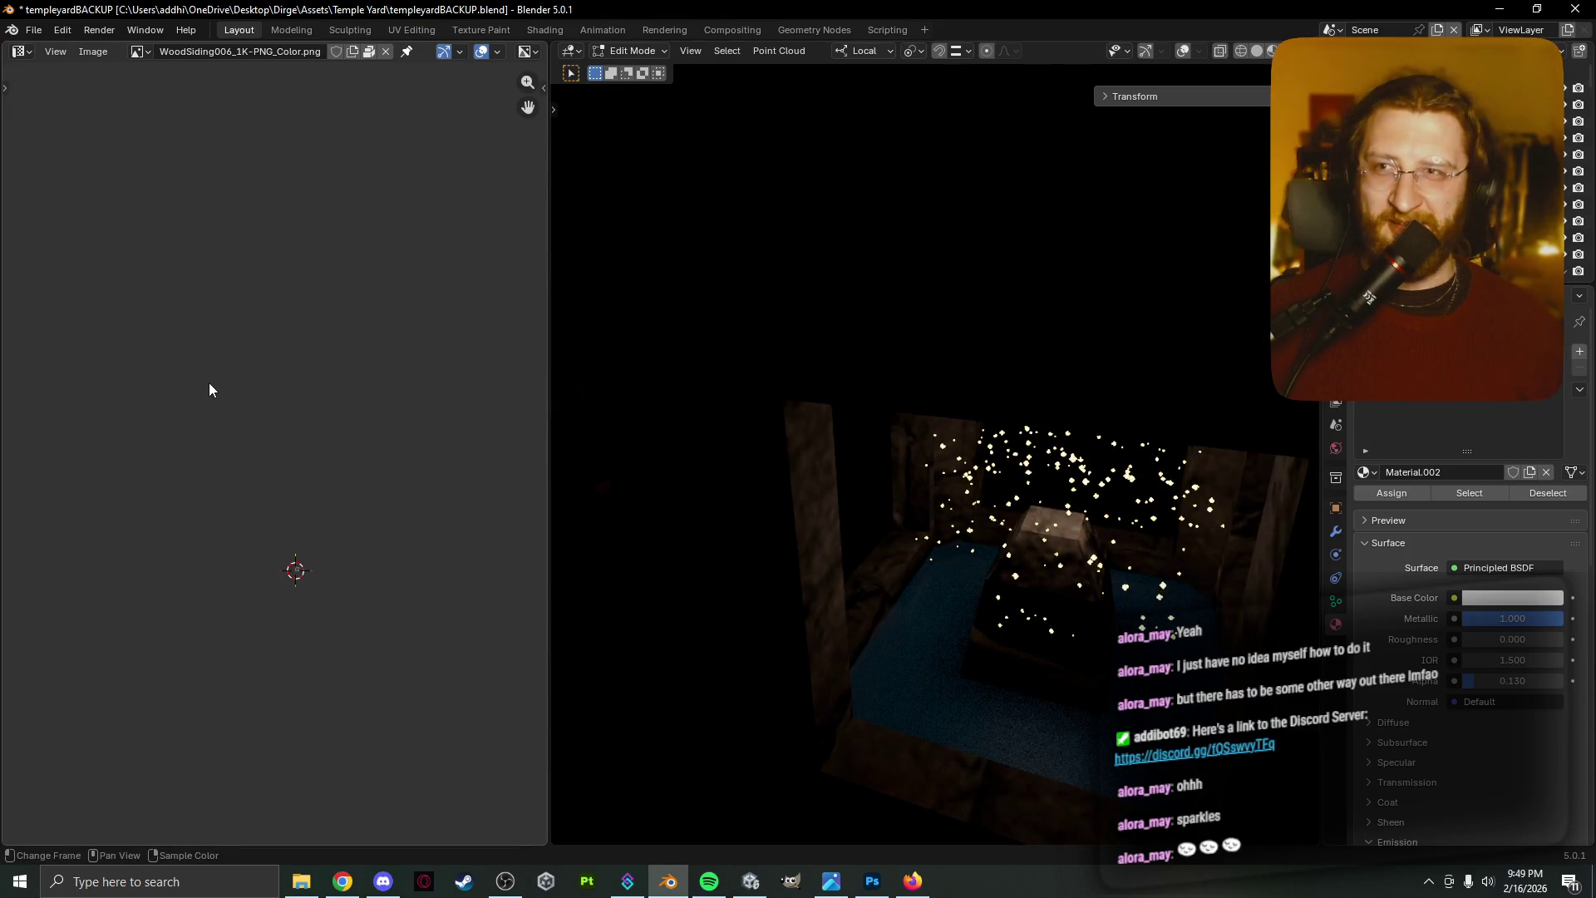
scroll(260, 495, up, 5)
scroll(300, 394, down, 5)
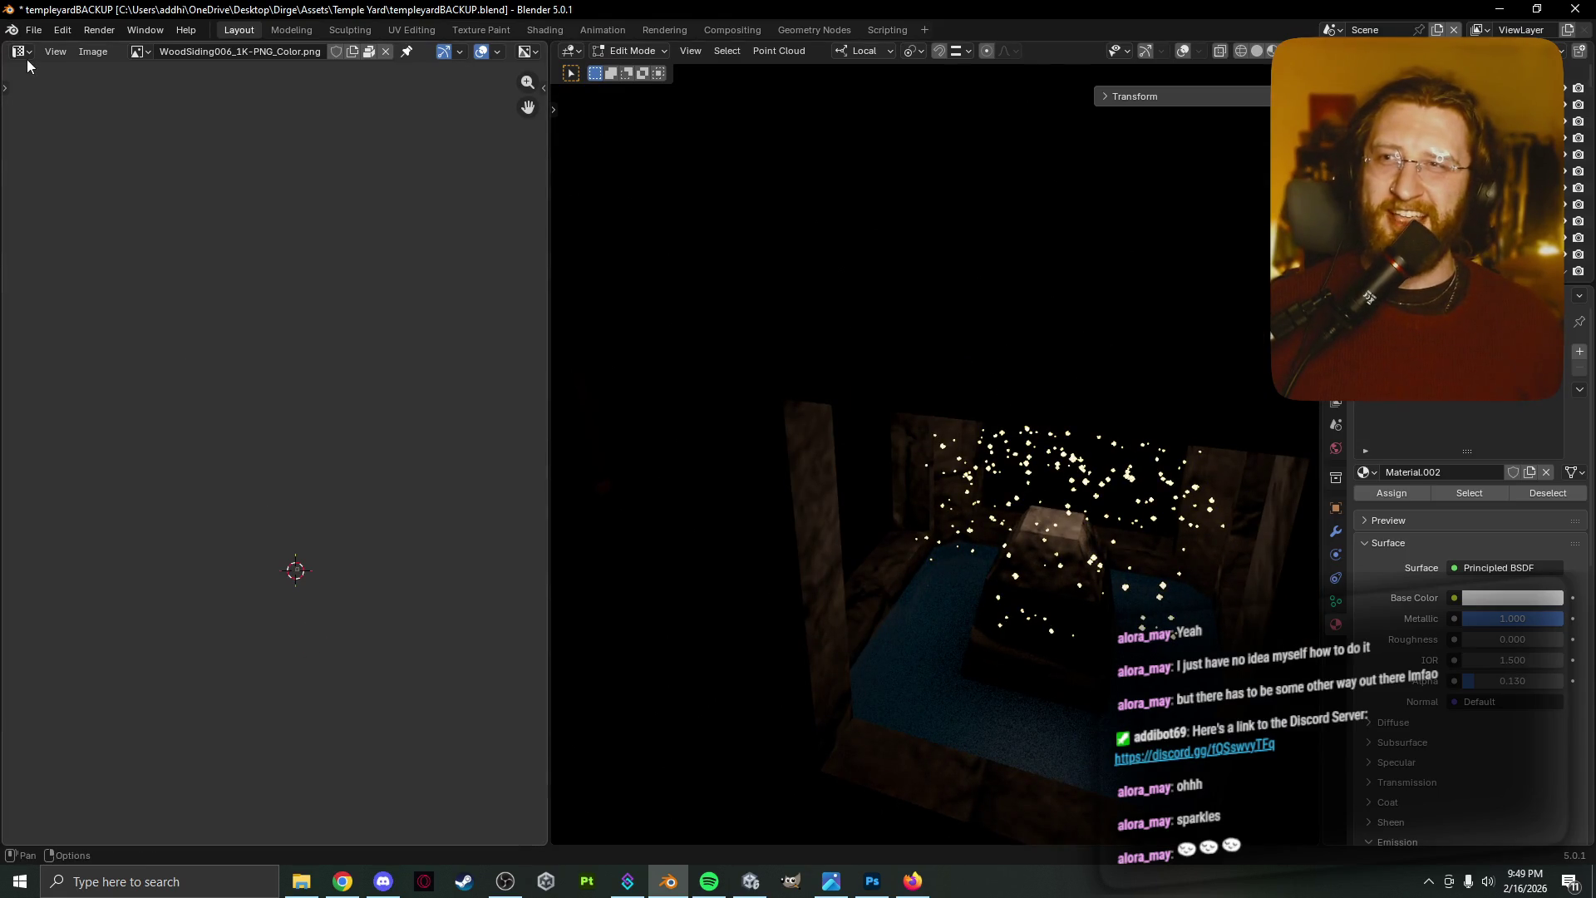
Switch the left area to the Shader Editor showing Material.002's nodes
click(21, 51)
click(87, 188)
scroll(222, 360, up, 4)
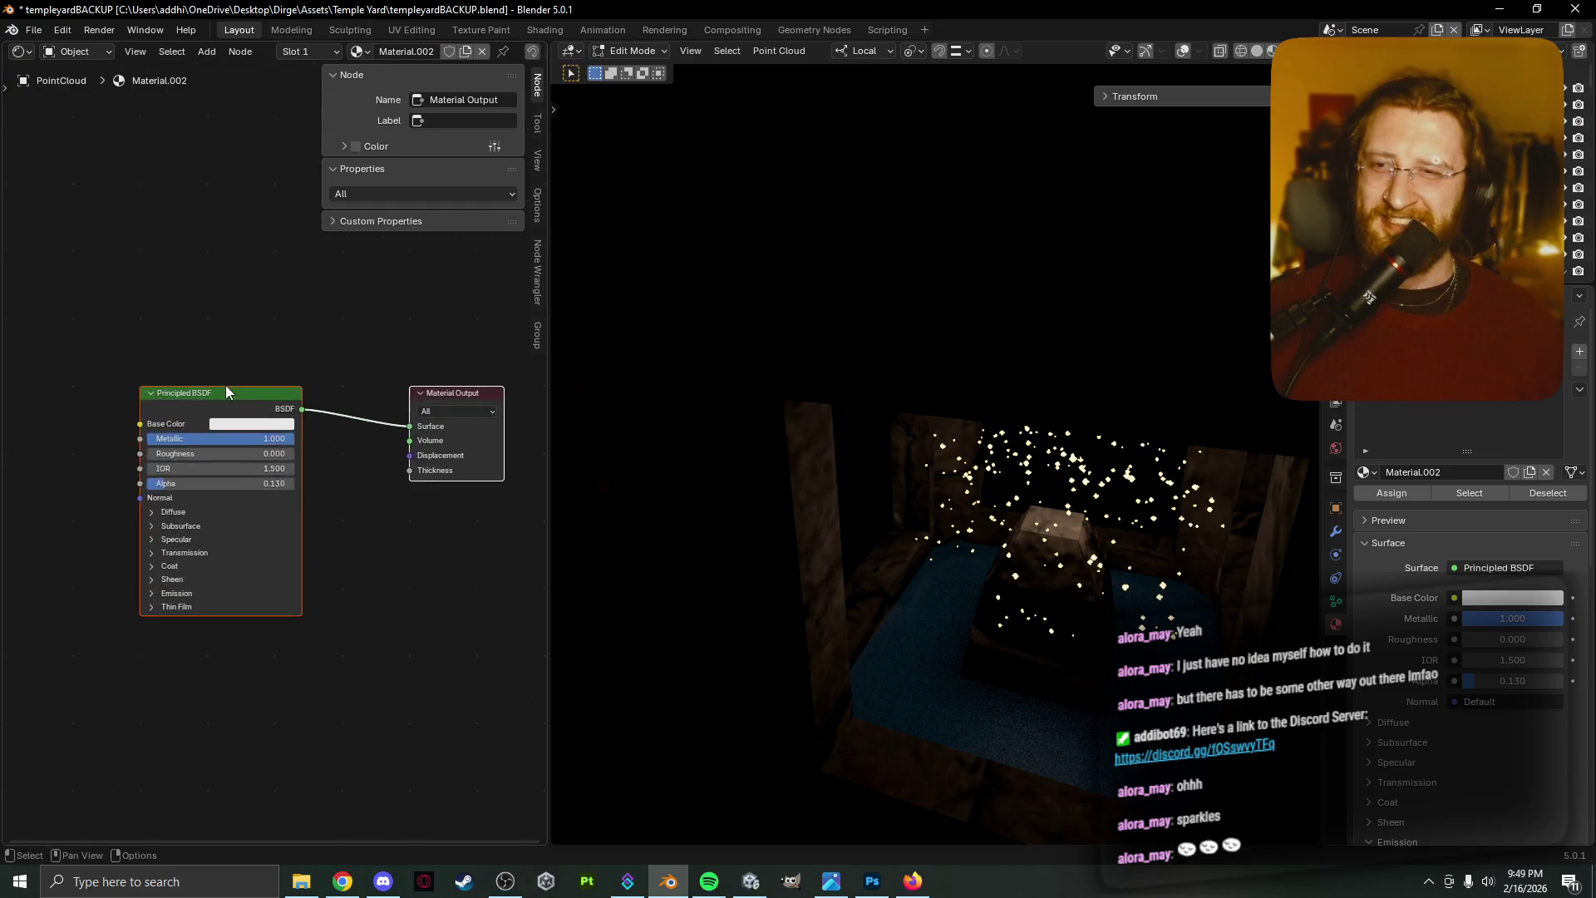
Add an Emission shader node beside the Principled BSDF and link its output
key(shift+a)
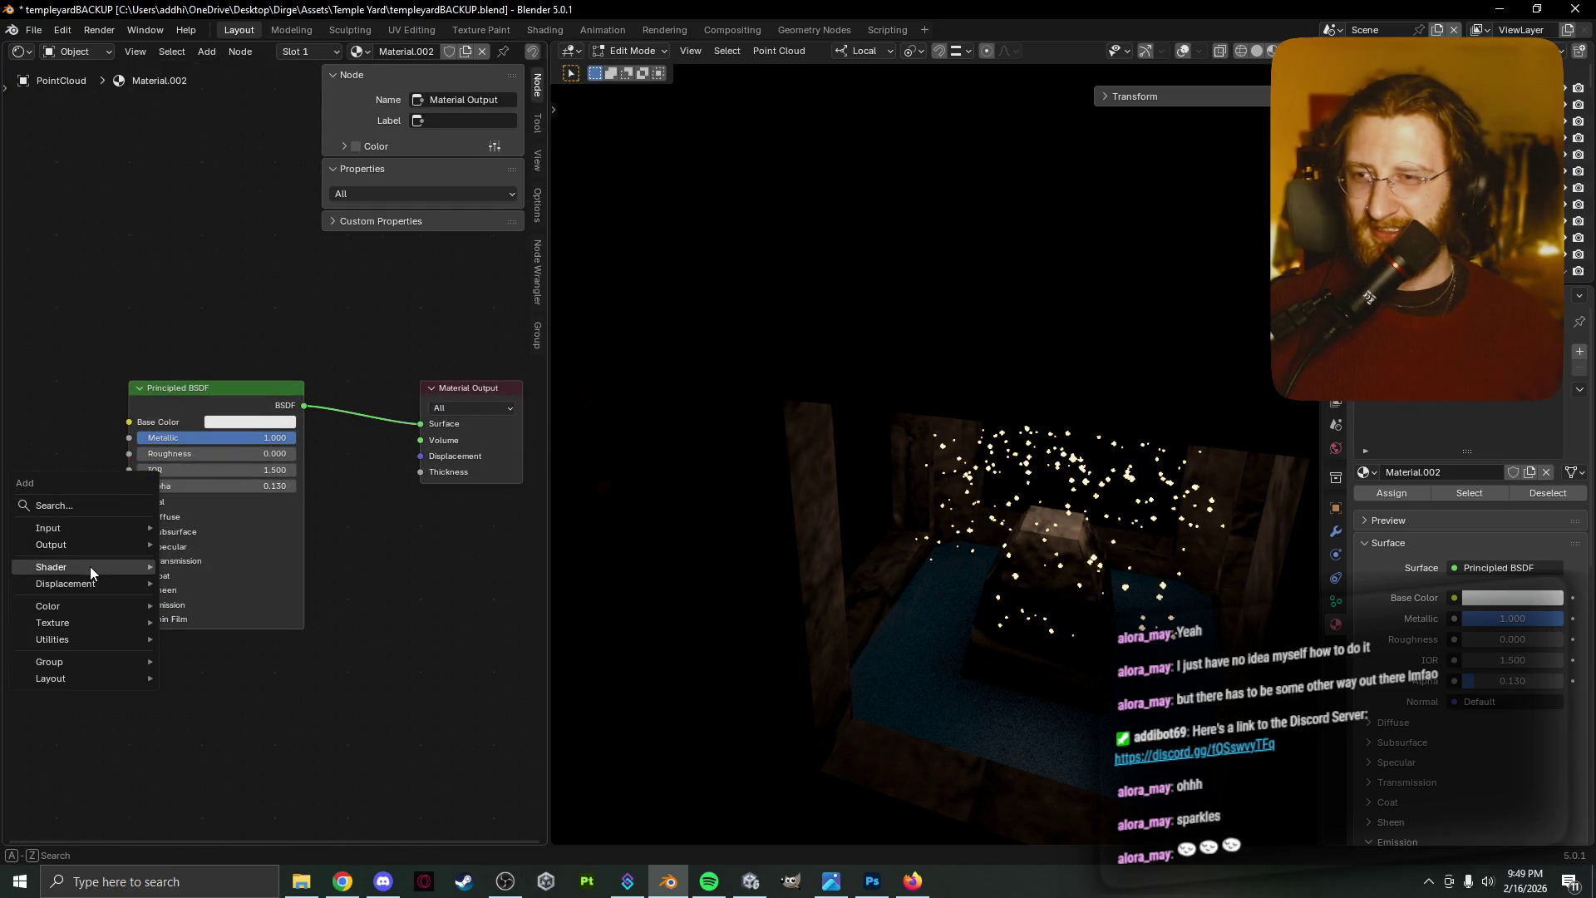
mouse_move(93, 566)
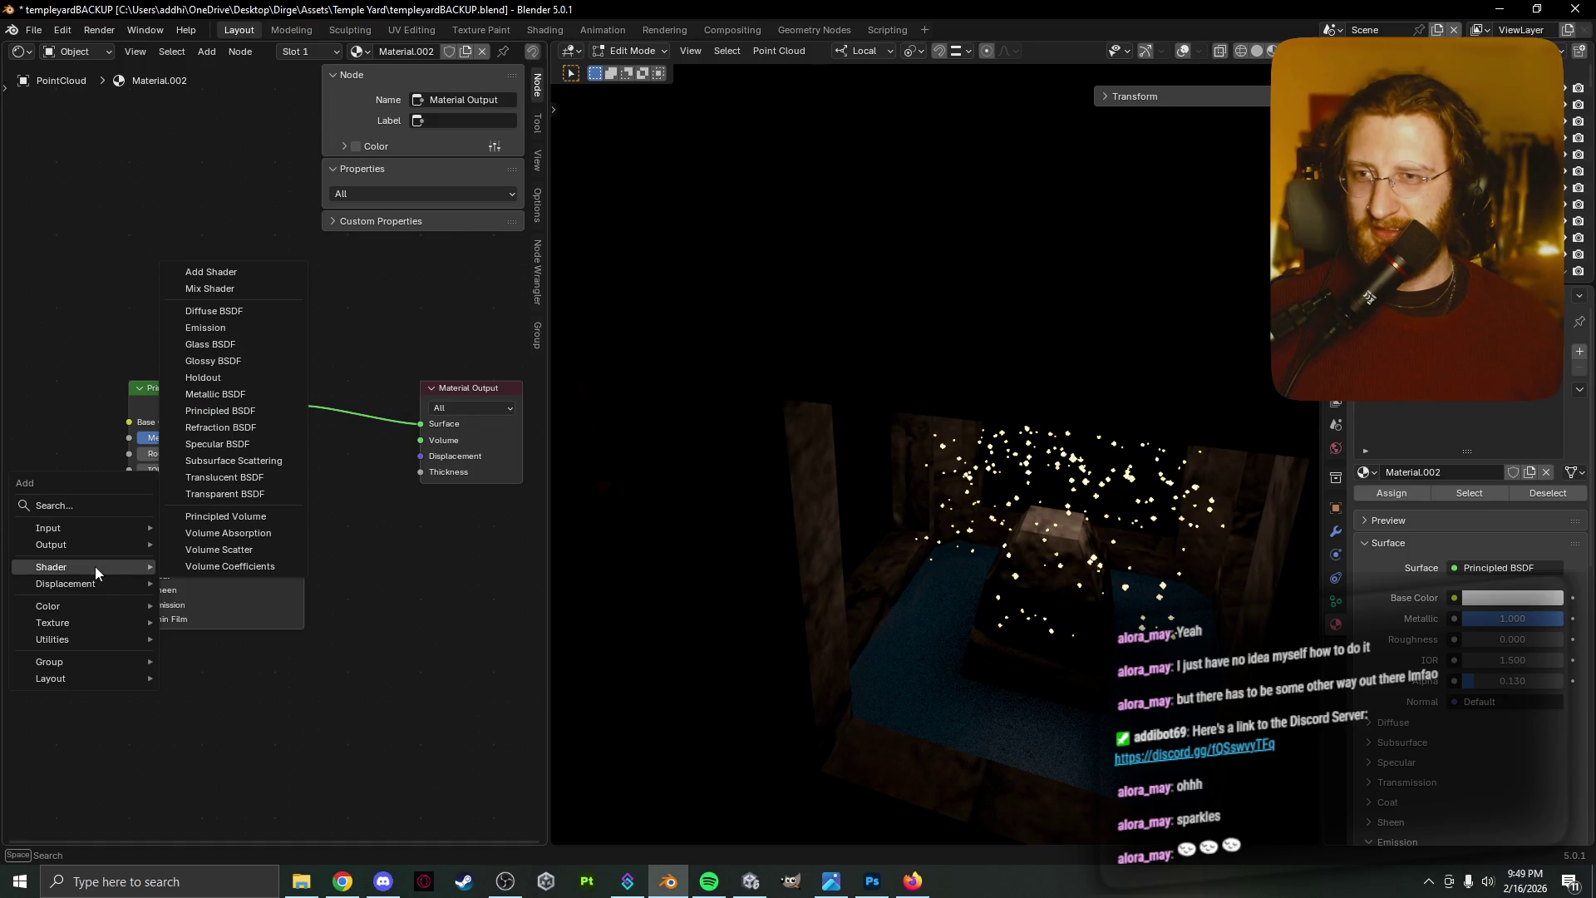
click(205, 328)
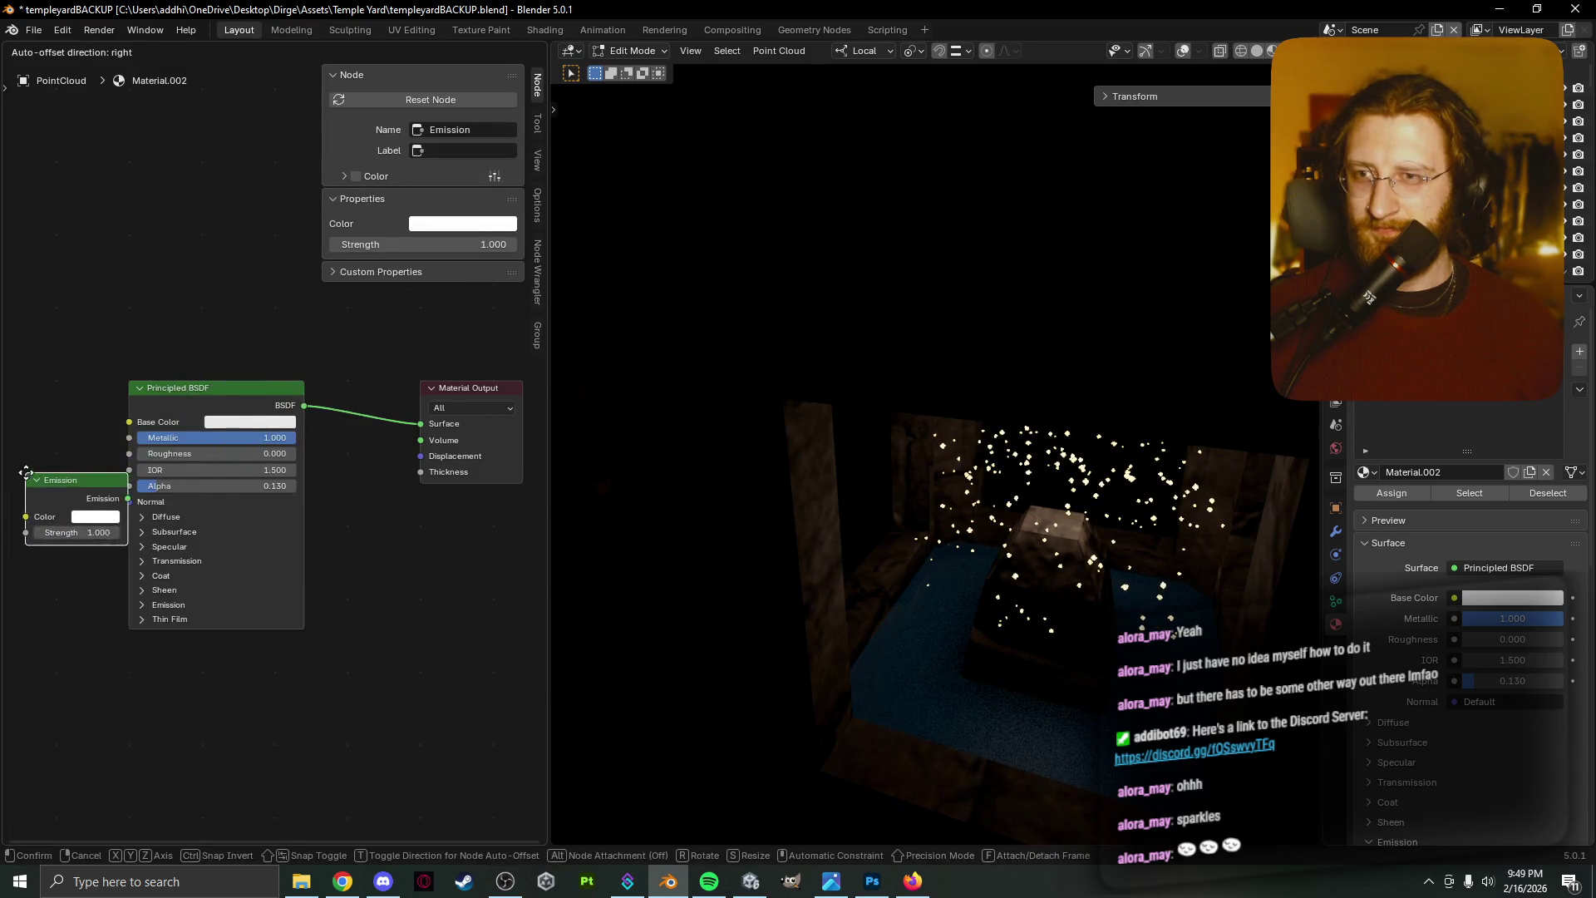
click(62, 472)
drag(105, 496, 138, 431)
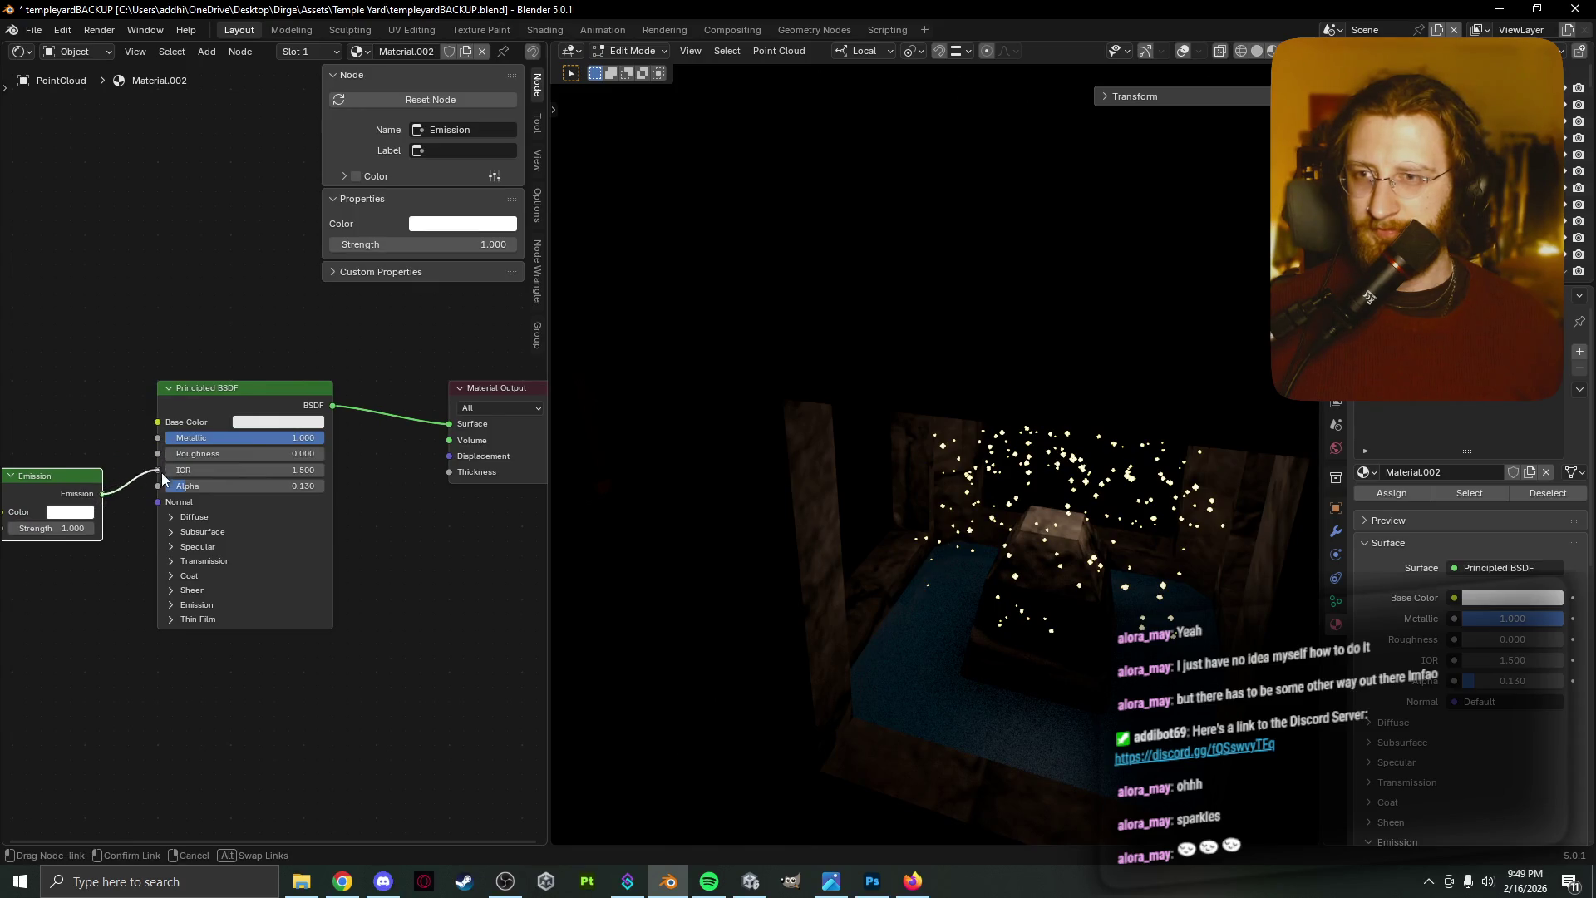
drag(160, 521, 157, 507)
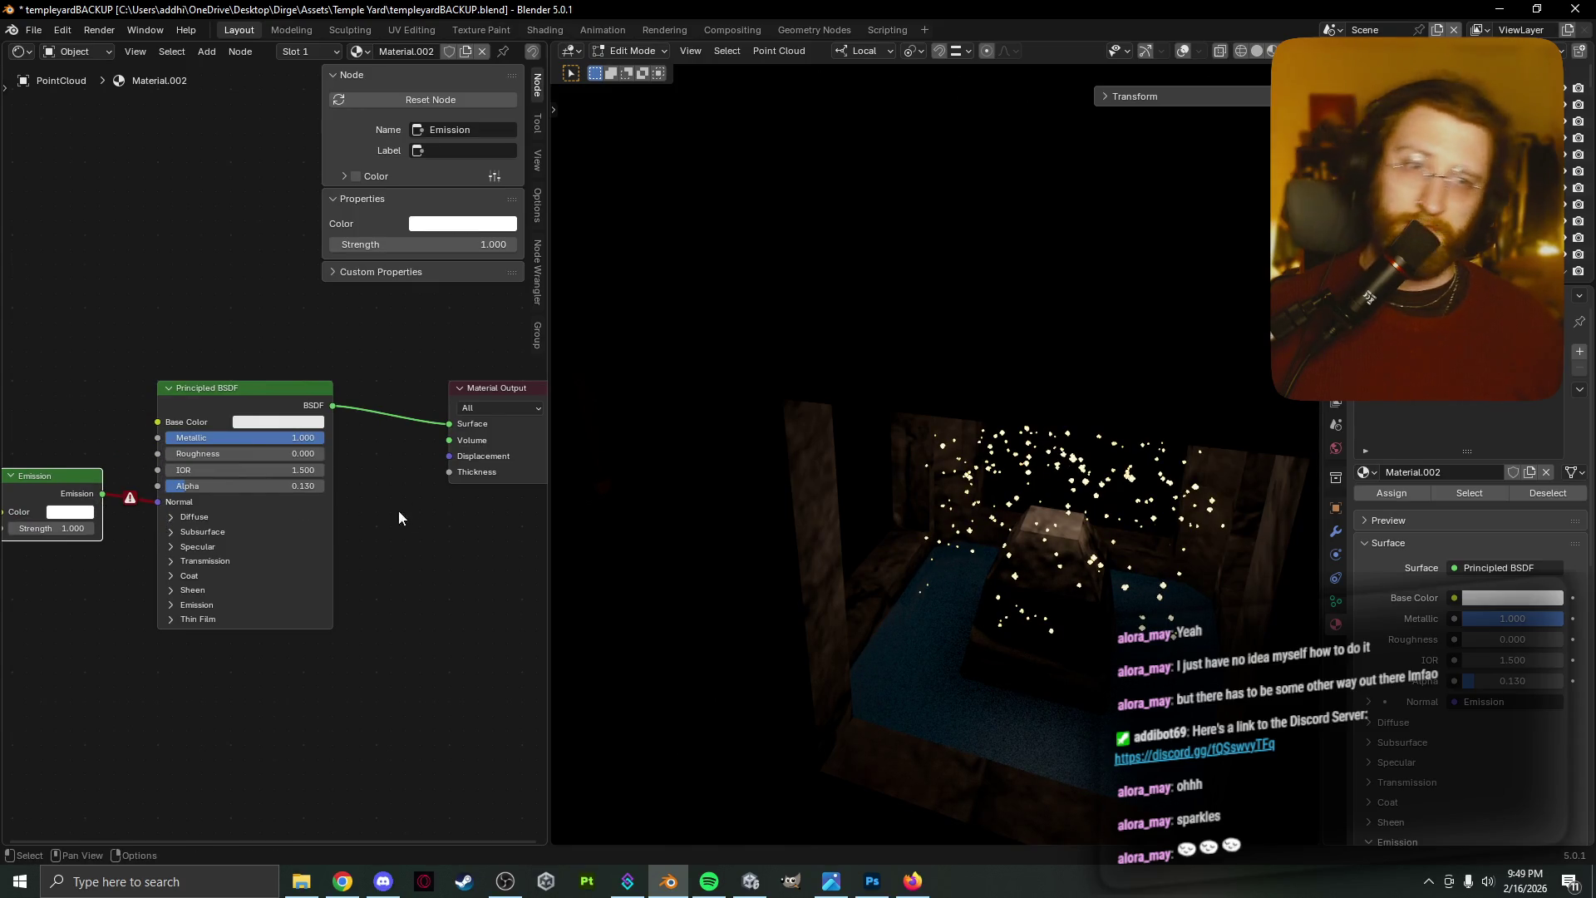
Set the Emission strength to 173.2 and pull its link off the Normal input
middle_drag(151, 419, 185, 403)
mouse_move(83, 511)
mouse_down()
mouse_move(141, 511)
mouse_move(83, 511)
mouse_move(191, 484)
mouse_up()
click(107, 497)
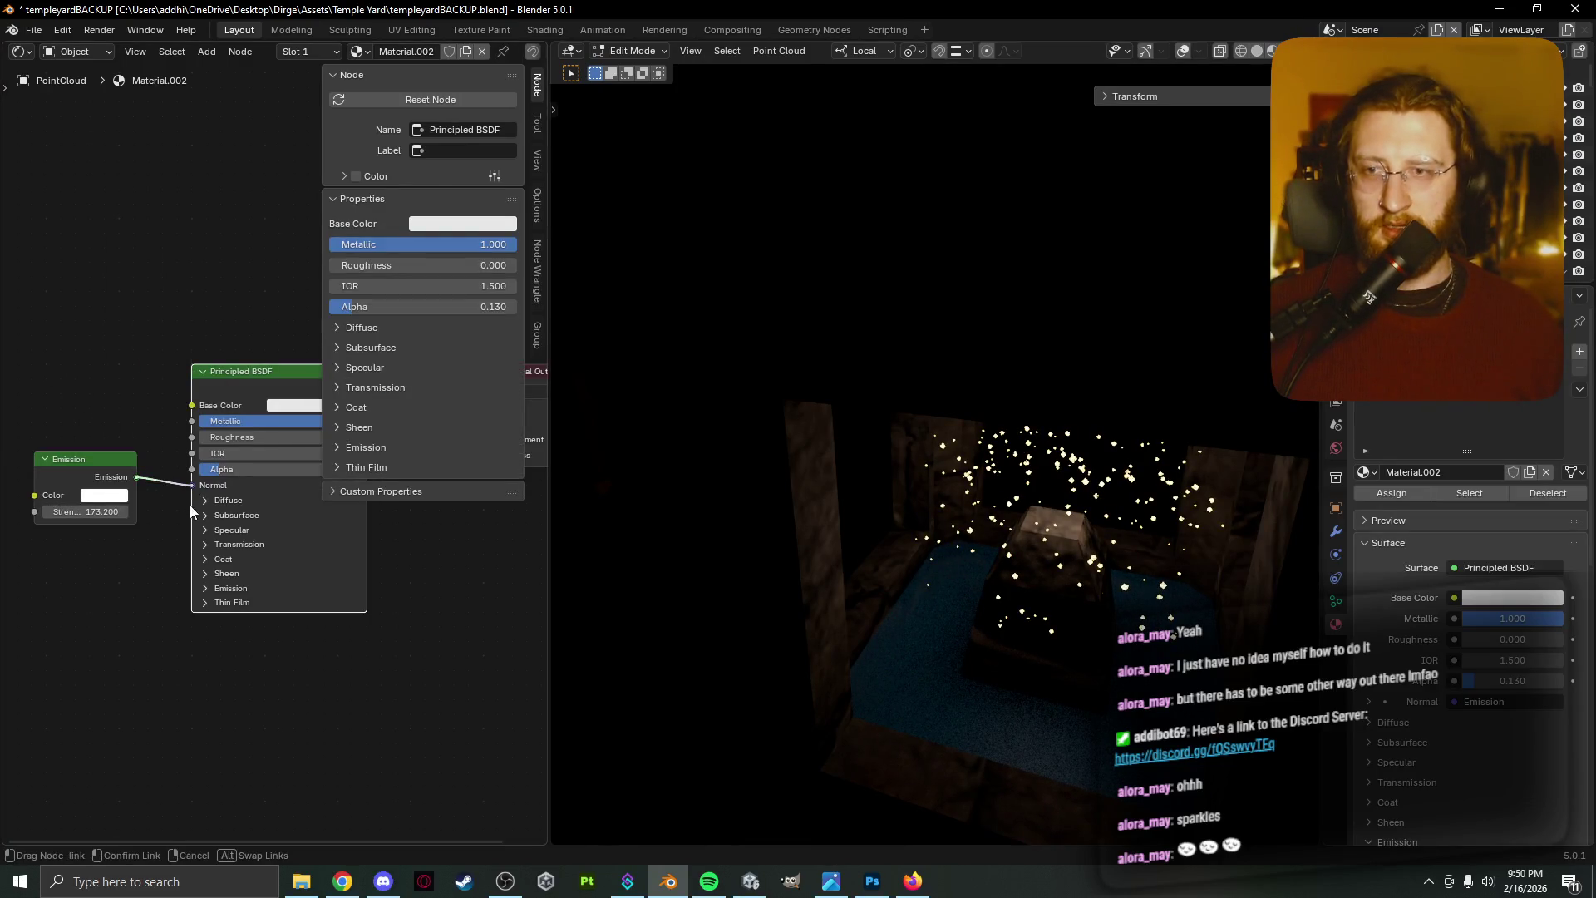
click(205, 589)
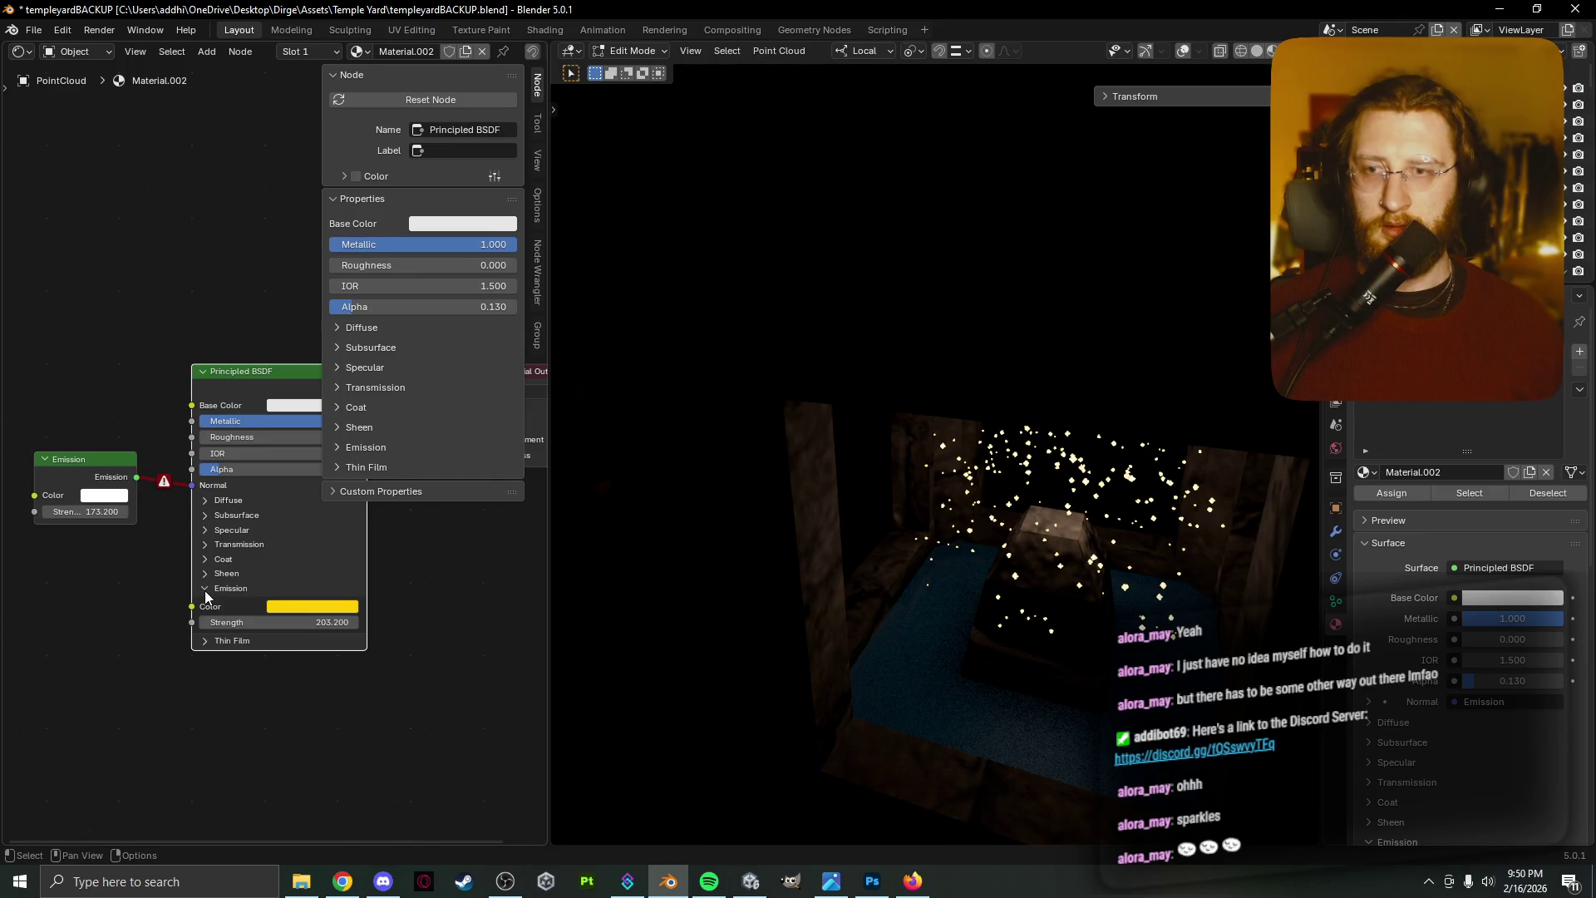
mouse_move(191, 485)
mouse_down()
mouse_move(176, 592)
mouse_move(196, 322)
mouse_up()
Delete the Principled BSDF node and move the Emission node toward Material Output
key(x)
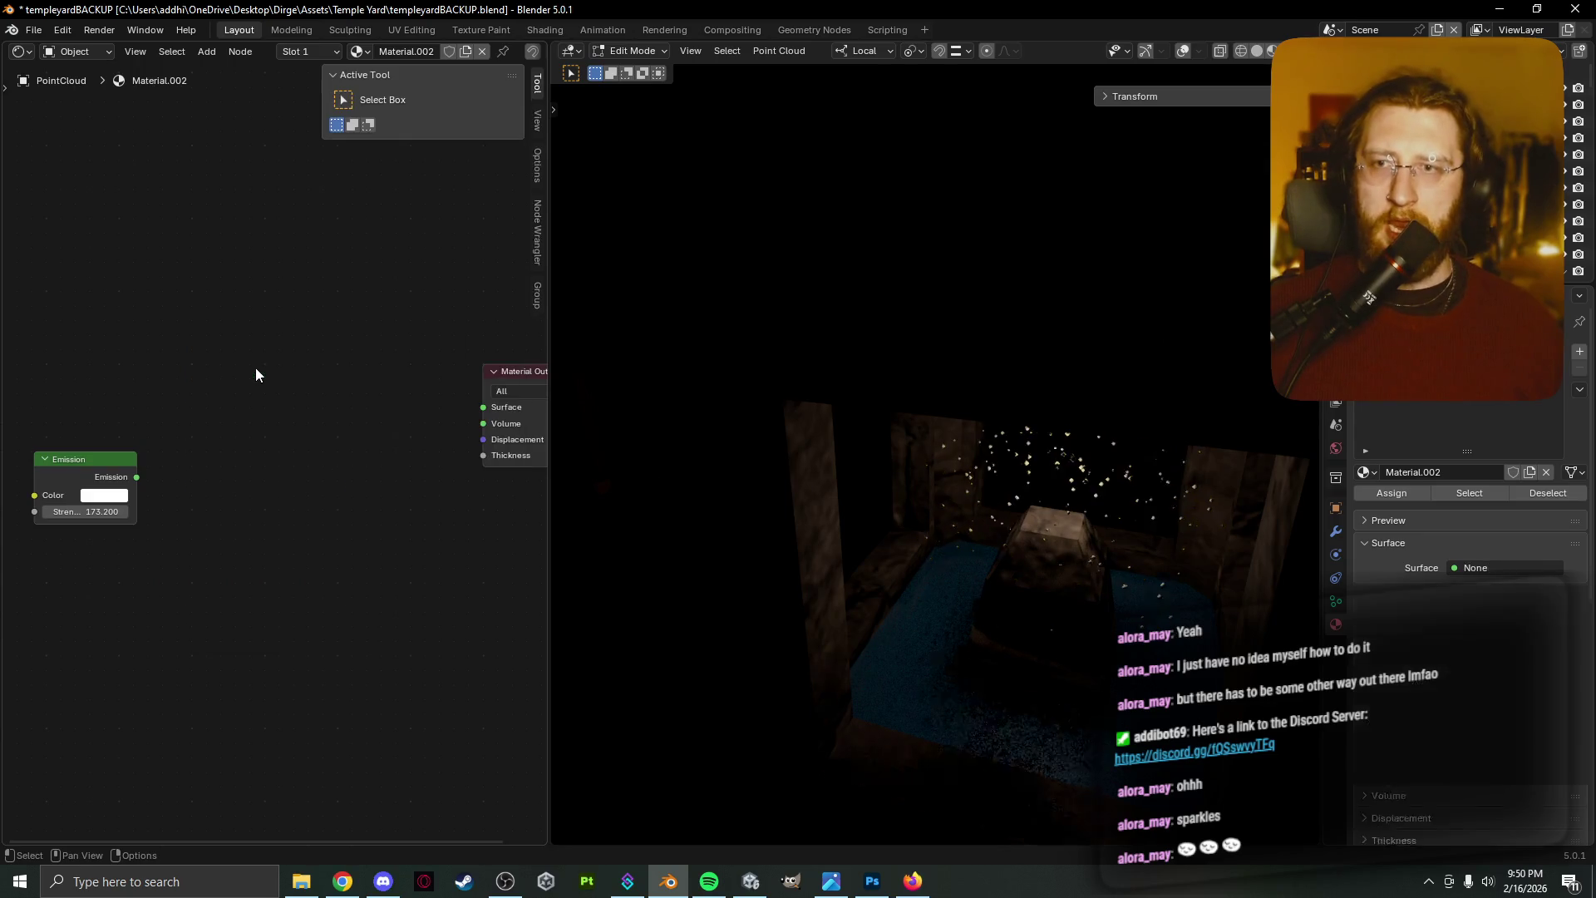
mouse_move(130, 479)
mouse_down()
mouse_move(199, 414)
mouse_move(481, 407)
mouse_up()
mouse_move(176, 448)
mouse_down()
mouse_move(201, 448)
mouse_move(149, 448)
mouse_up()
Delete the point light inside the altar in Object Mode
key(Tab)
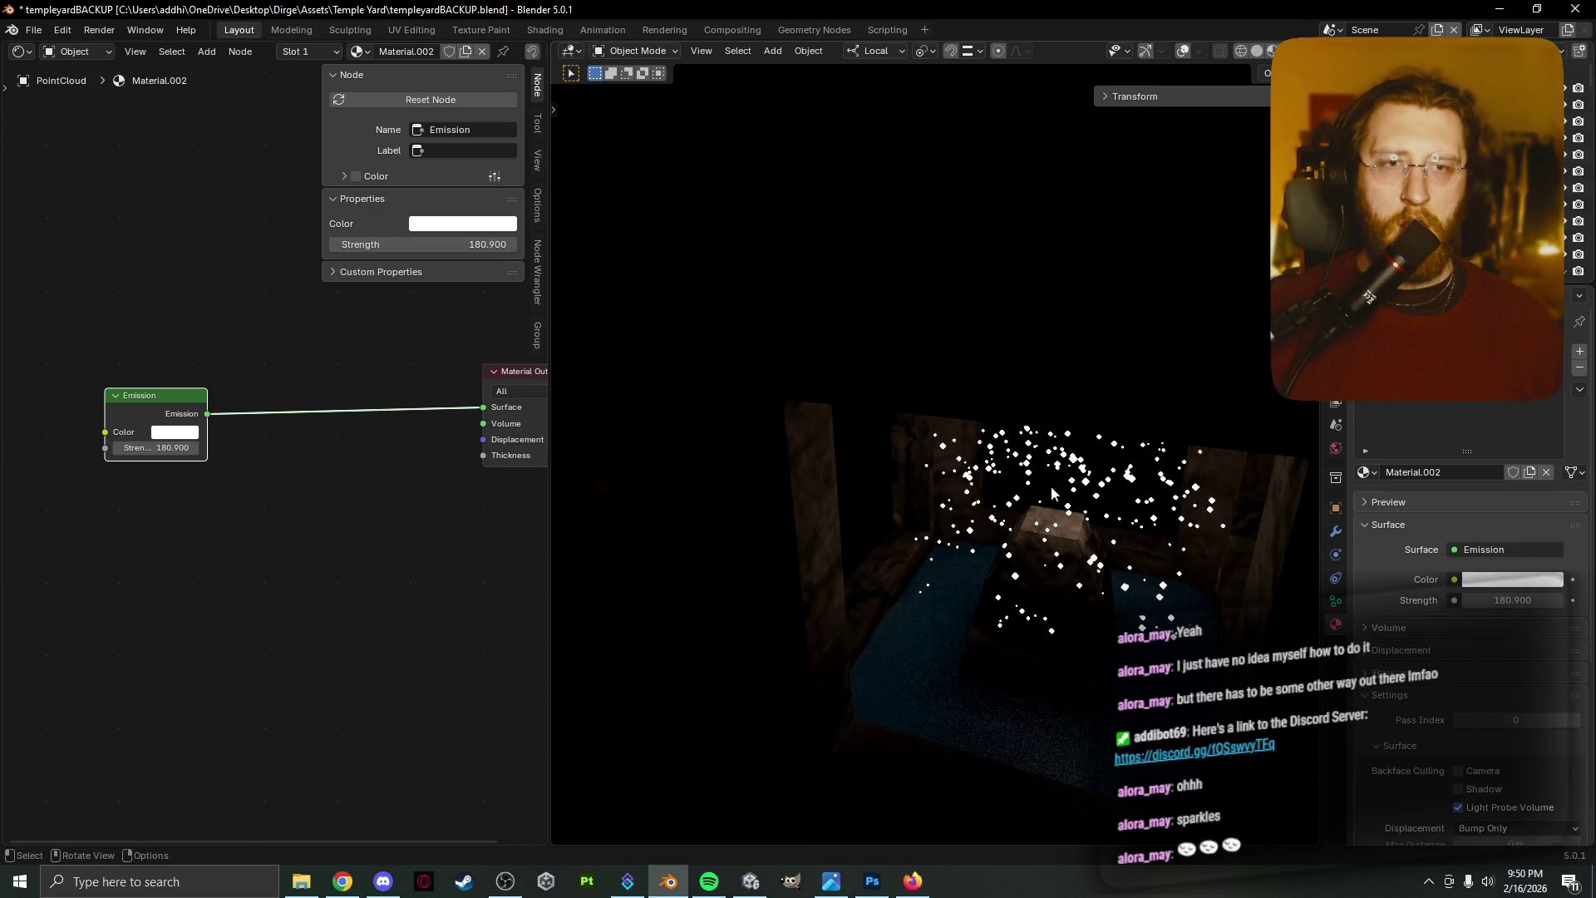
middle_drag(1058, 482, 1082, 447)
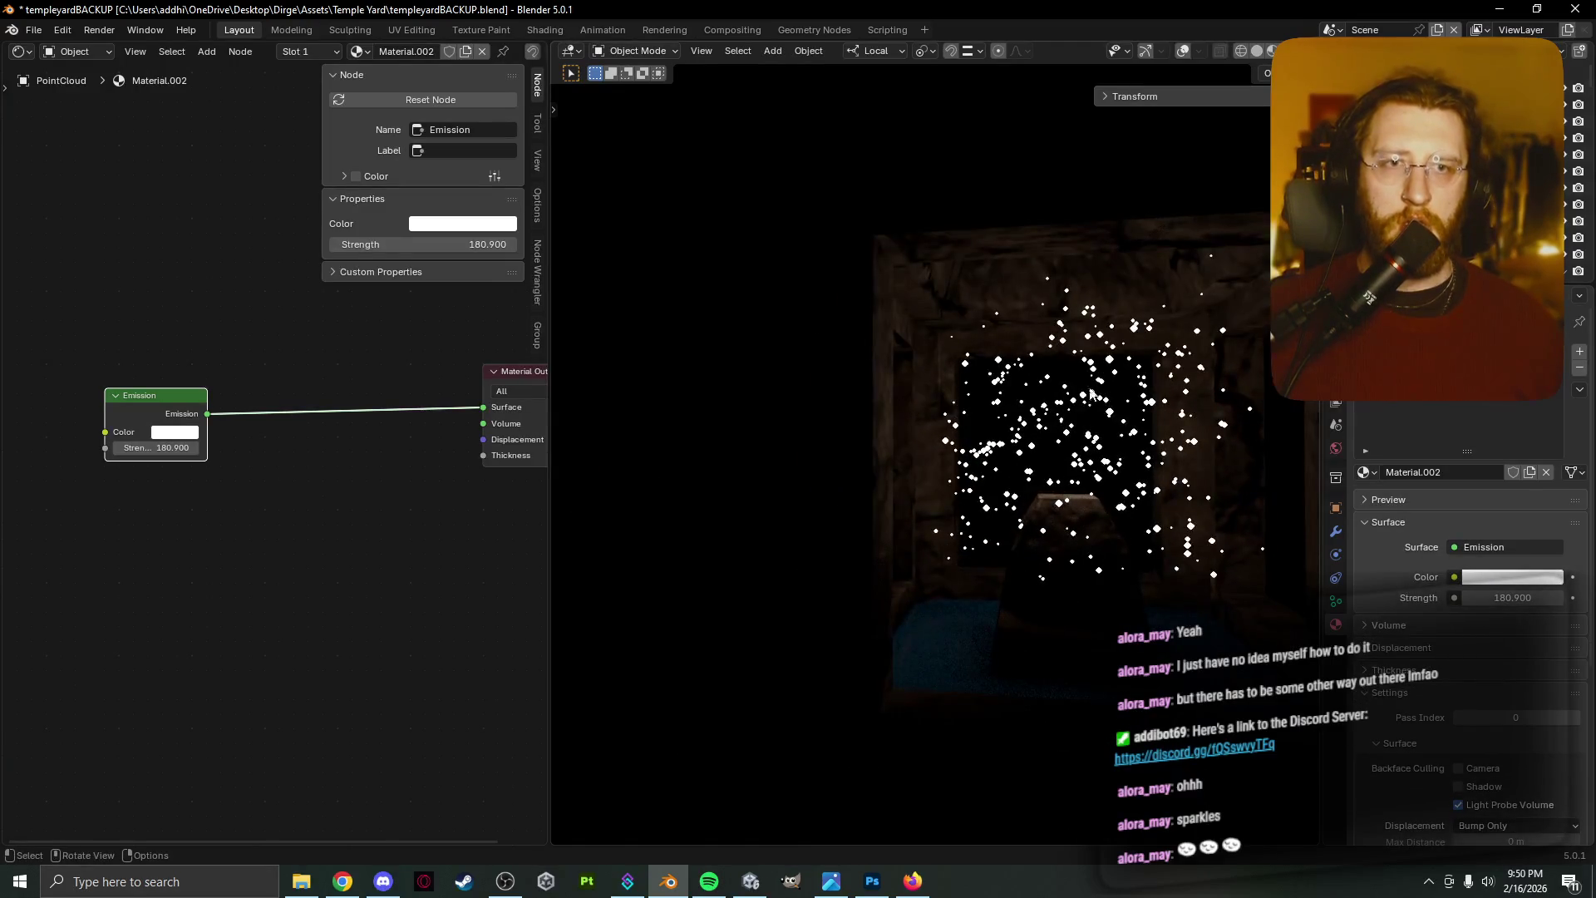
key(shift+alt+z)
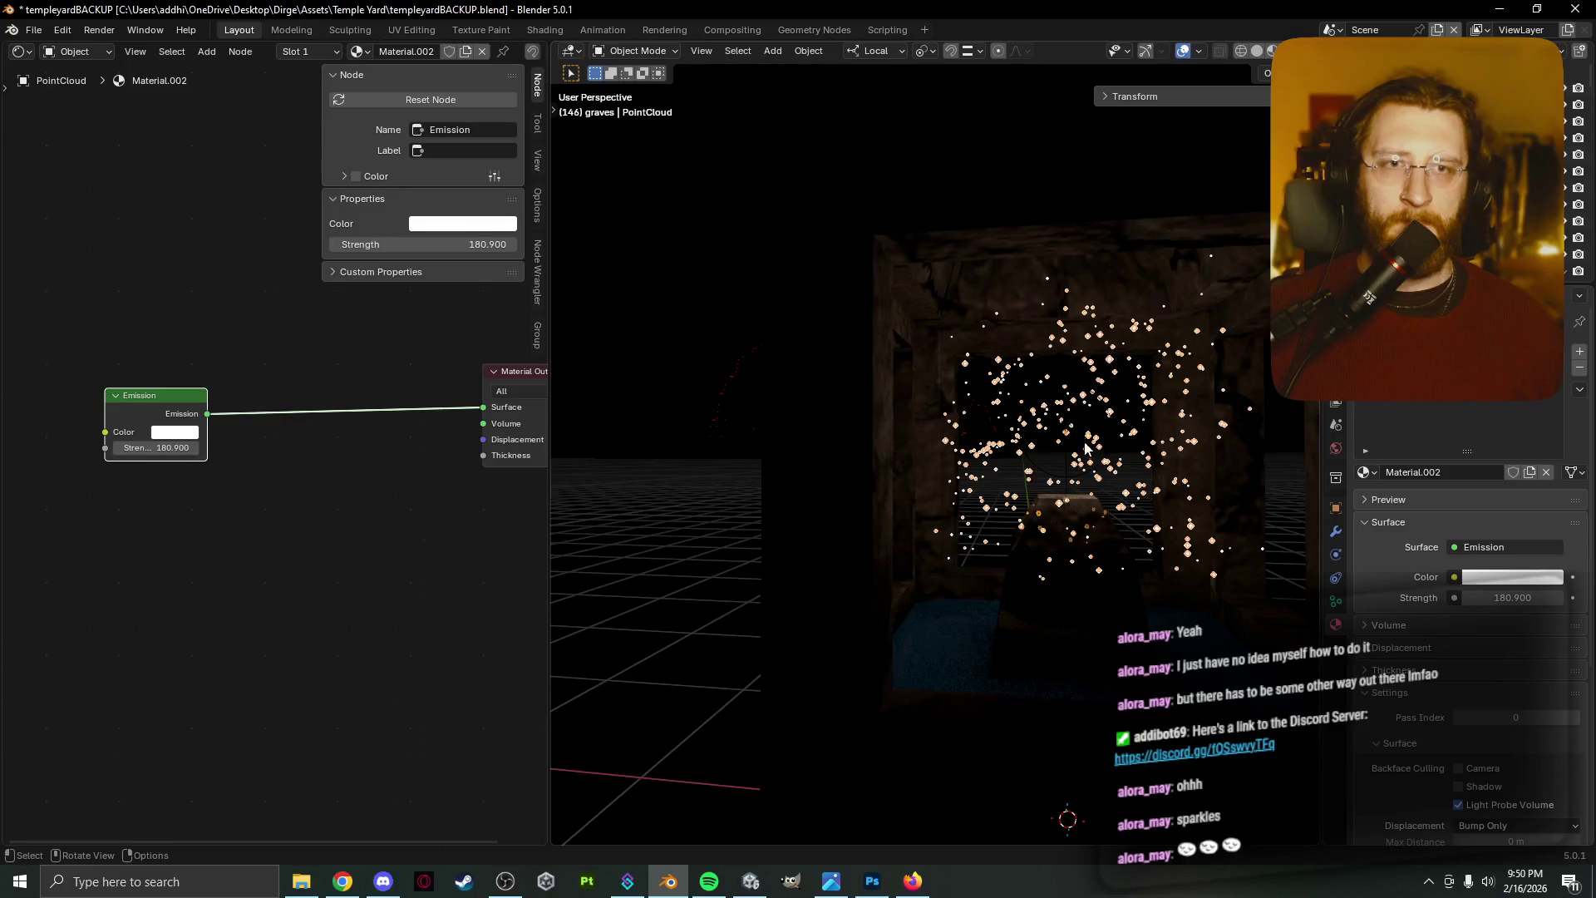
click(1081, 453)
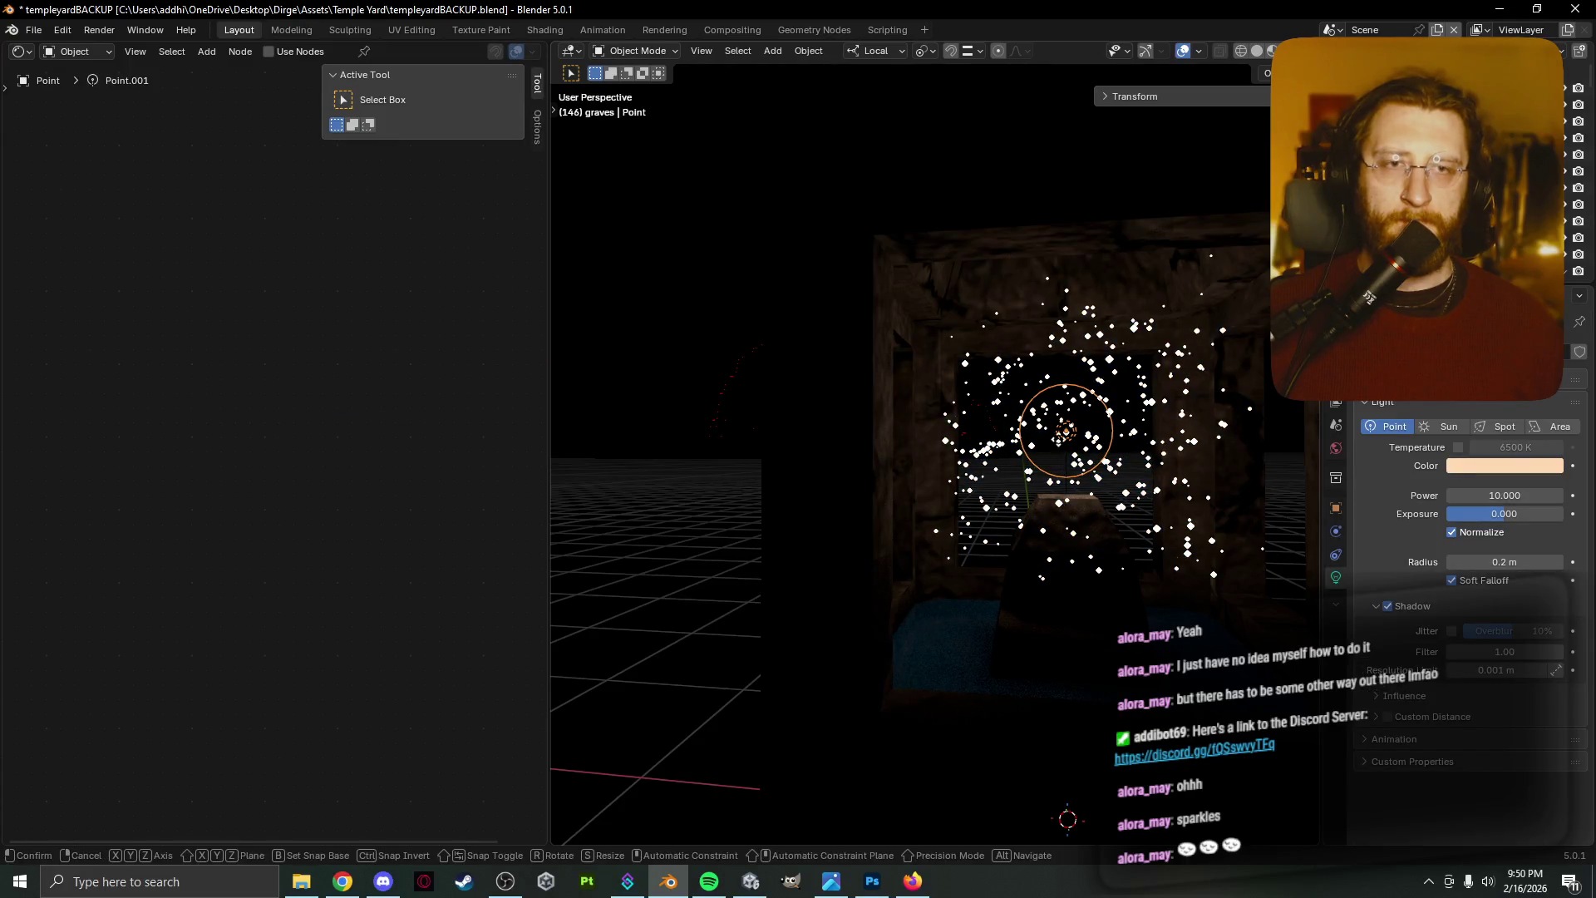
key(Delete)
Reselect the sparkle point cloud and raise emission strength to 2636.3
click(1130, 397)
scroll(276, 451, up, 2)
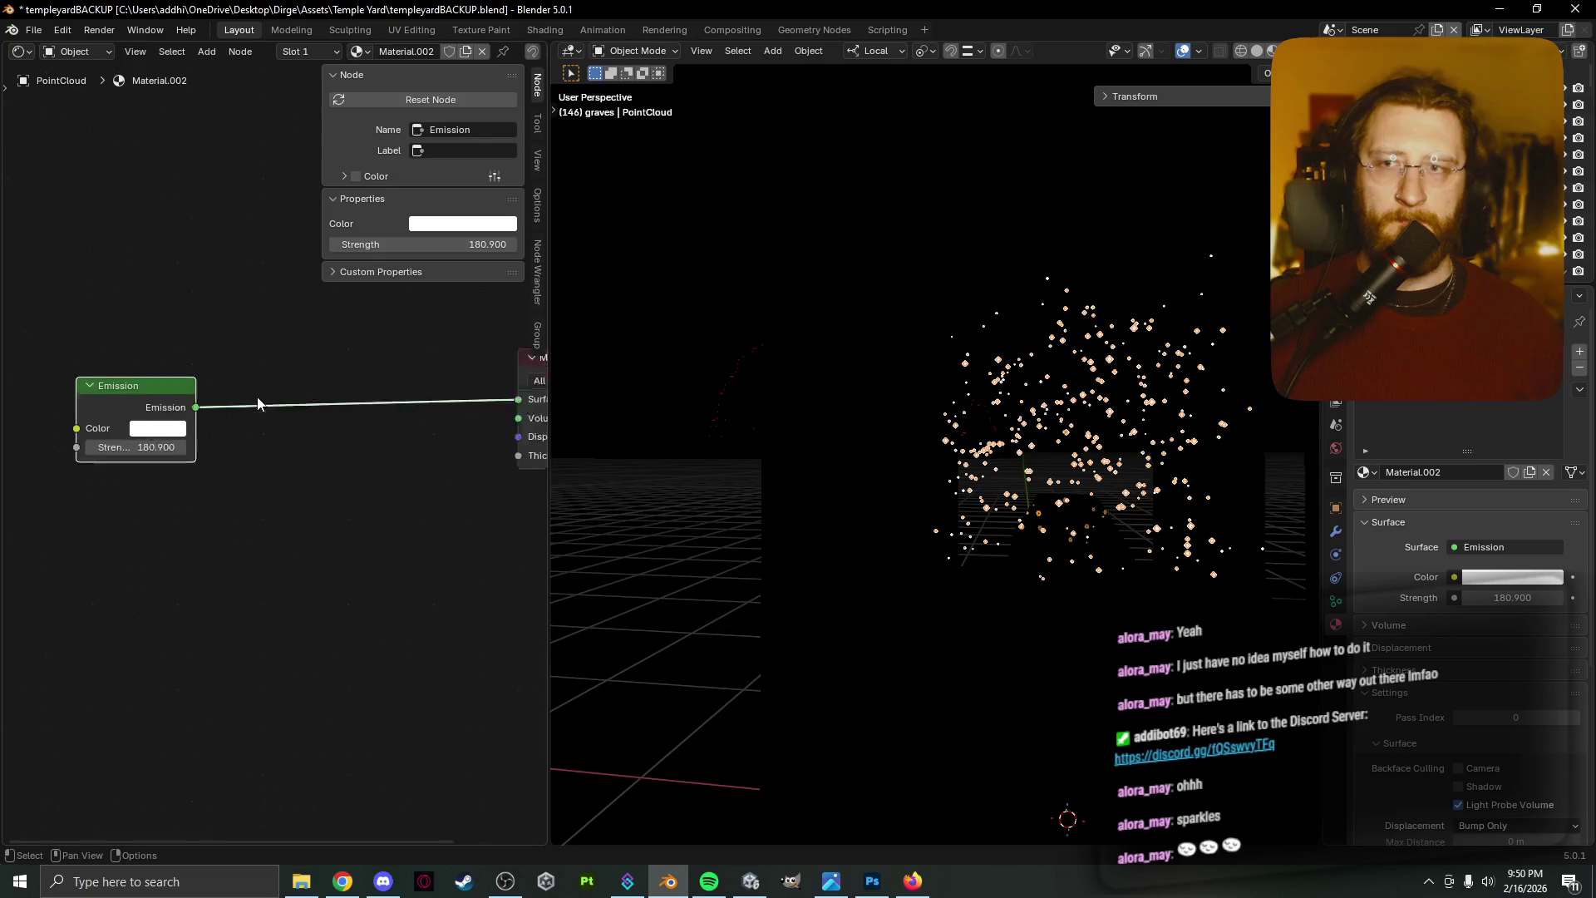
drag(113, 447, 407, 446)
middle_drag(210, 489, 64, 587)
mouse_move(10, 470)
mouse_down()
mouse_move(357, 465)
mouse_move(379, 472)
mouse_move(399, 522)
mouse_up()
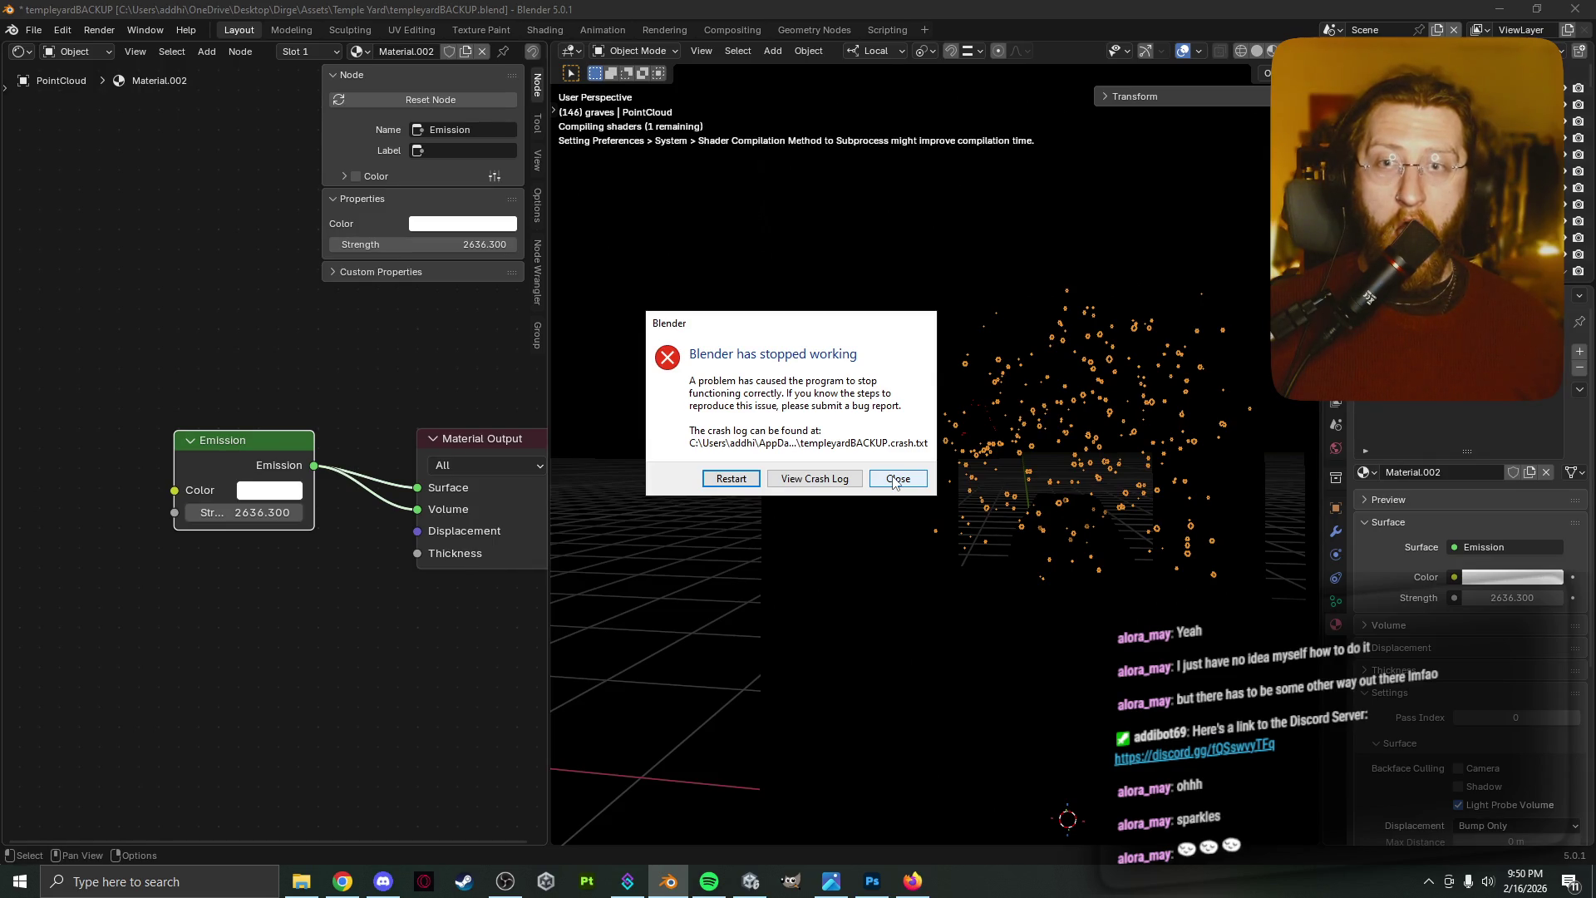
Copy a Lightshot screenshot of the crash dialog, then restart Blender to load the autosave
key(super+shift+s)
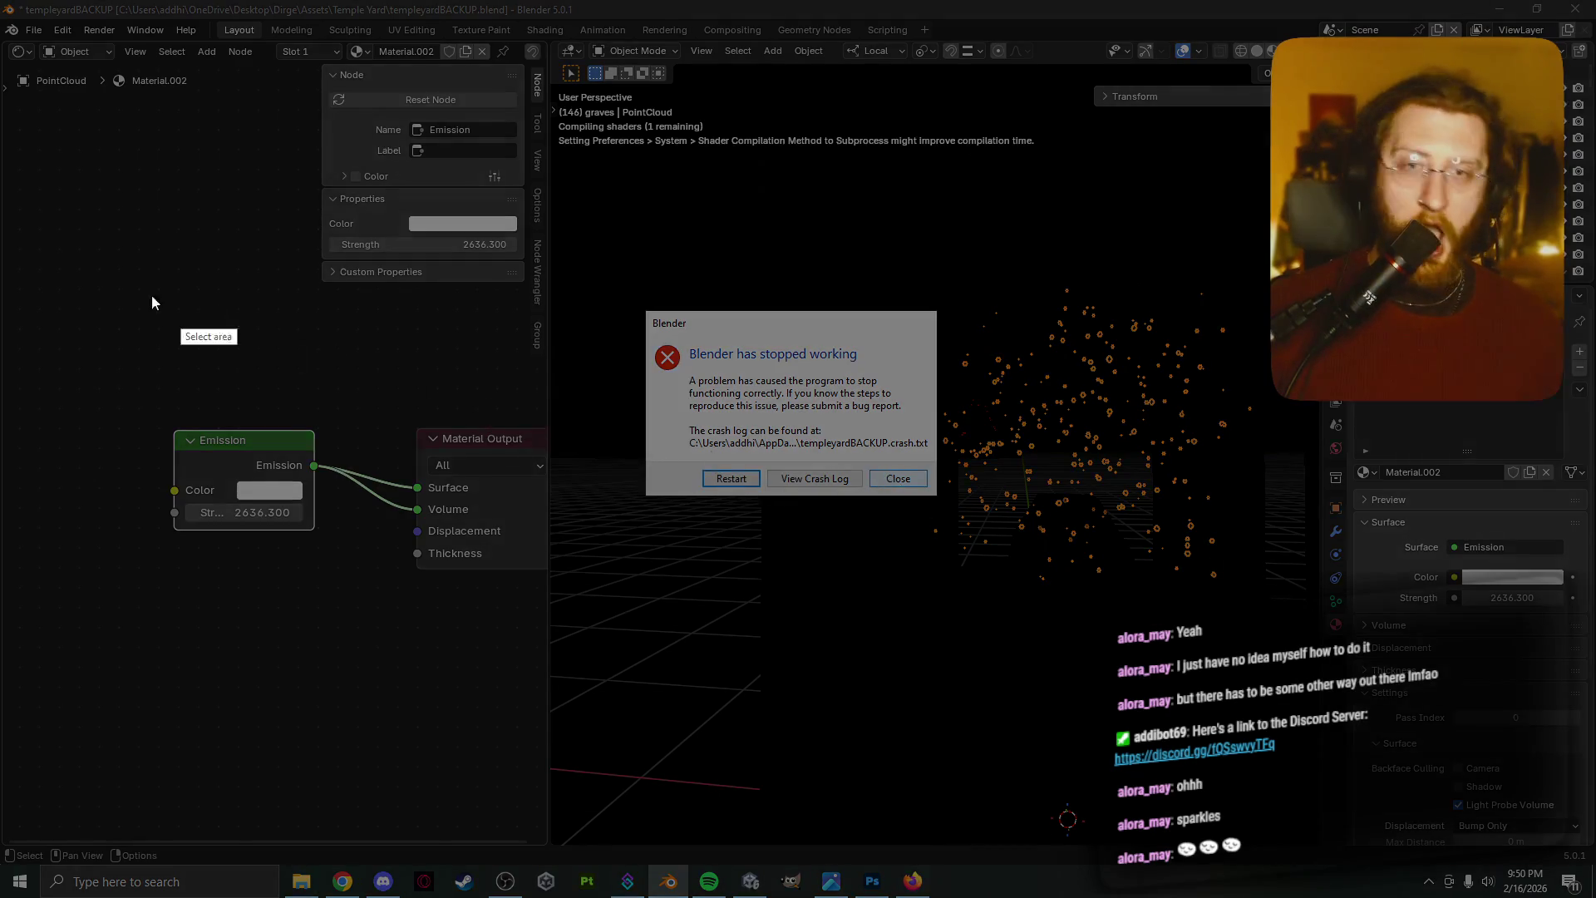
mouse_move(123, 256)
mouse_down()
mouse_move(408, 417)
mouse_move(1014, 619)
mouse_move(989, 612)
mouse_up()
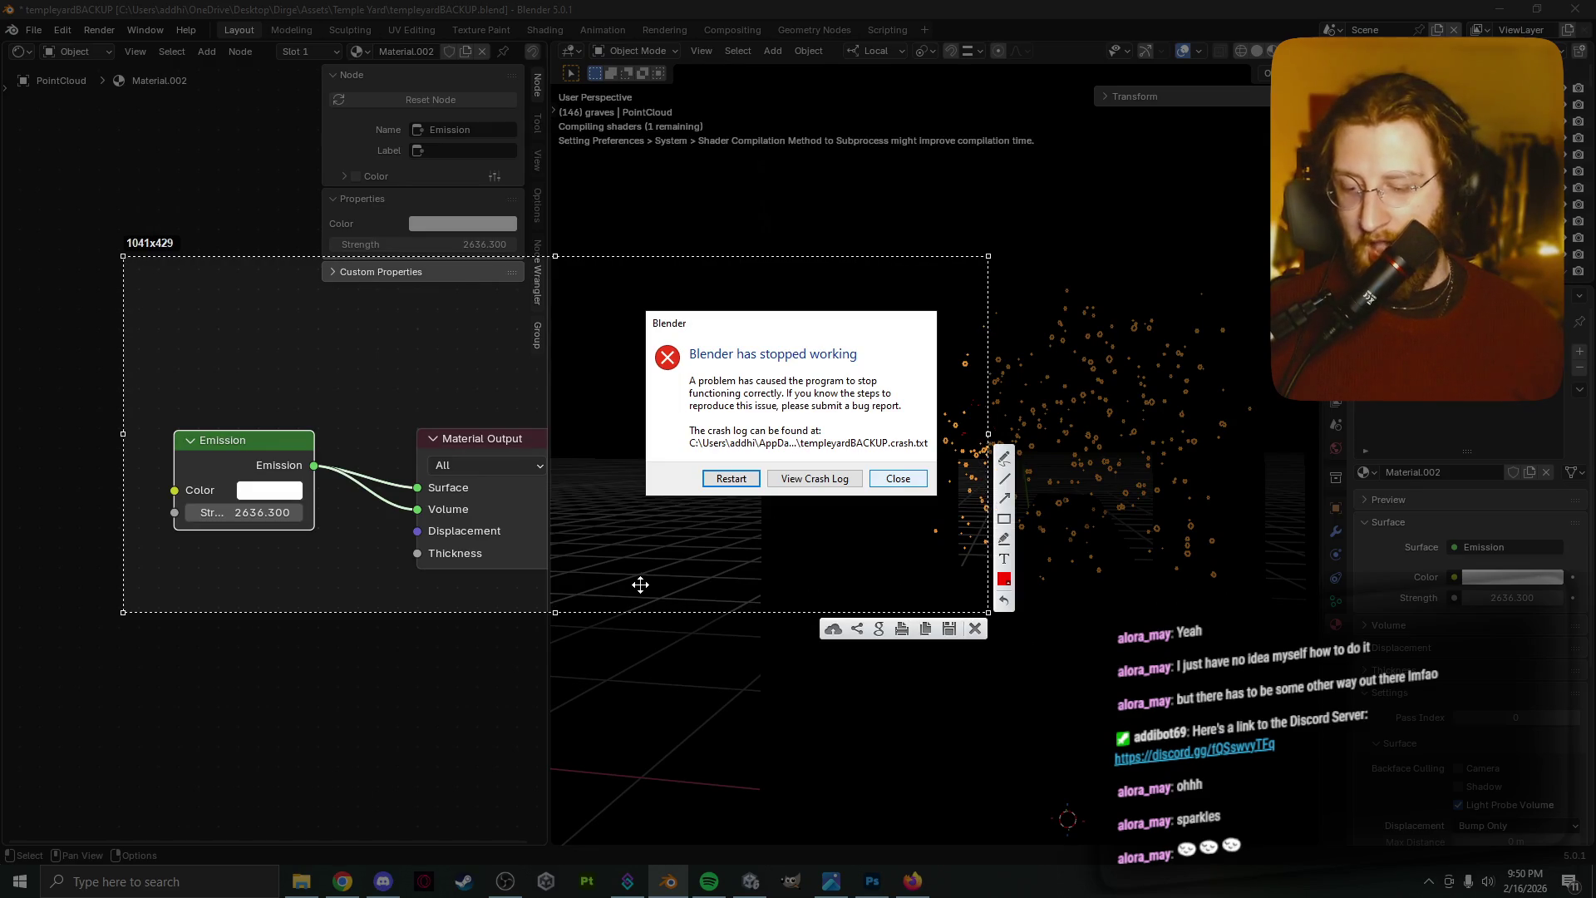
key(ctrl+c)
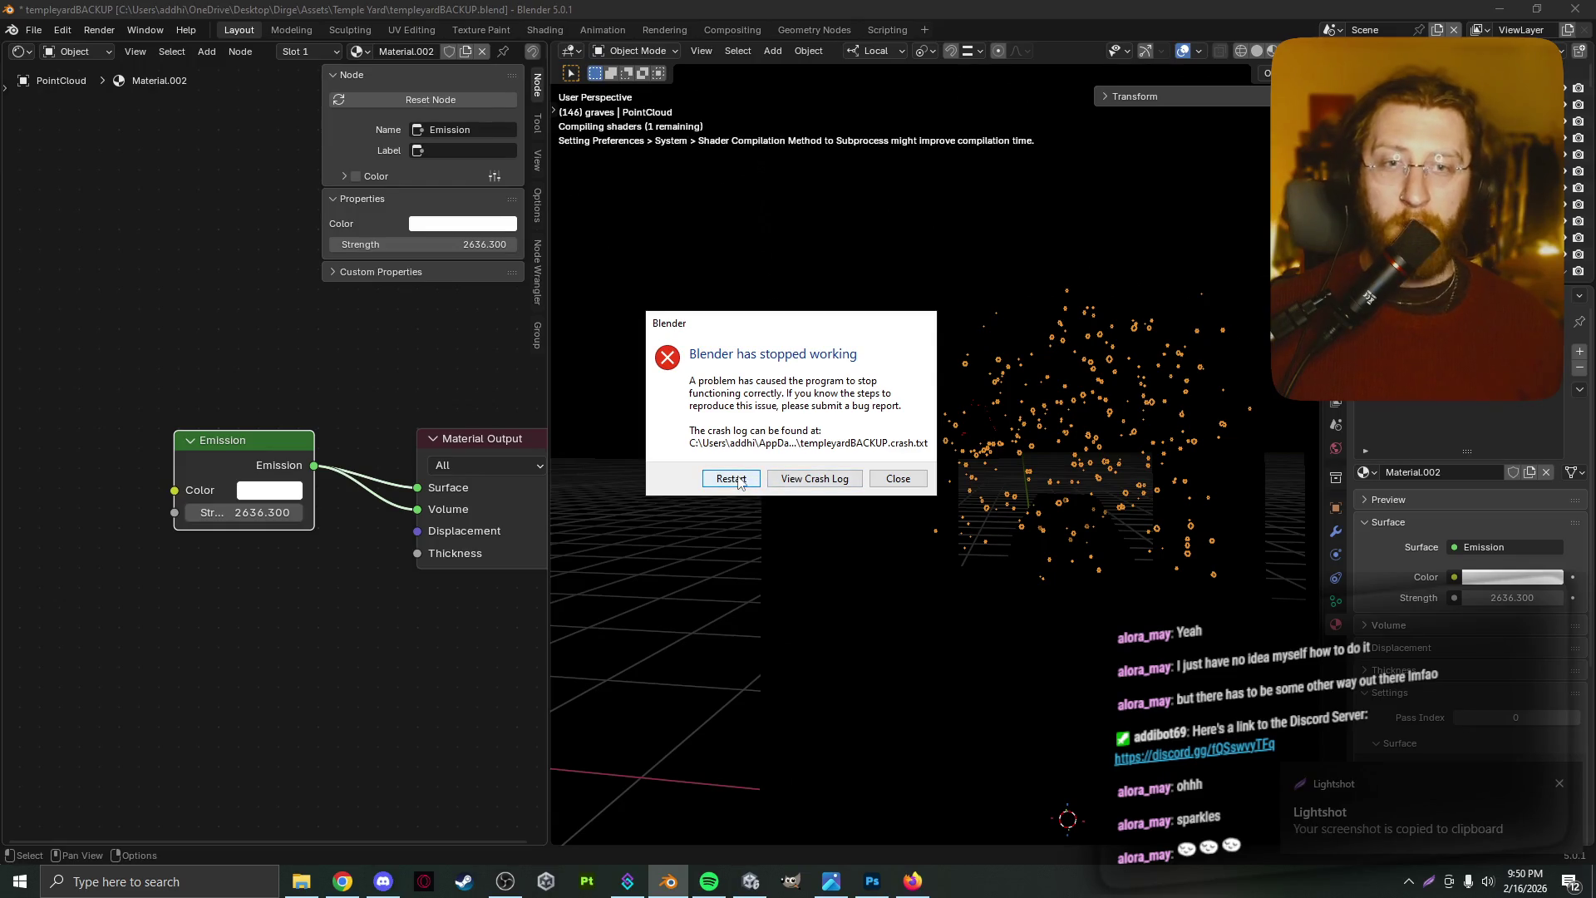
click(731, 479)
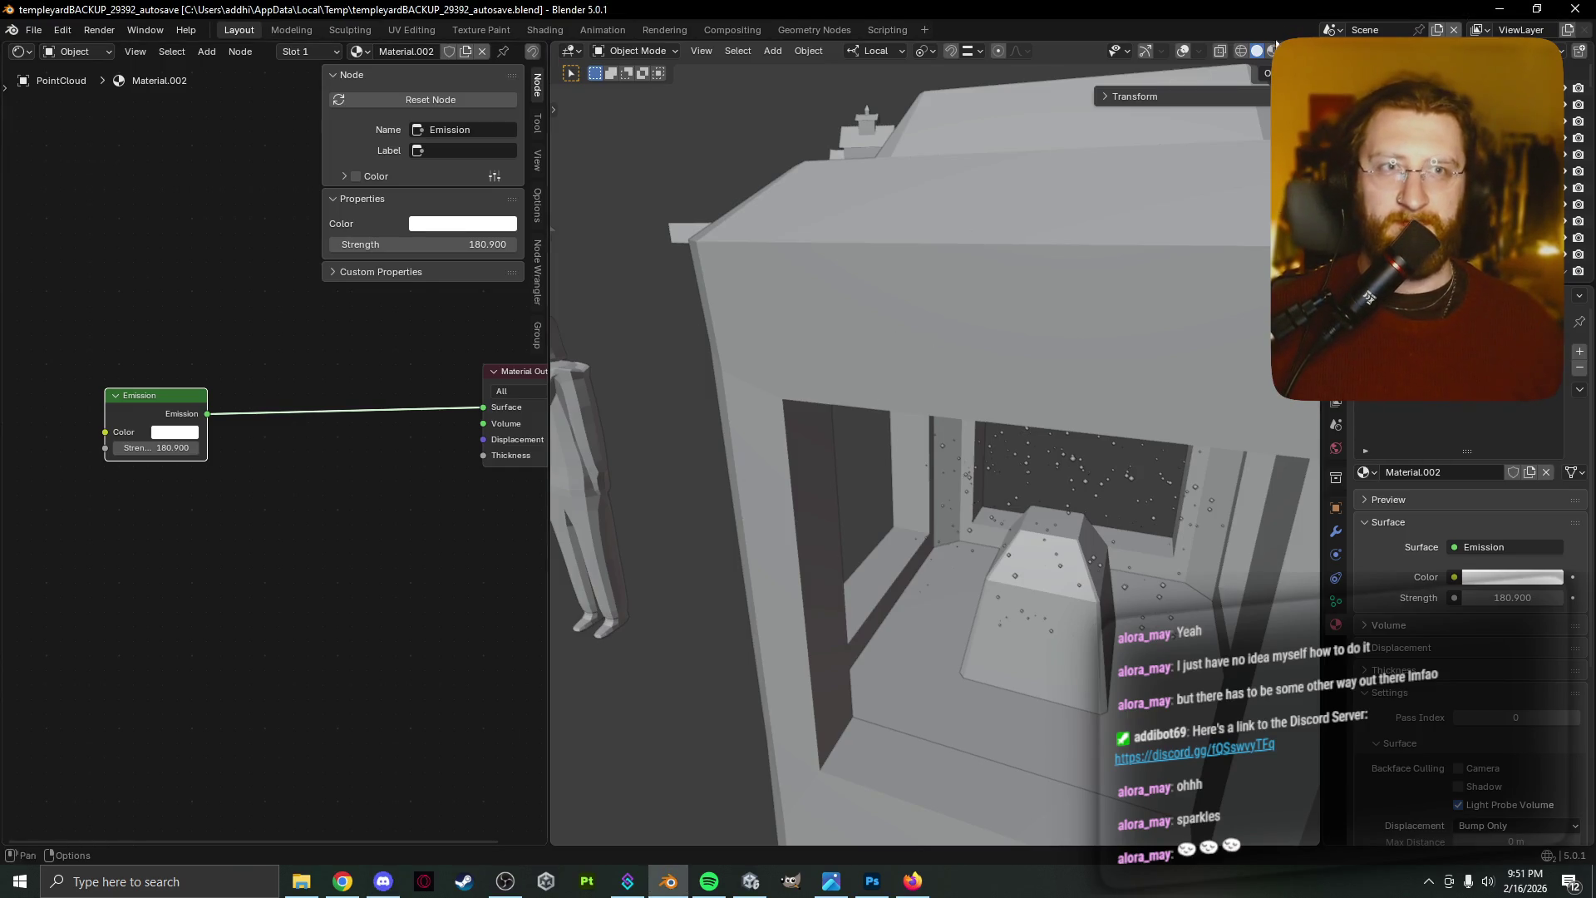
Switch the viewport to Rendered shading, toggling through Solid and back
middle_drag(830, 377, 870, 394)
key(z)
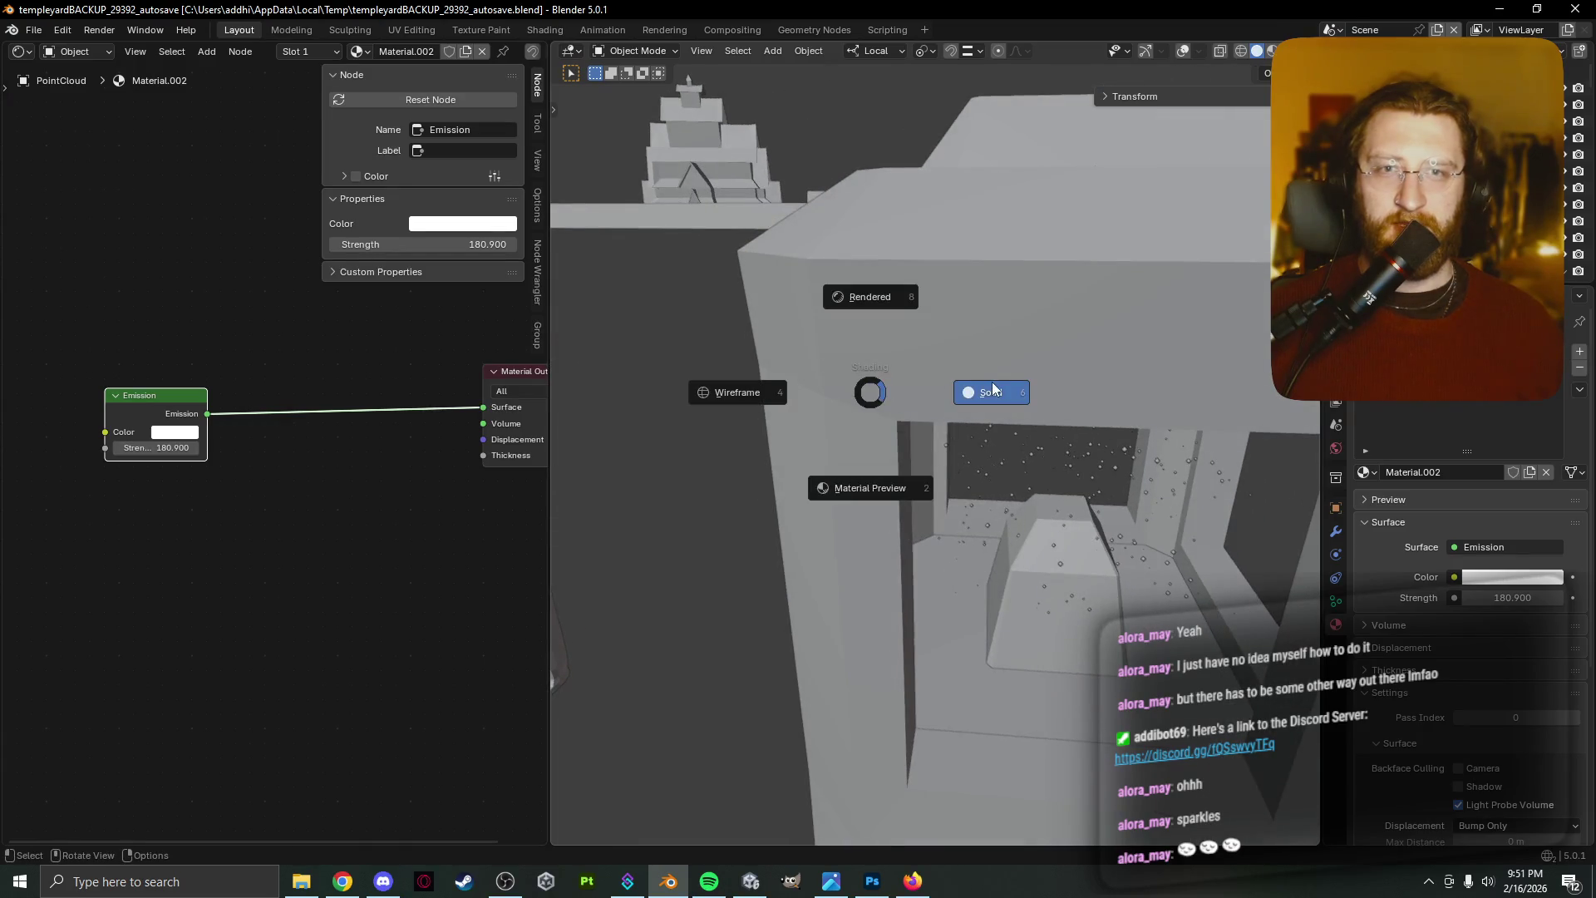
click(890, 297)
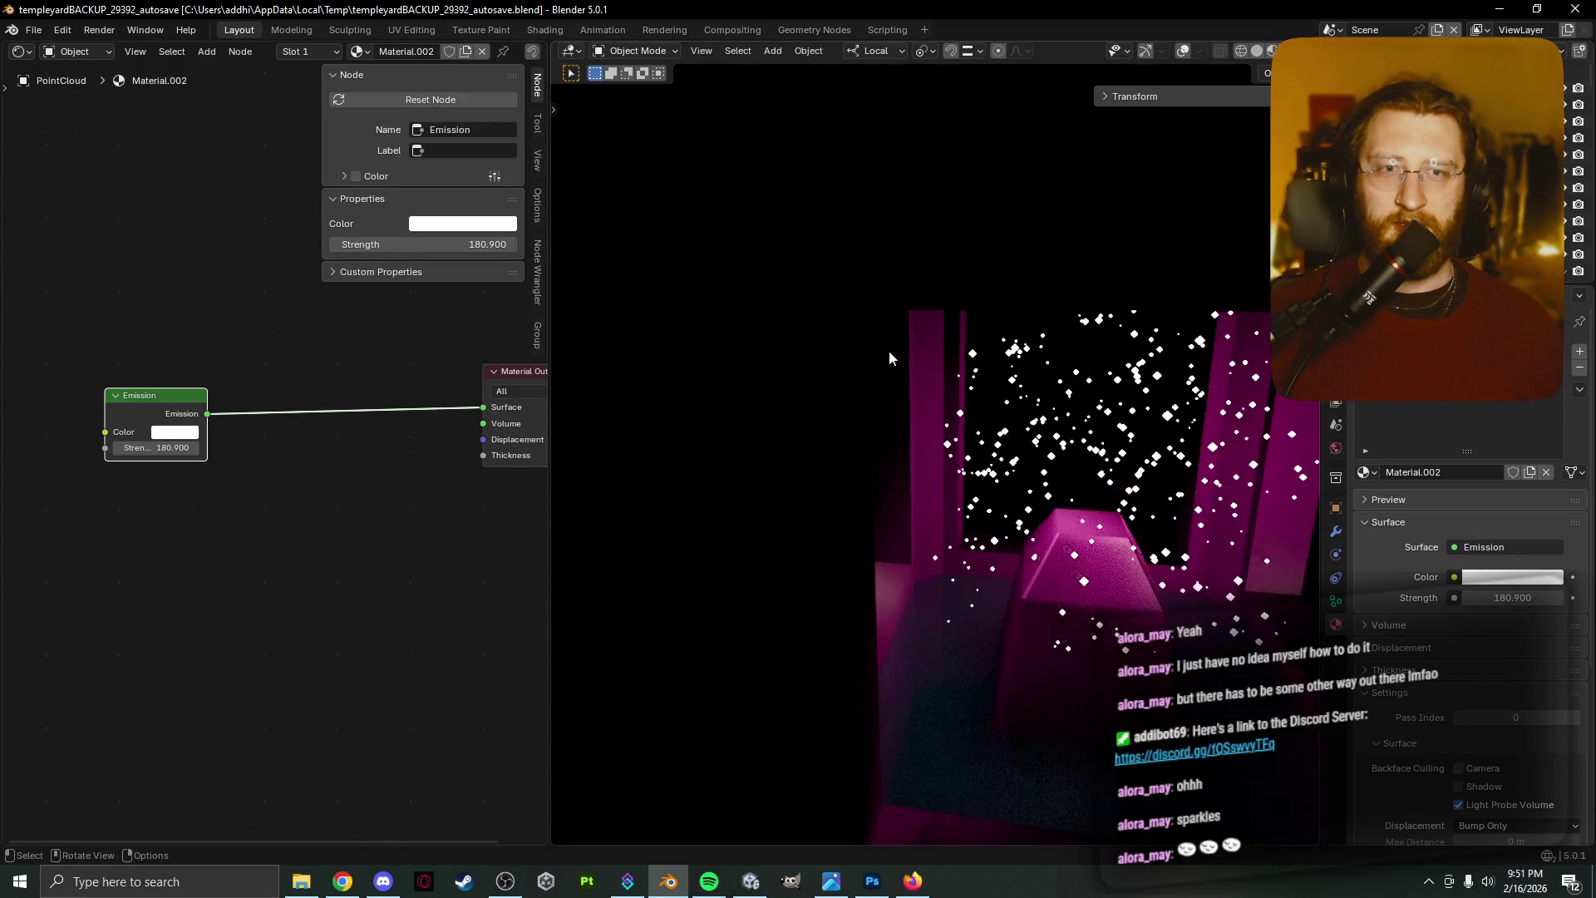
middle_drag(1056, 422, 960, 341)
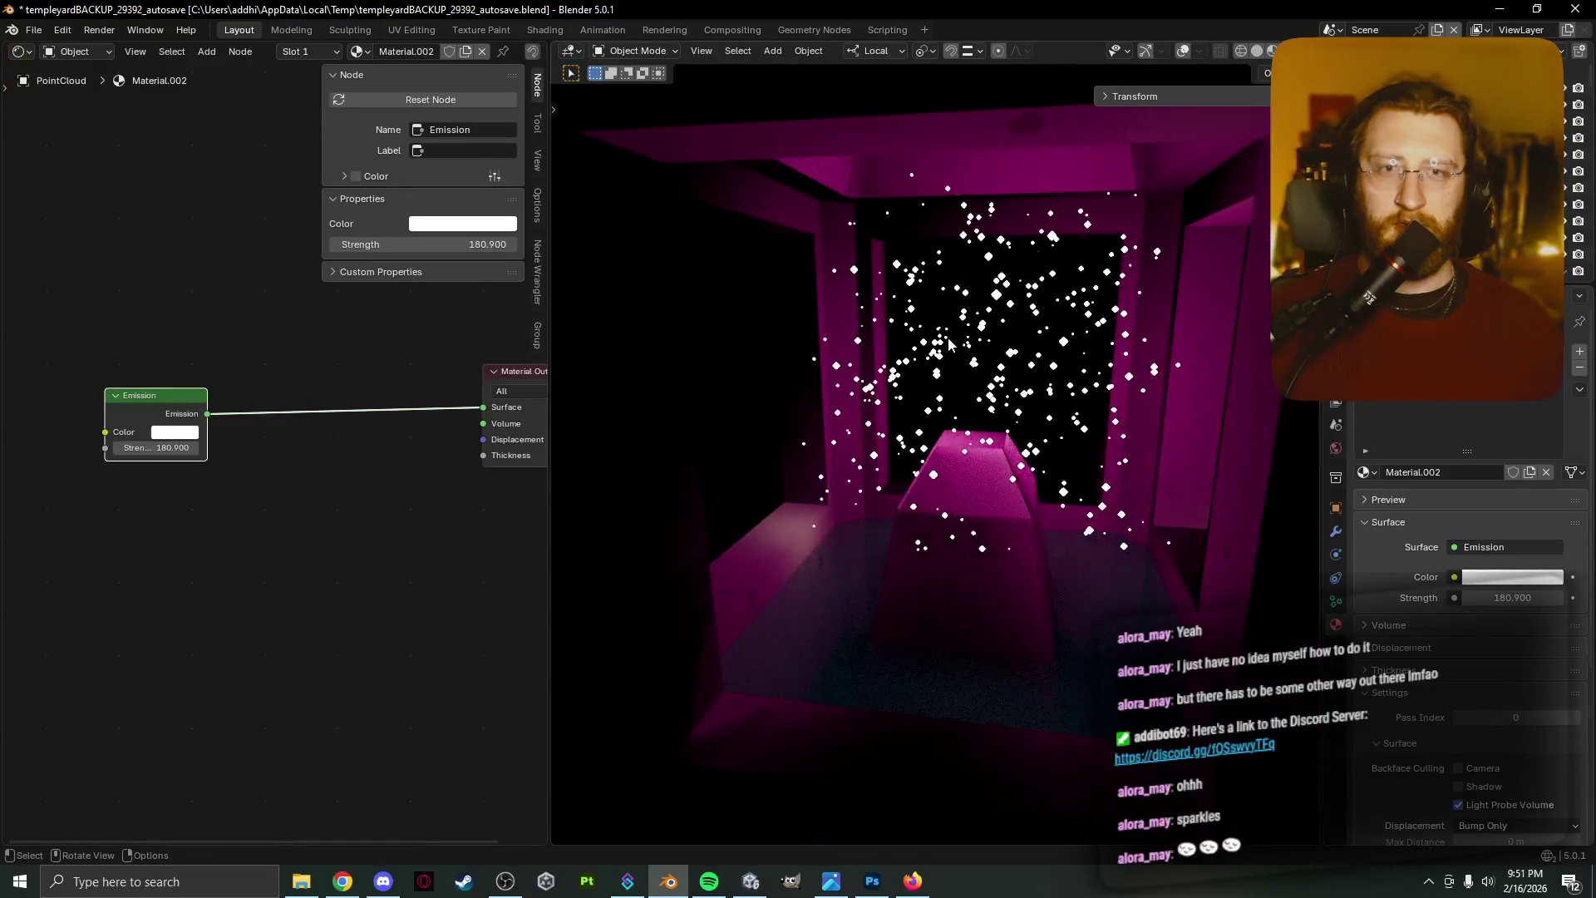
key(z)
click(1069, 368)
key(z)
click(1067, 266)
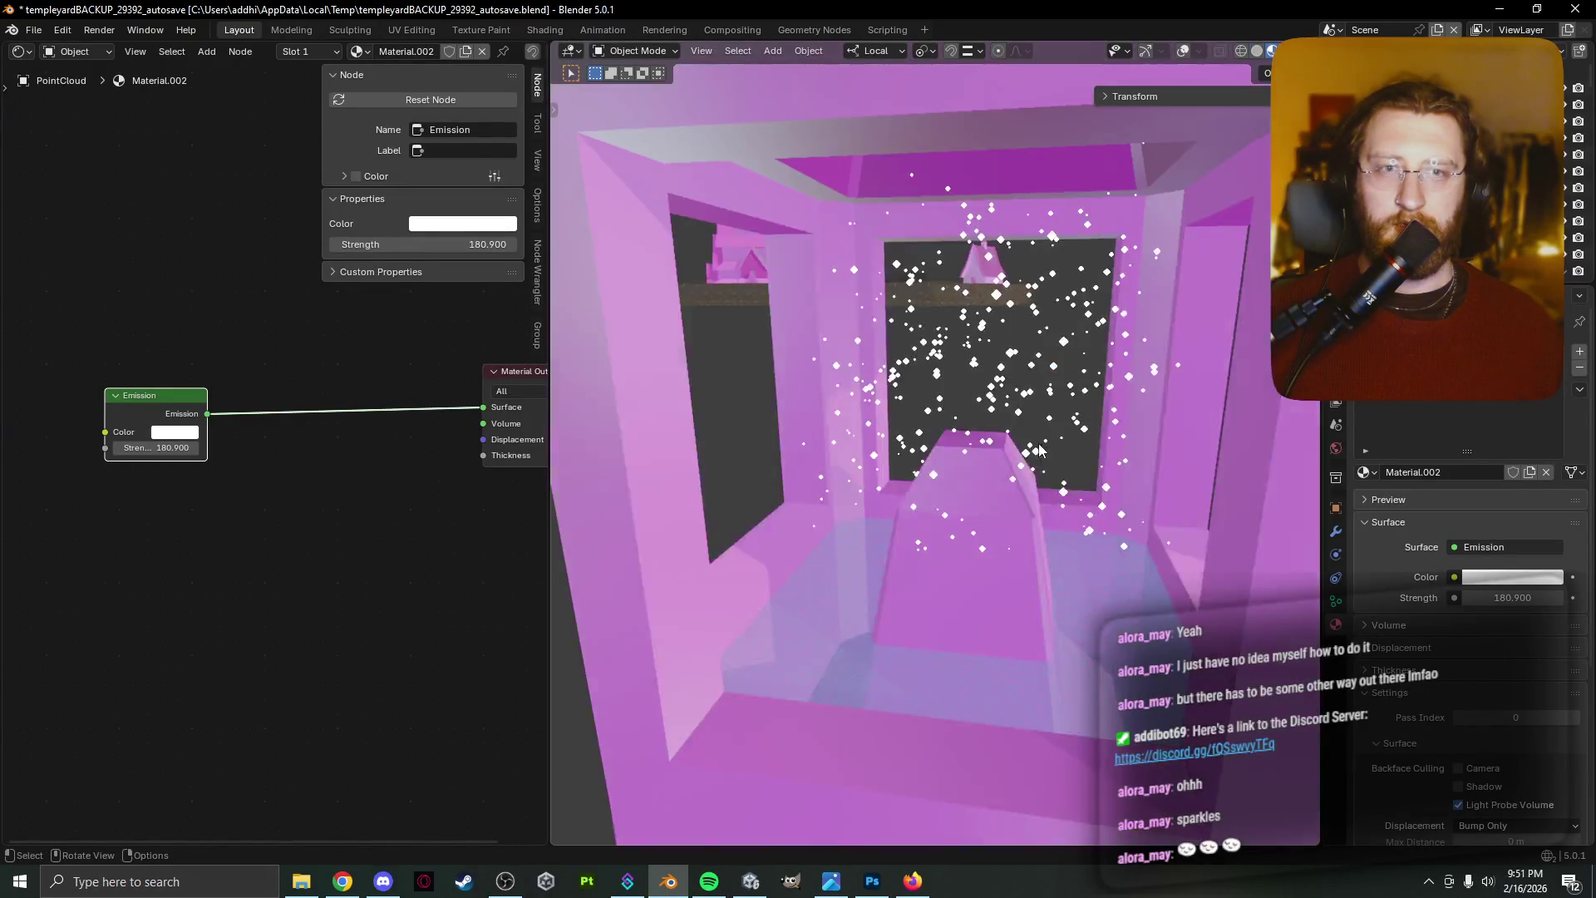
Orbit and zoom around the pink-lit booth to view the glowing sparkles
scroll(1036, 440, down, 5)
middle_drag(1035, 441, 725, 381)
scroll(919, 282, up, 8)
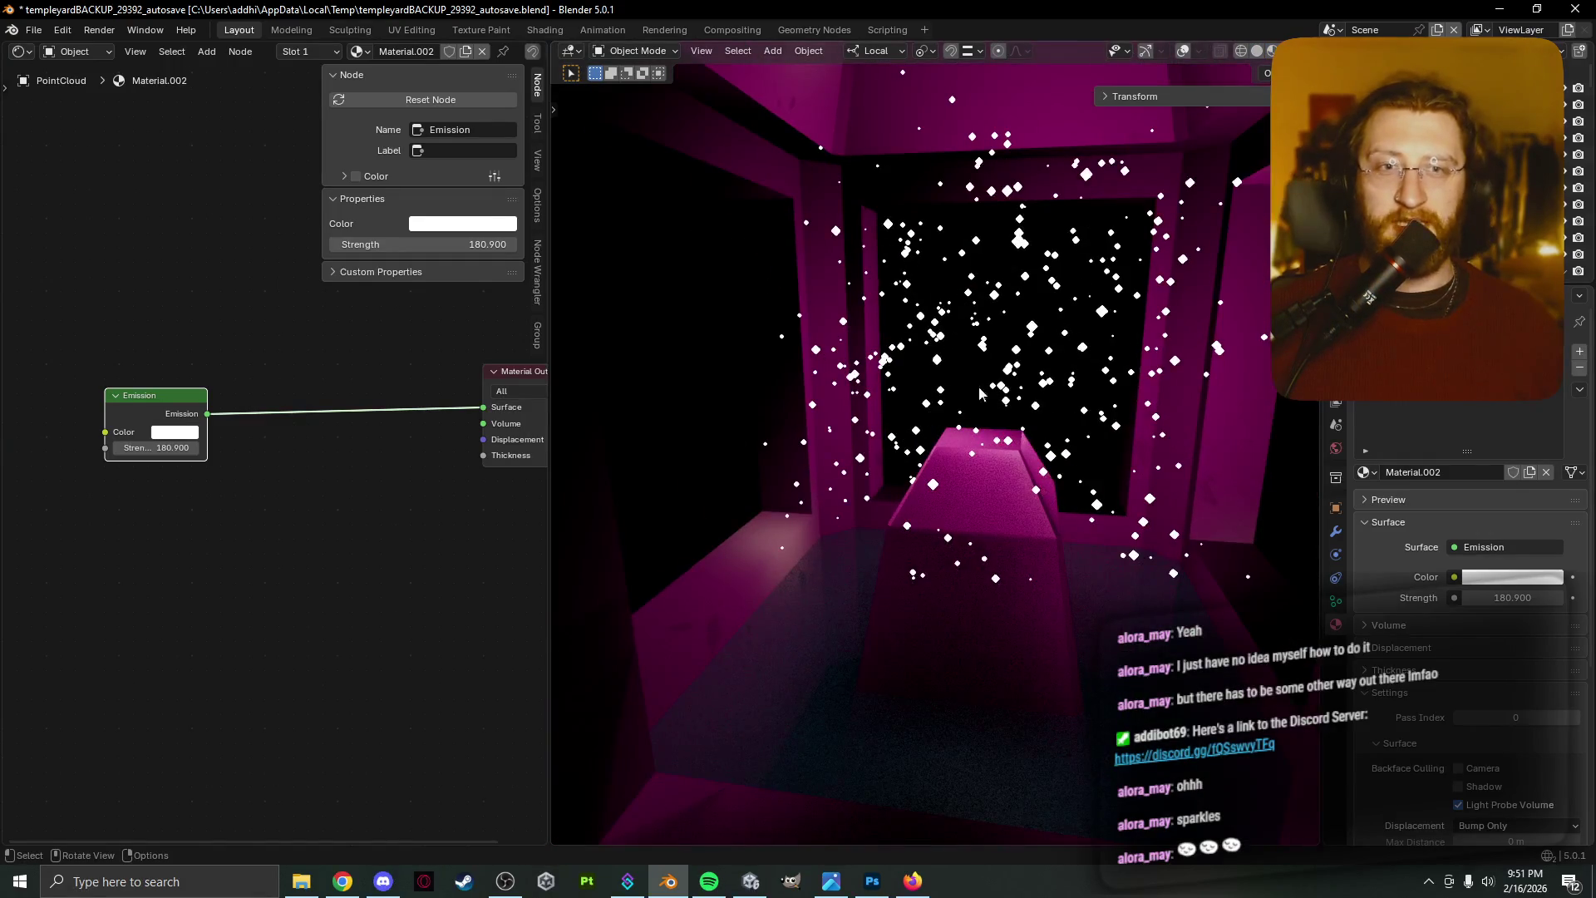
scroll(680, 367, down, 5)
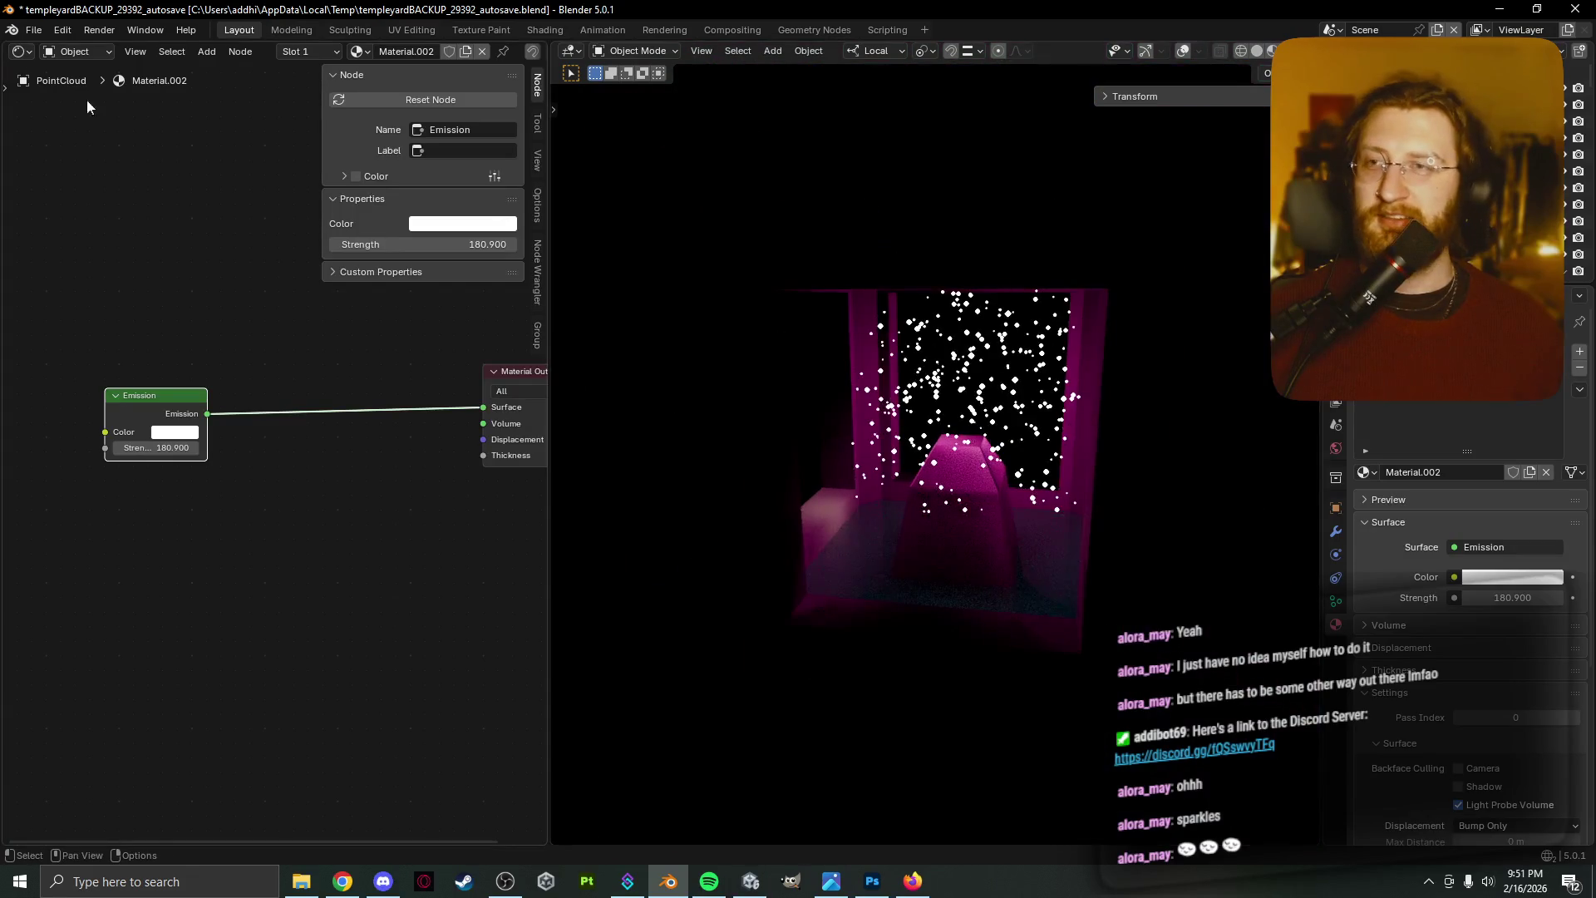
click(33, 29)
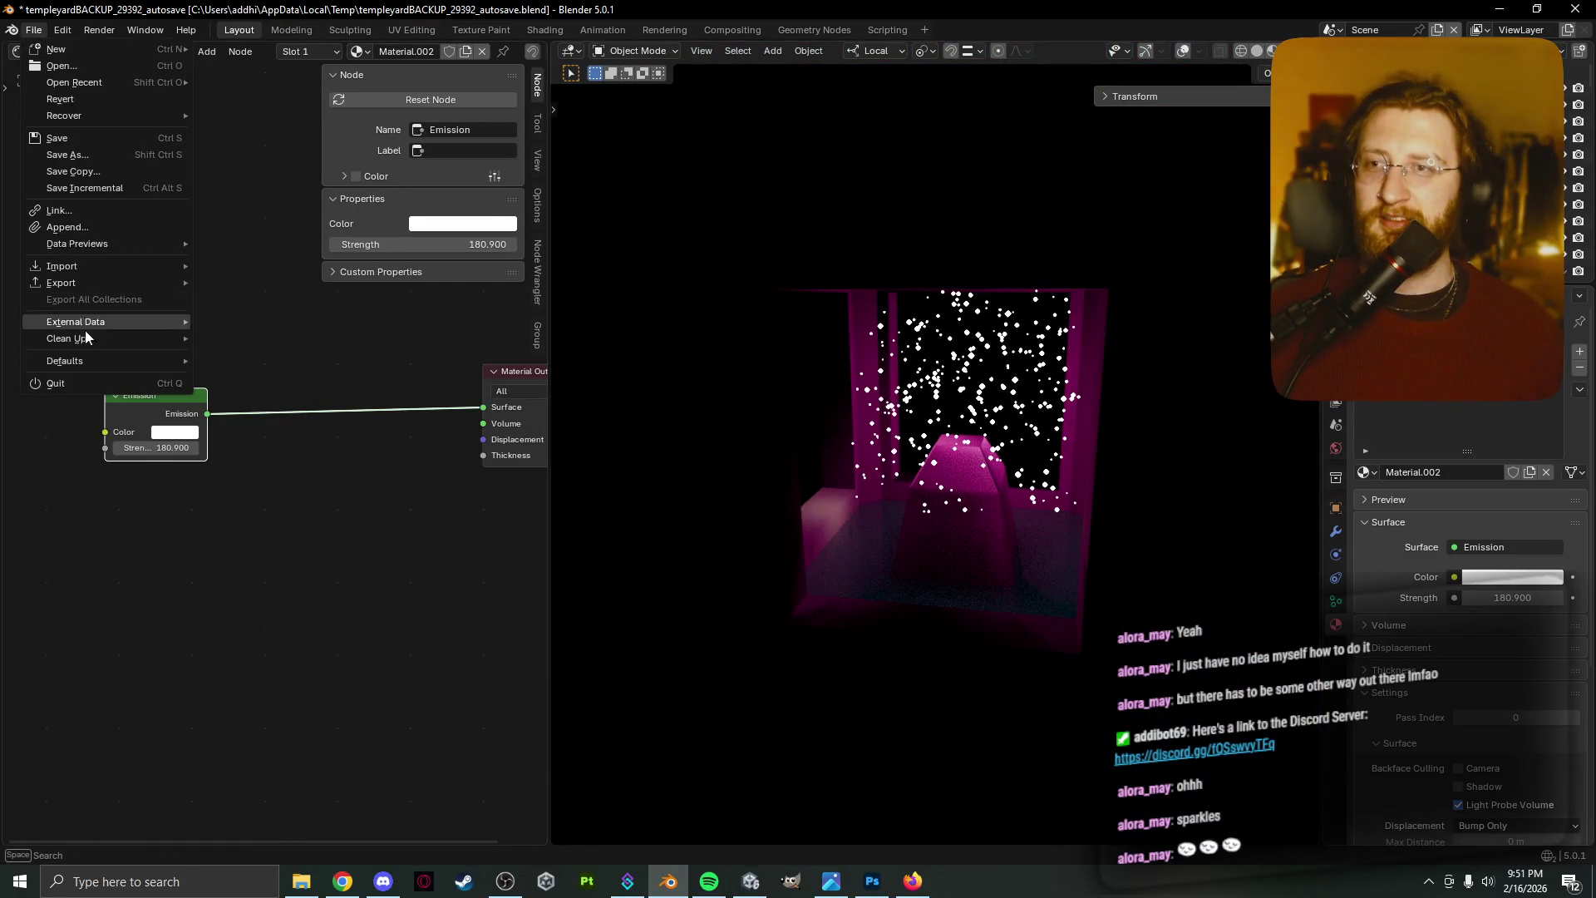
Run Find Missing Files once, then check the shrine in solid and material preview shading
mouse_move(86, 335)
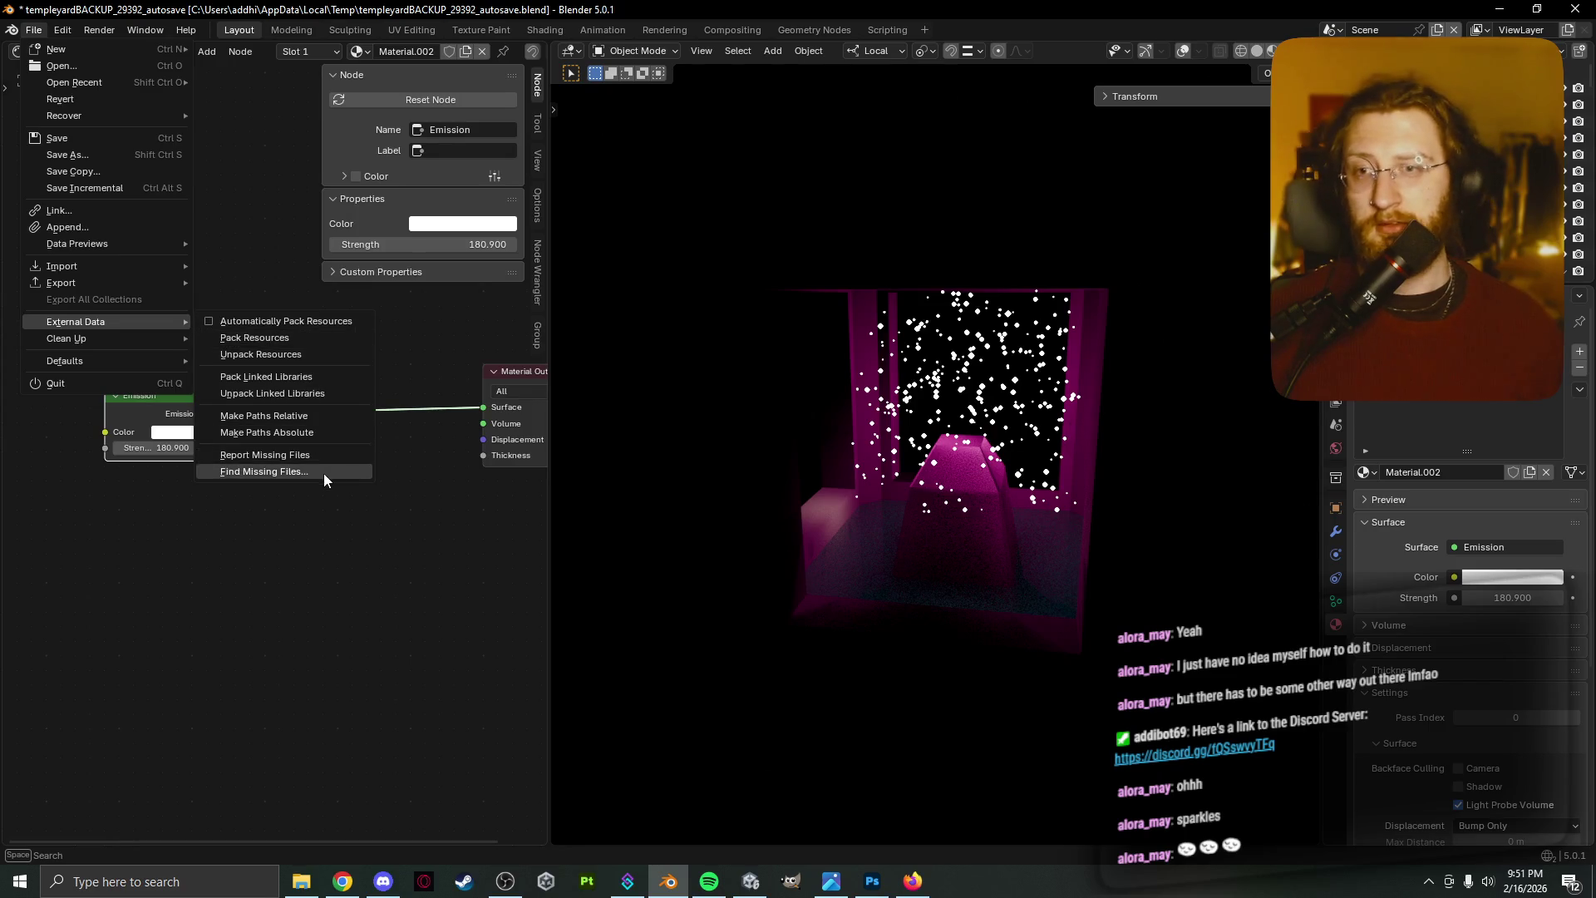
click(323, 472)
click(788, 590)
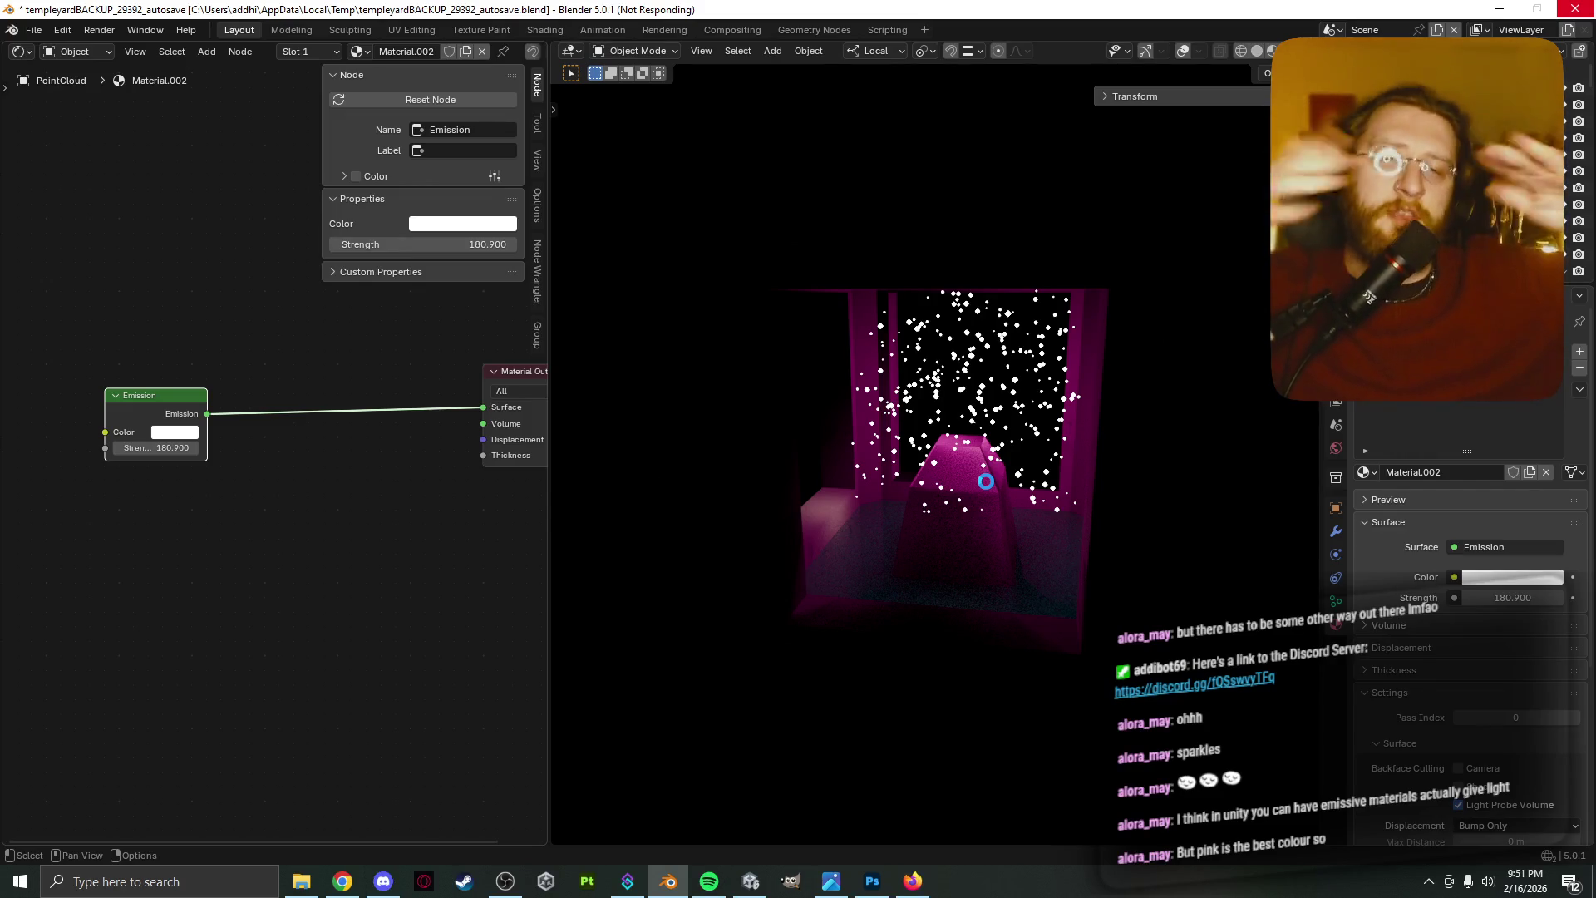
key(z)
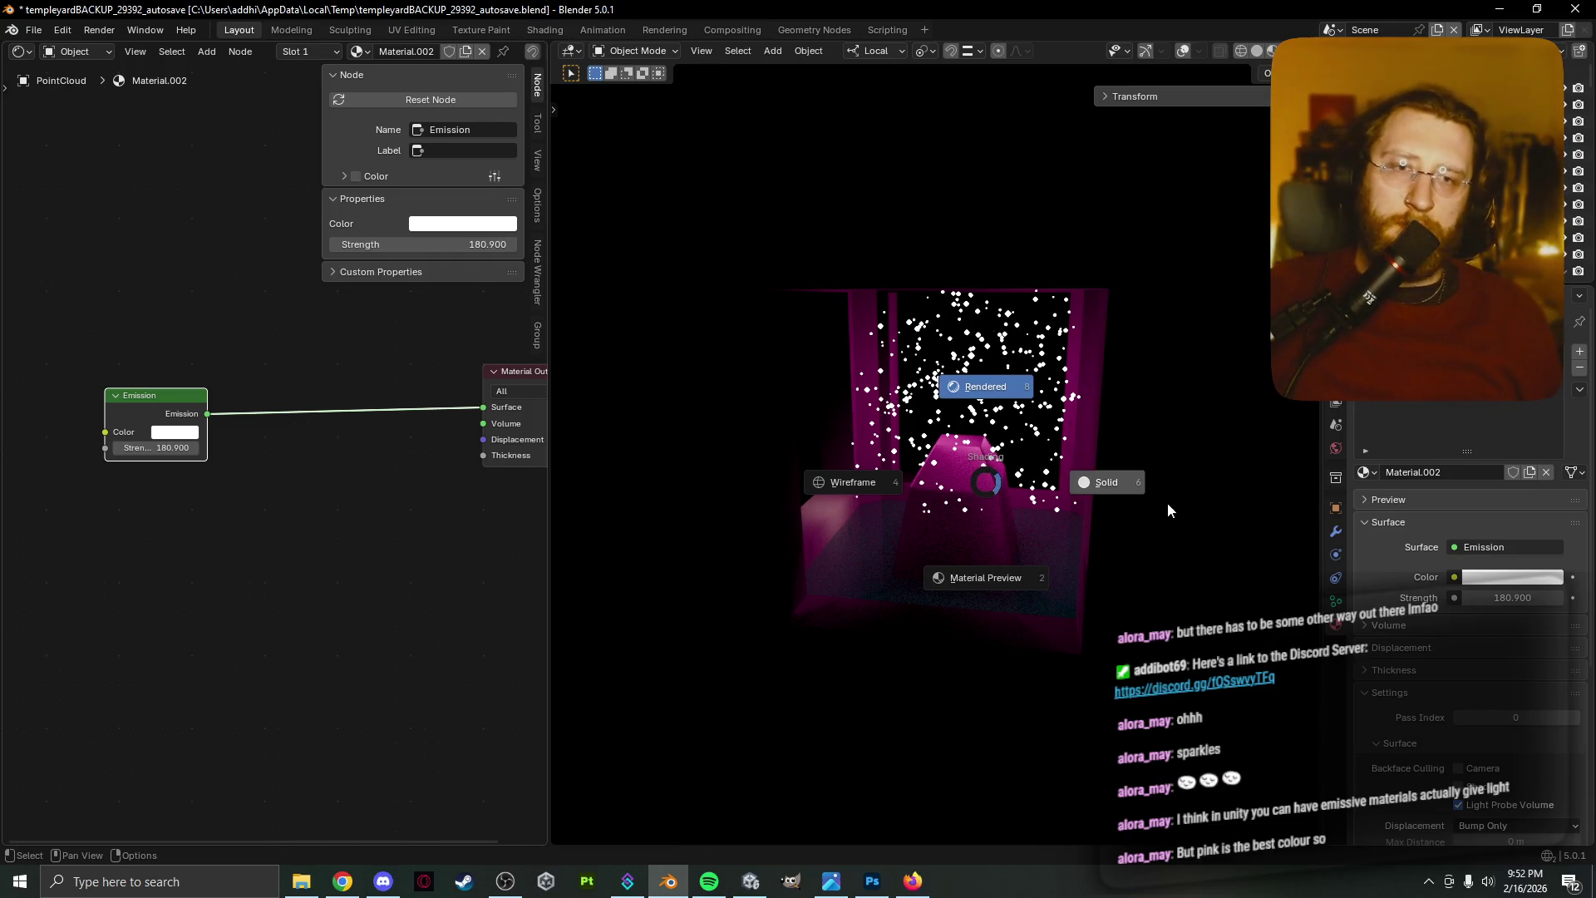
click(1147, 486)
key(z)
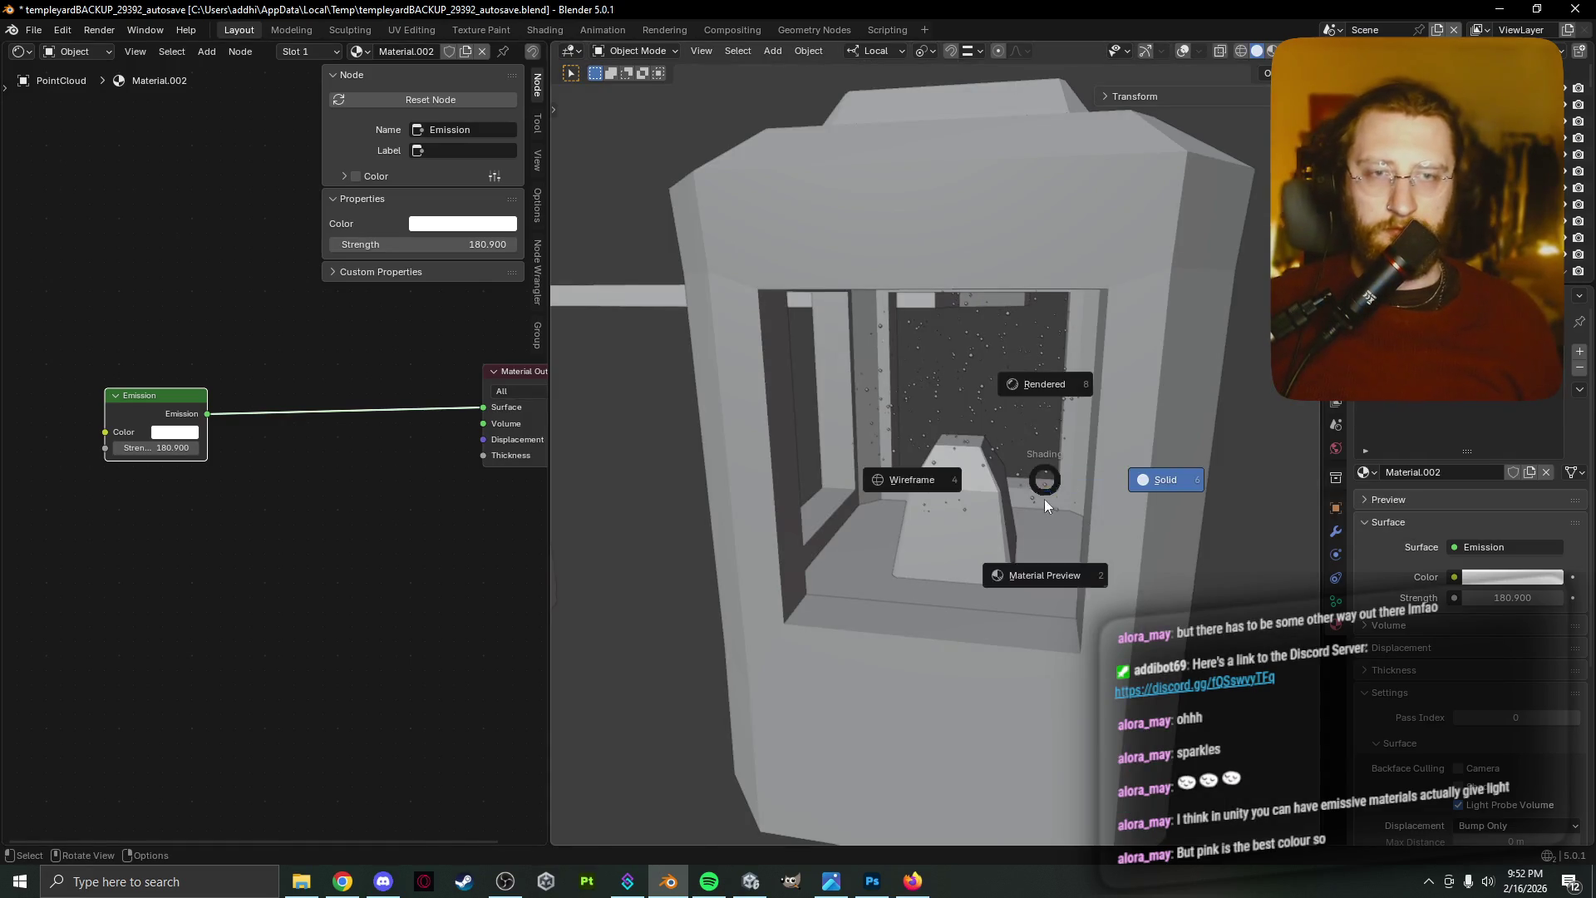
click(1041, 561)
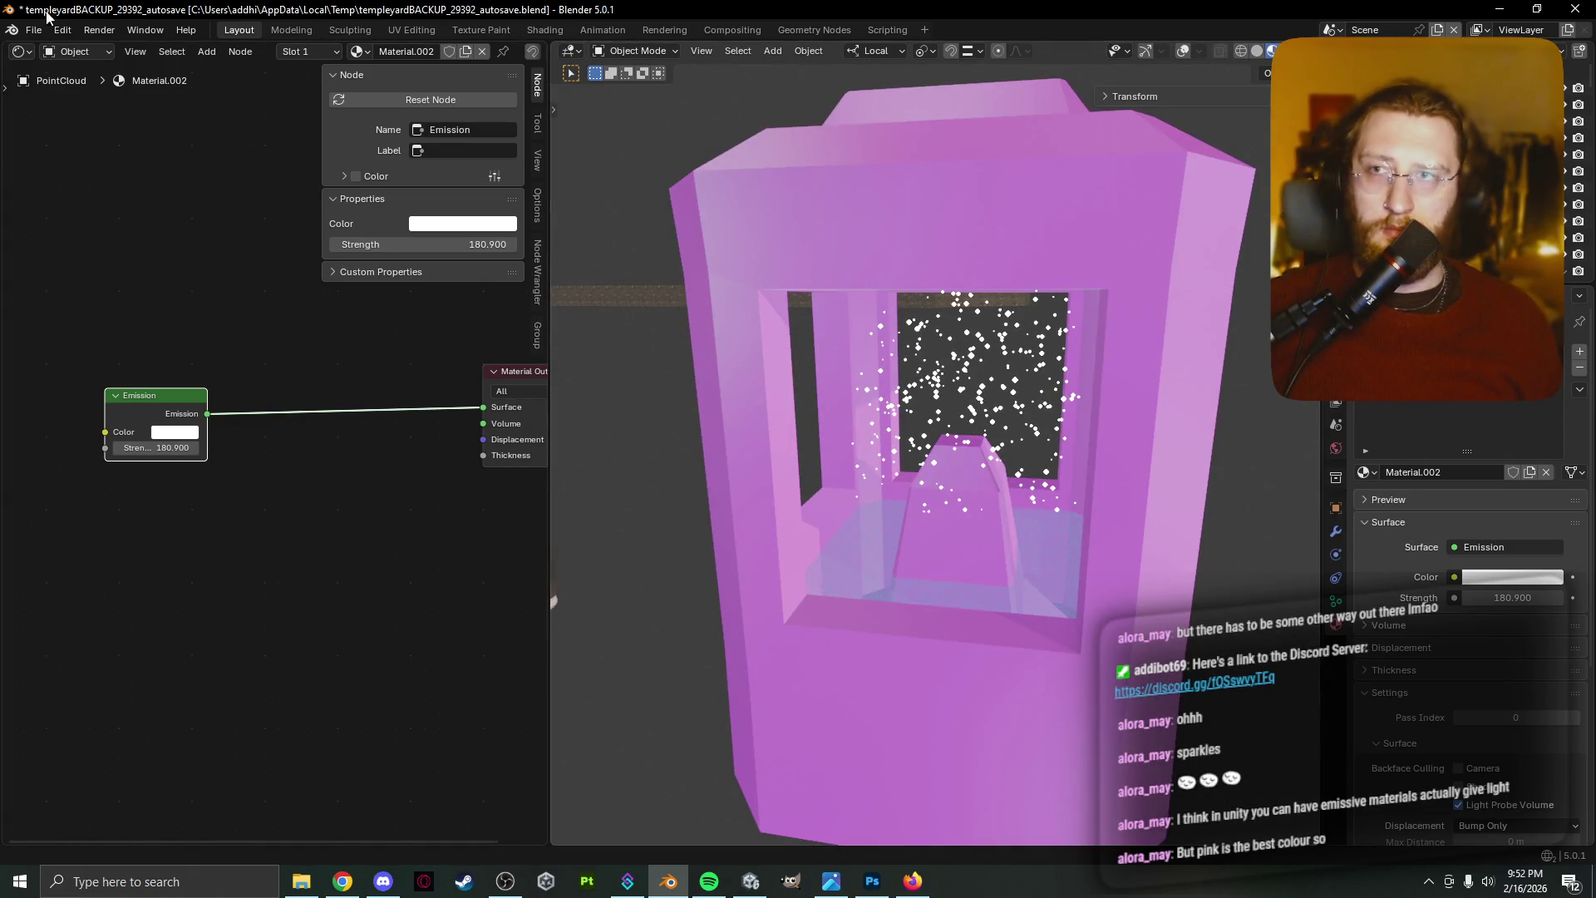
Find the missing textures in Dirge Texture Images\Downscaled MAterials with Find Missing Files
click(33, 31)
mouse_move(107, 322)
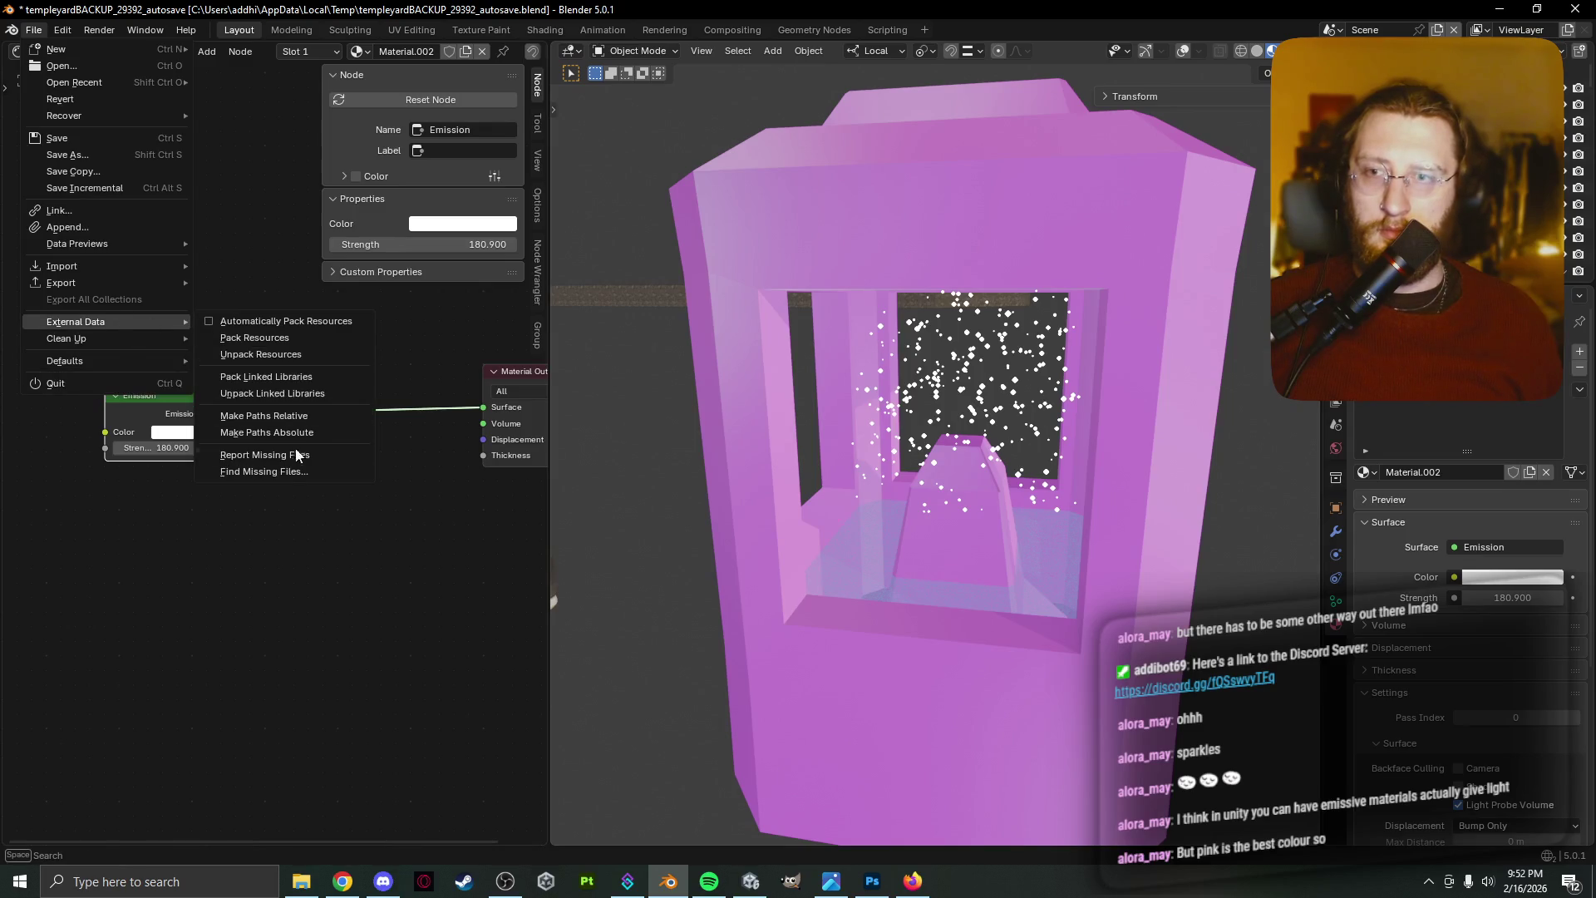
click(274, 471)
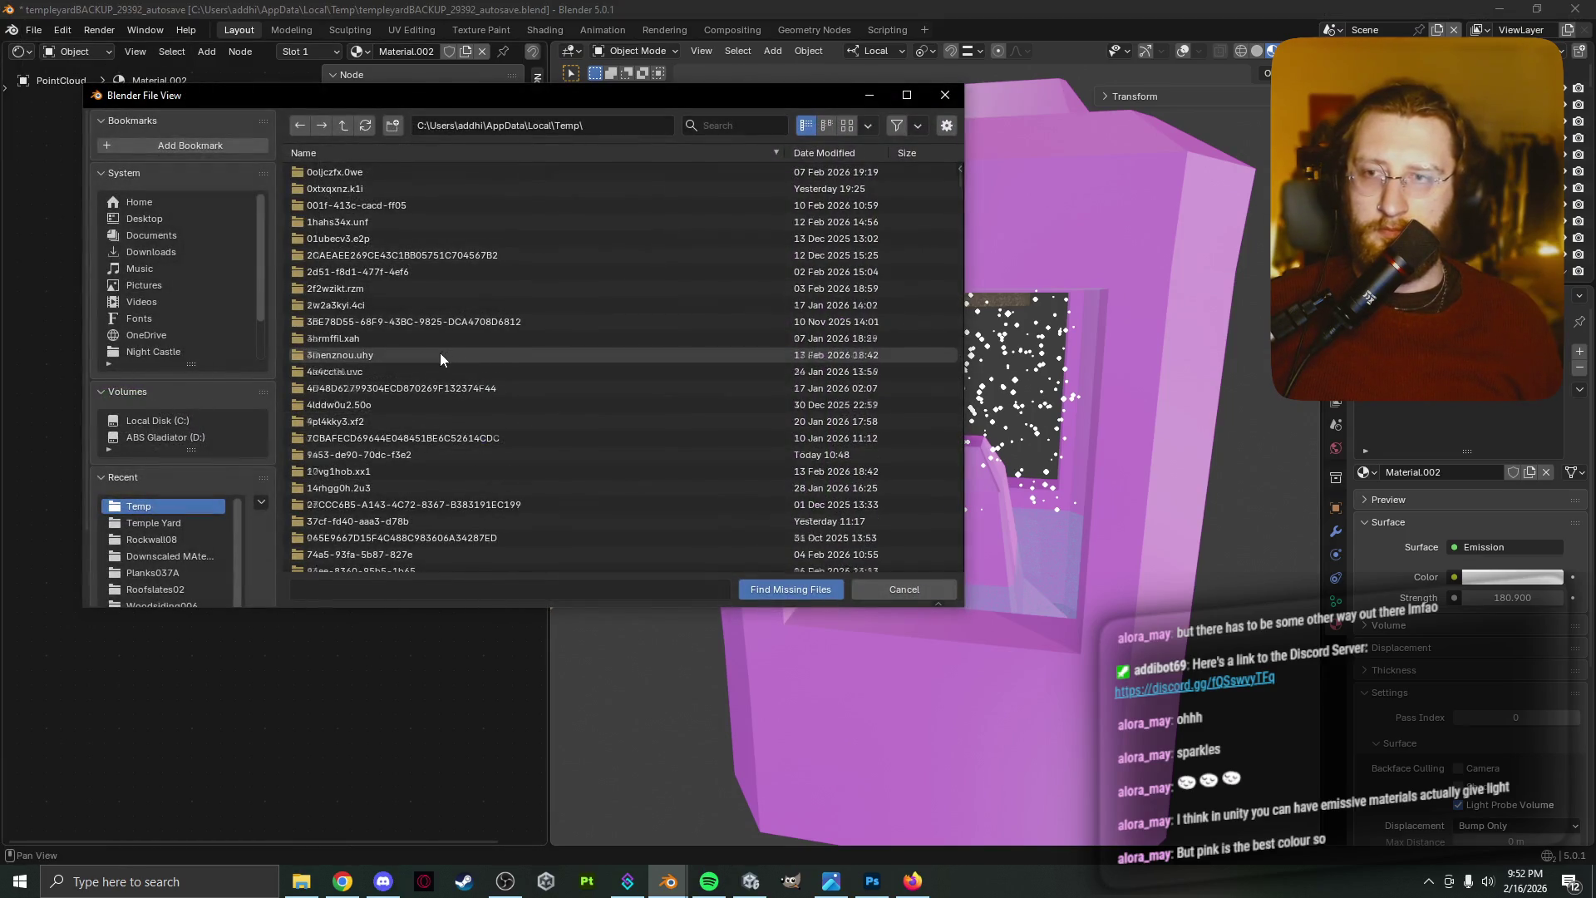
scroll(441, 352, down, 10)
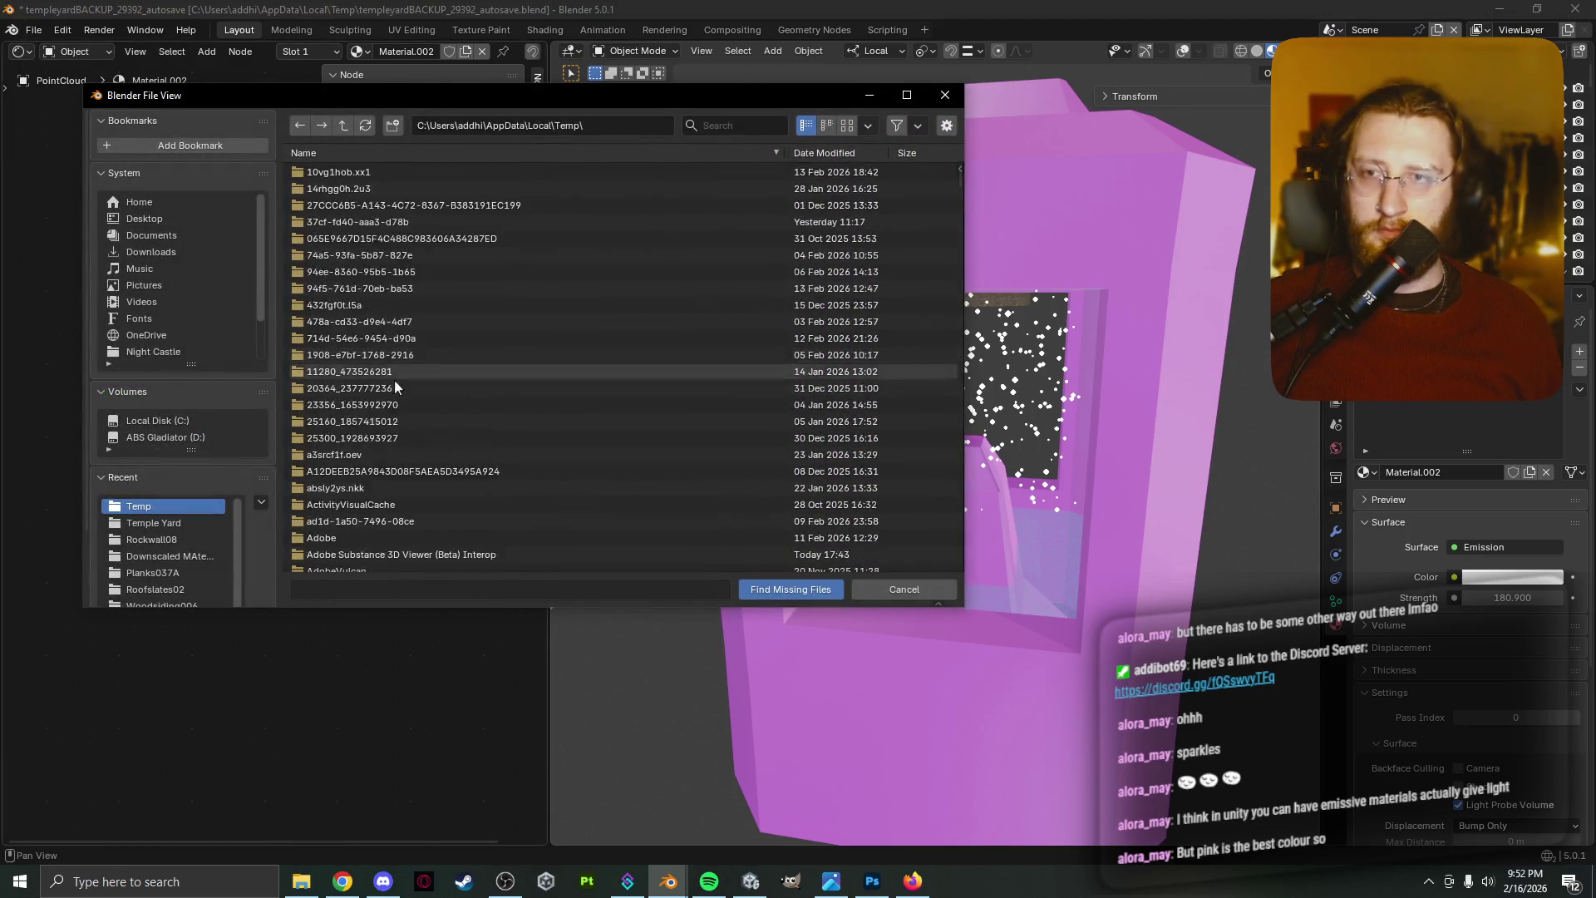
click(181, 524)
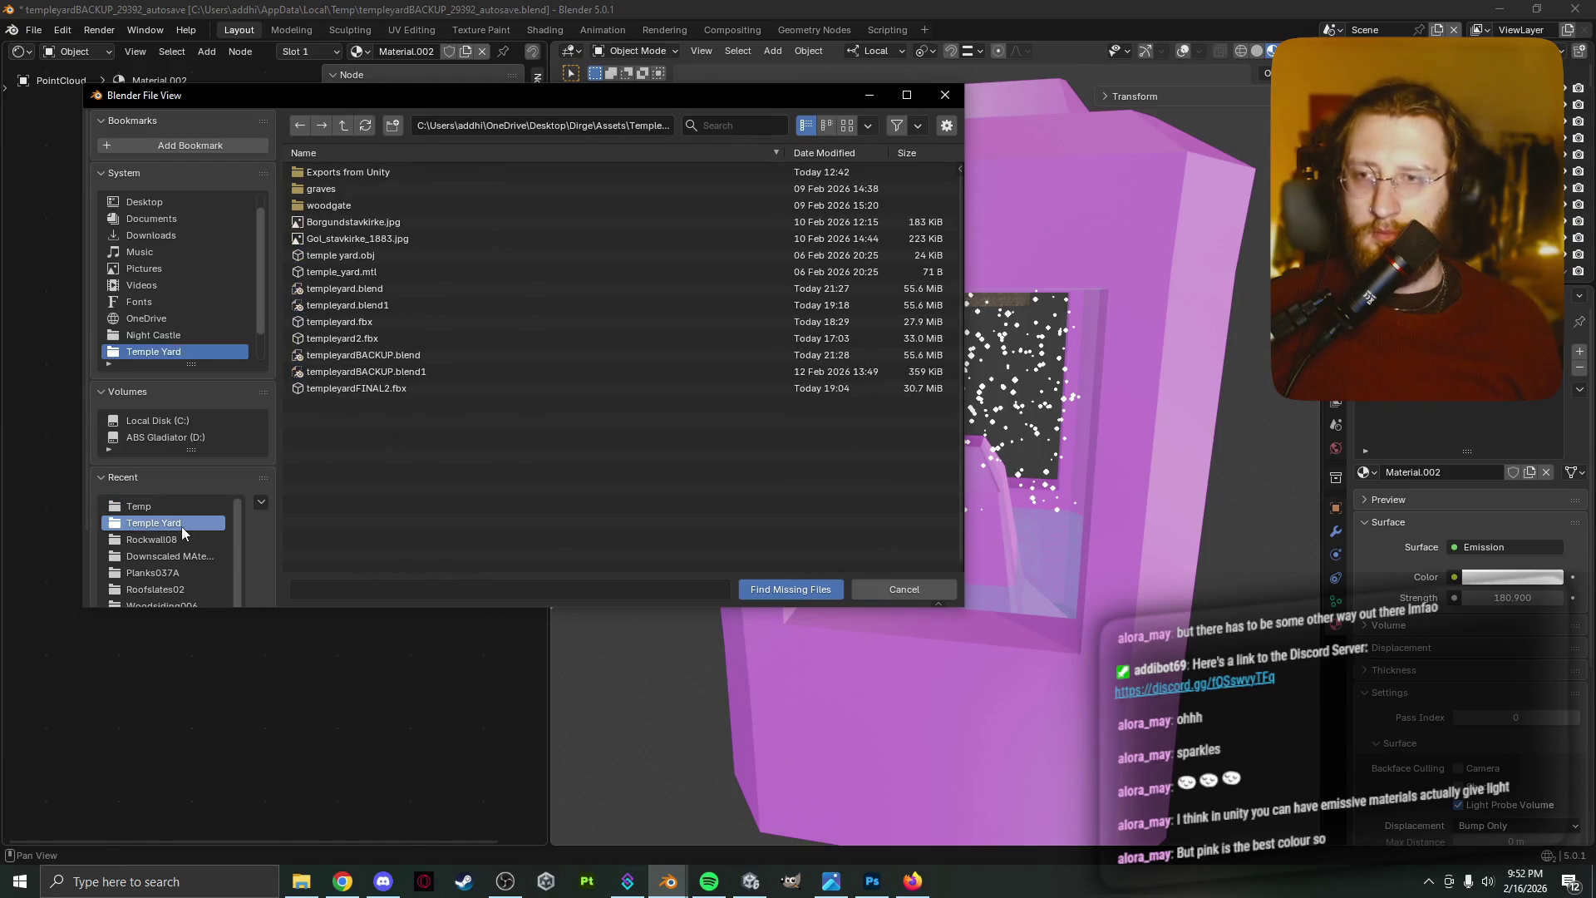
click(345, 124)
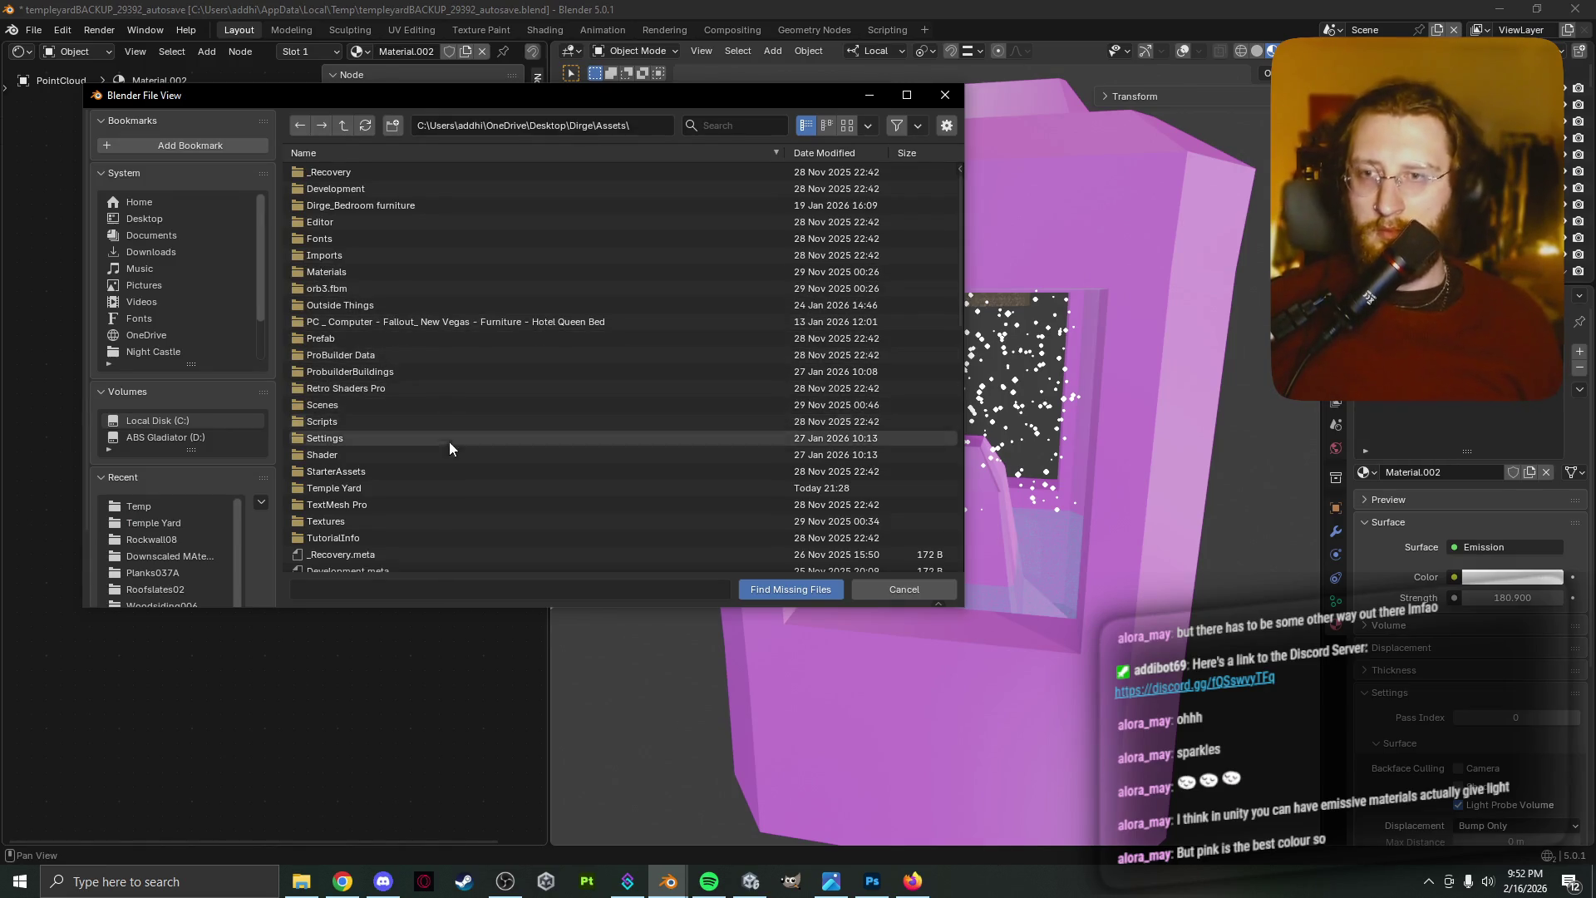
click(454, 489)
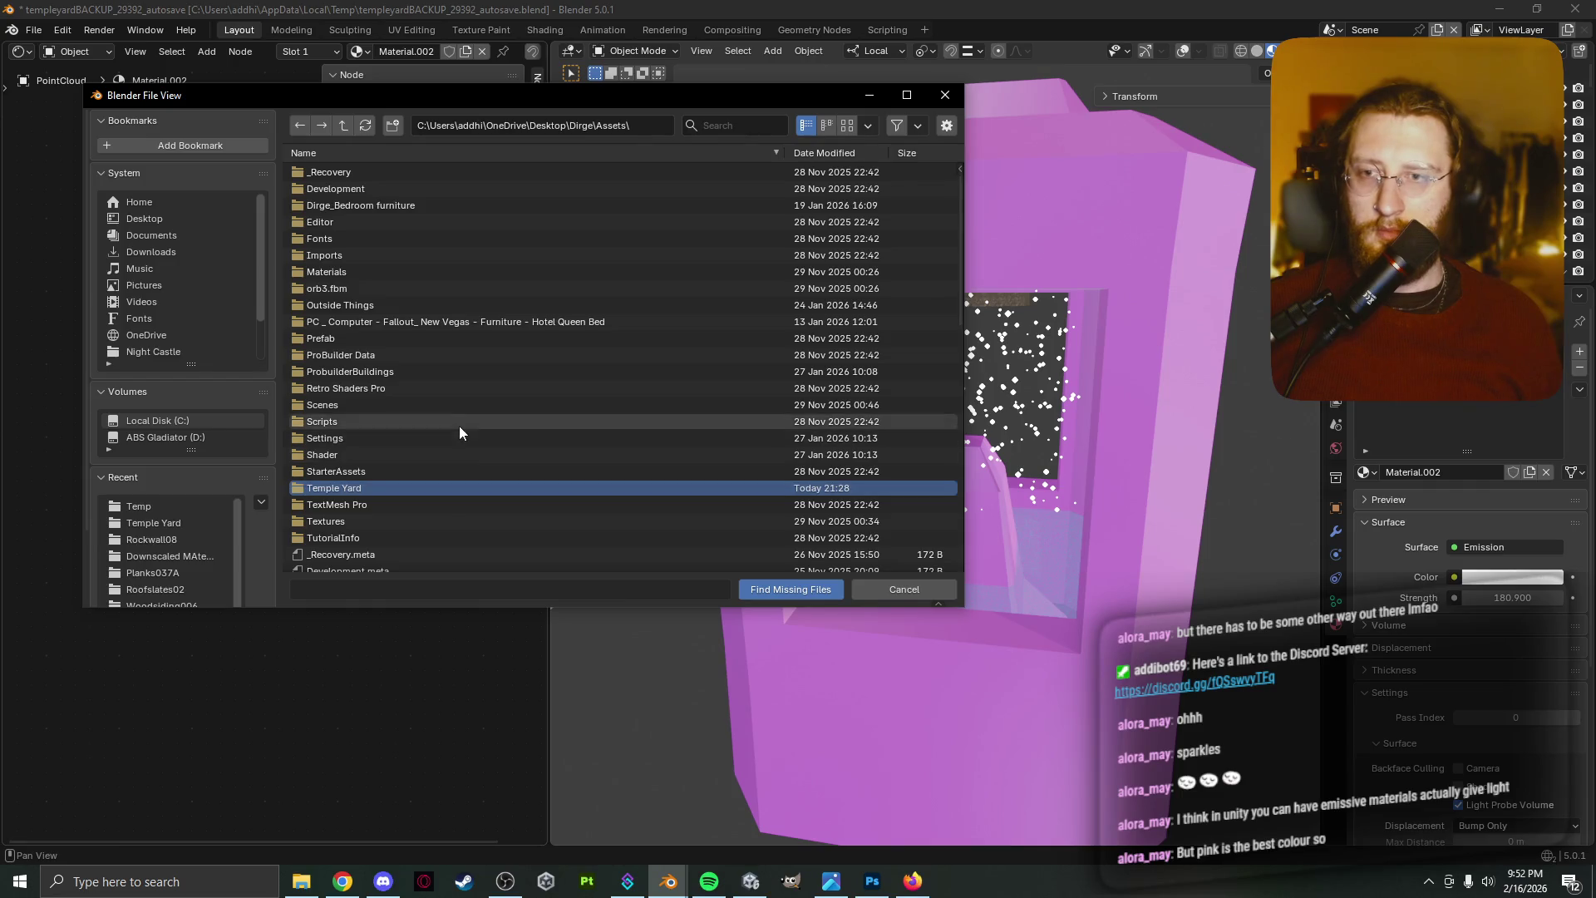
click(344, 126)
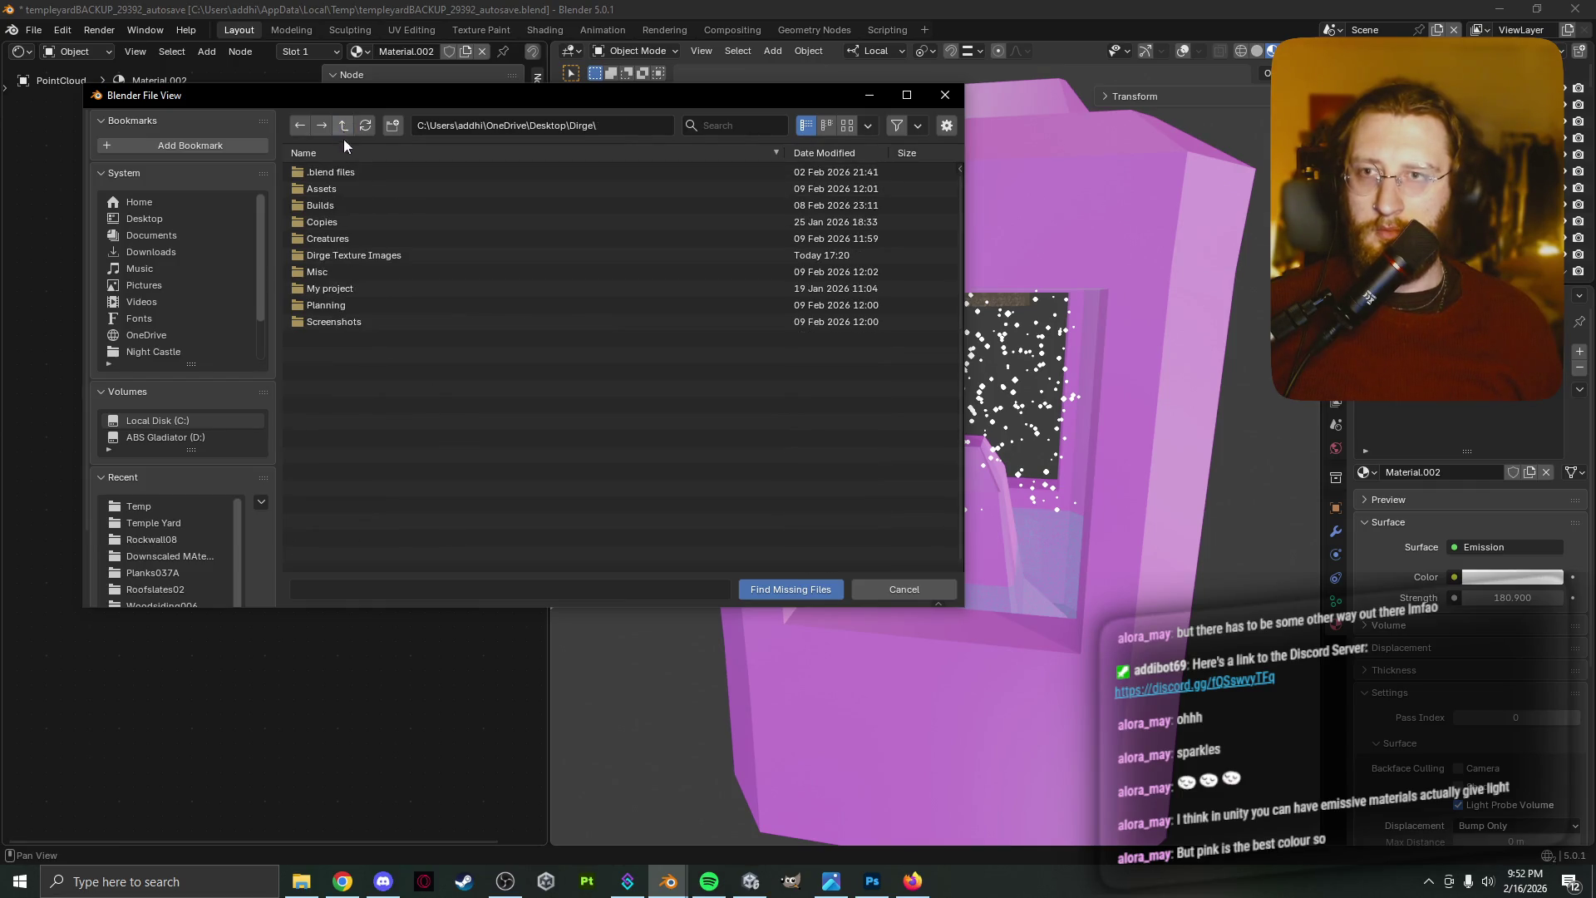
click(362, 256)
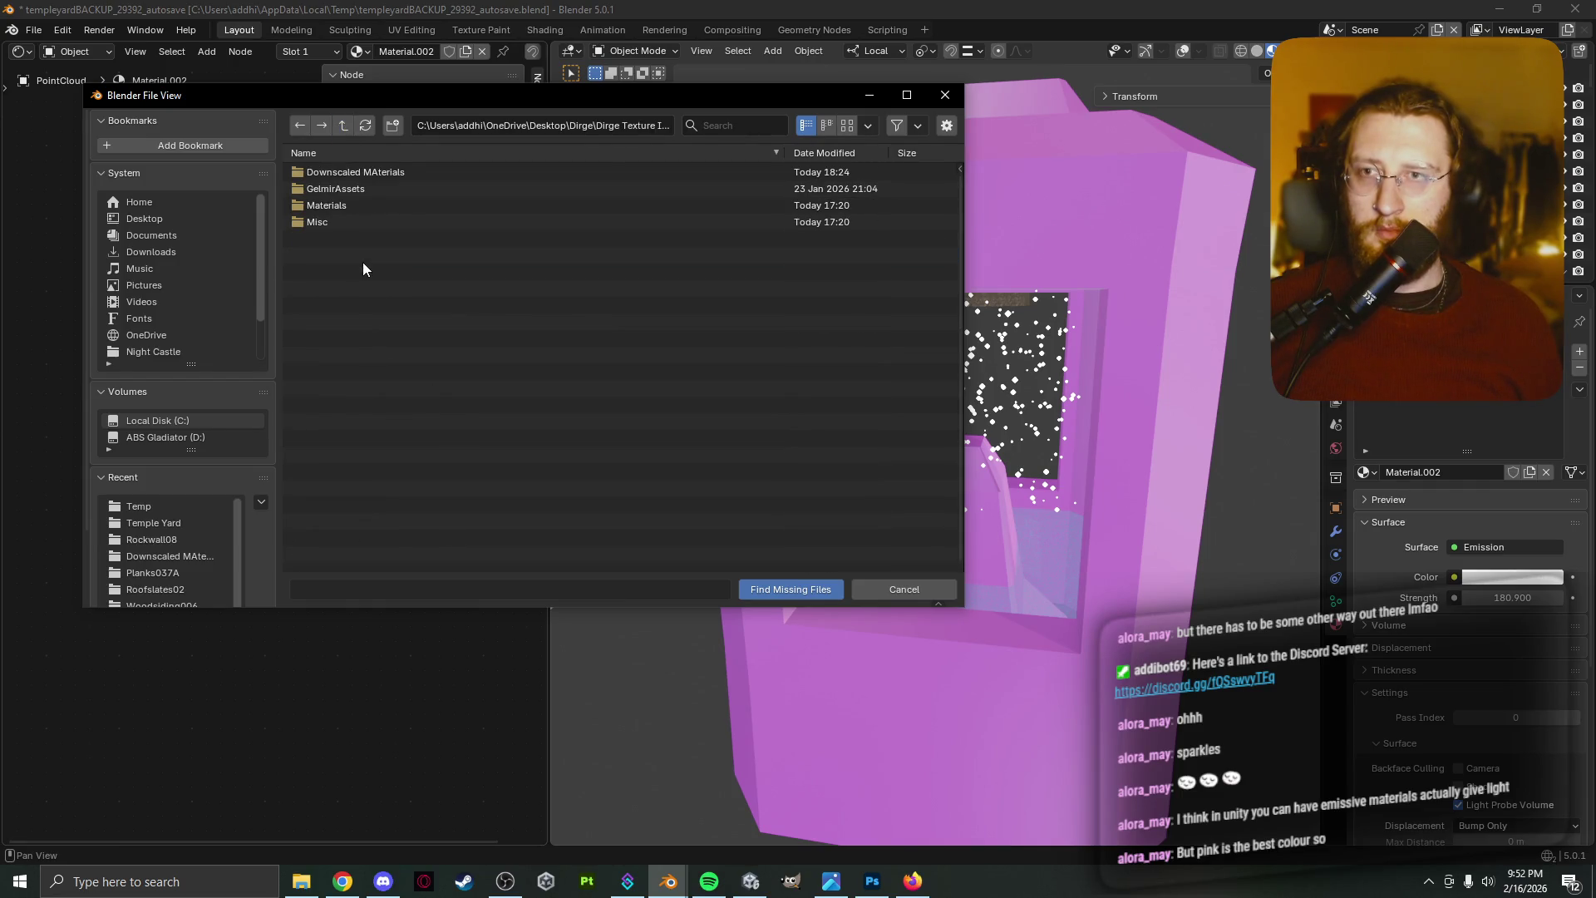
click(372, 172)
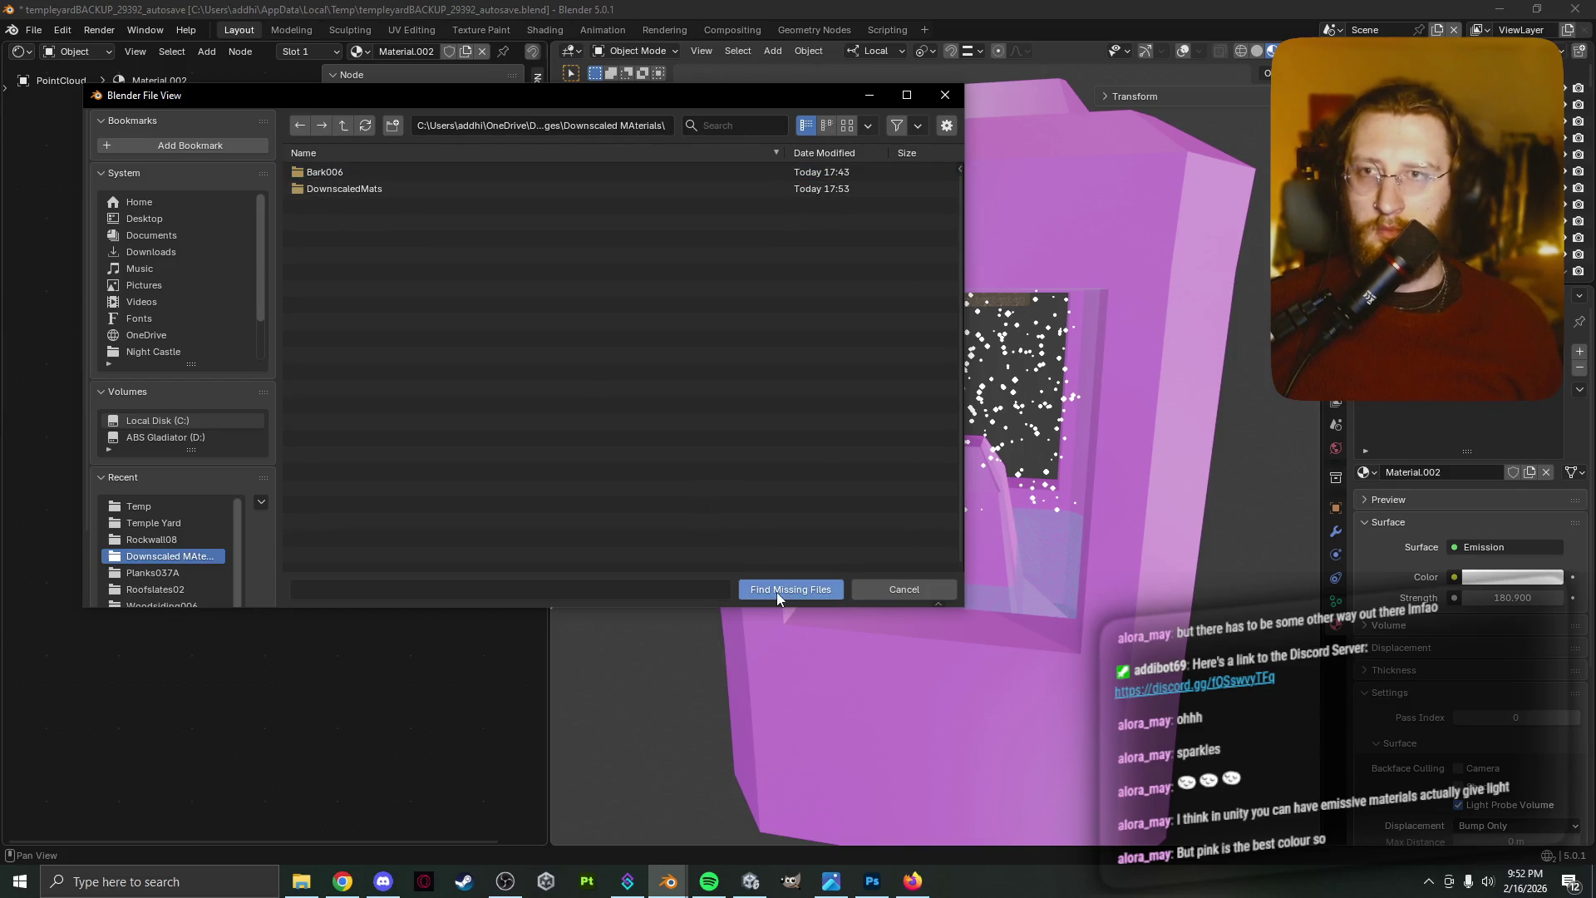
click(776, 591)
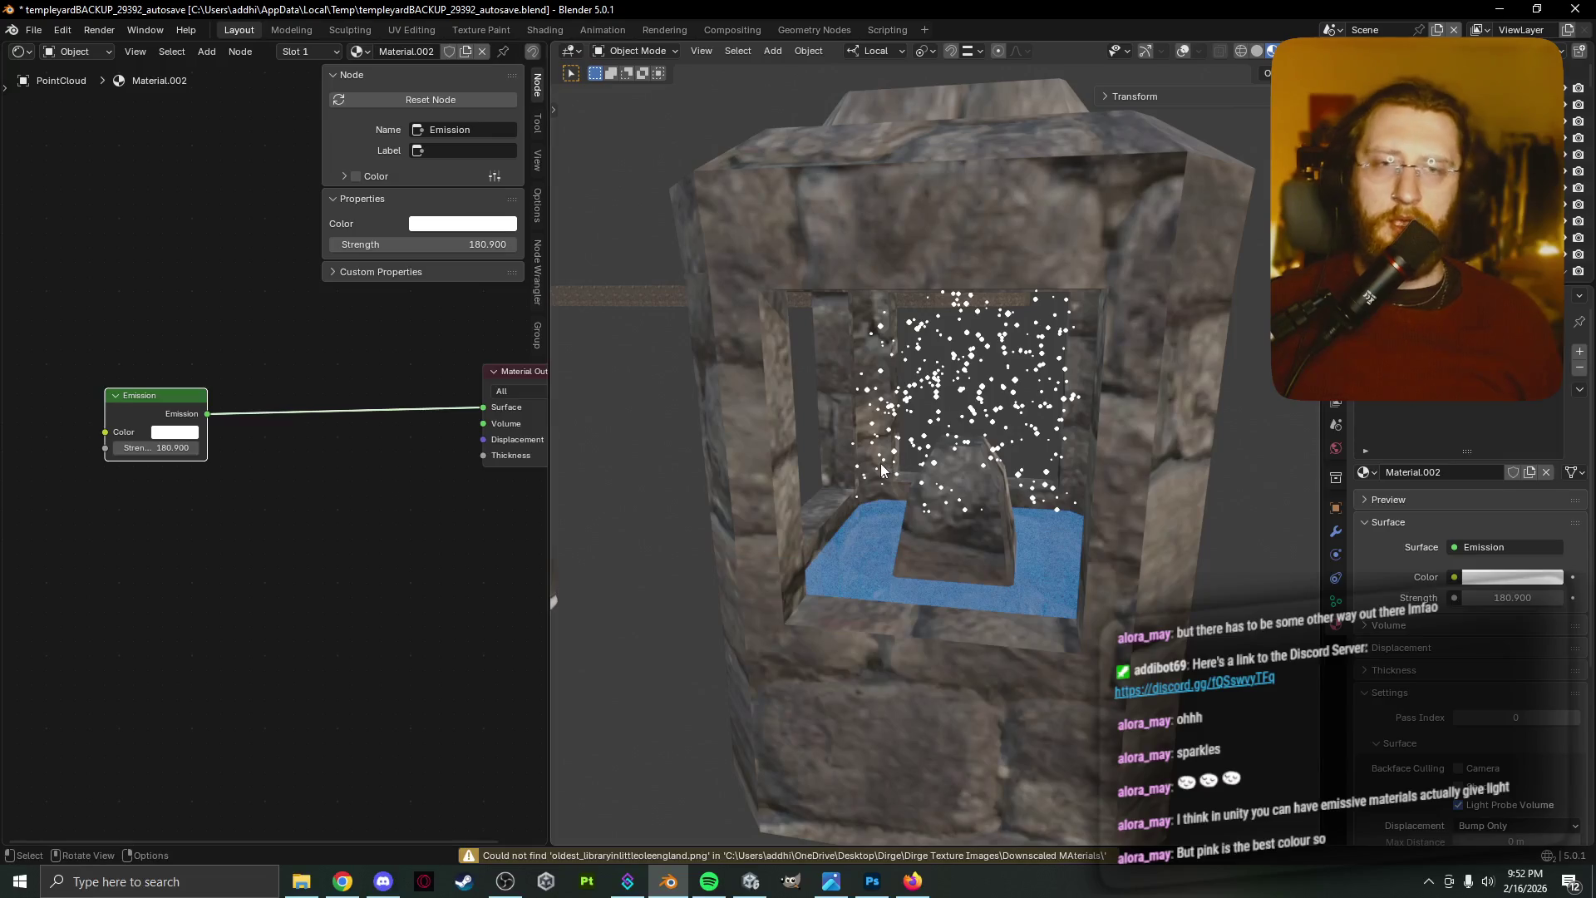
Switch to solid shading with overlays on, and orbit out to a higher overview of the shrine
mouse_move(974, 396)
middle_down()
mouse_move(1010, 406)
mouse_move(966, 424)
middle_up()
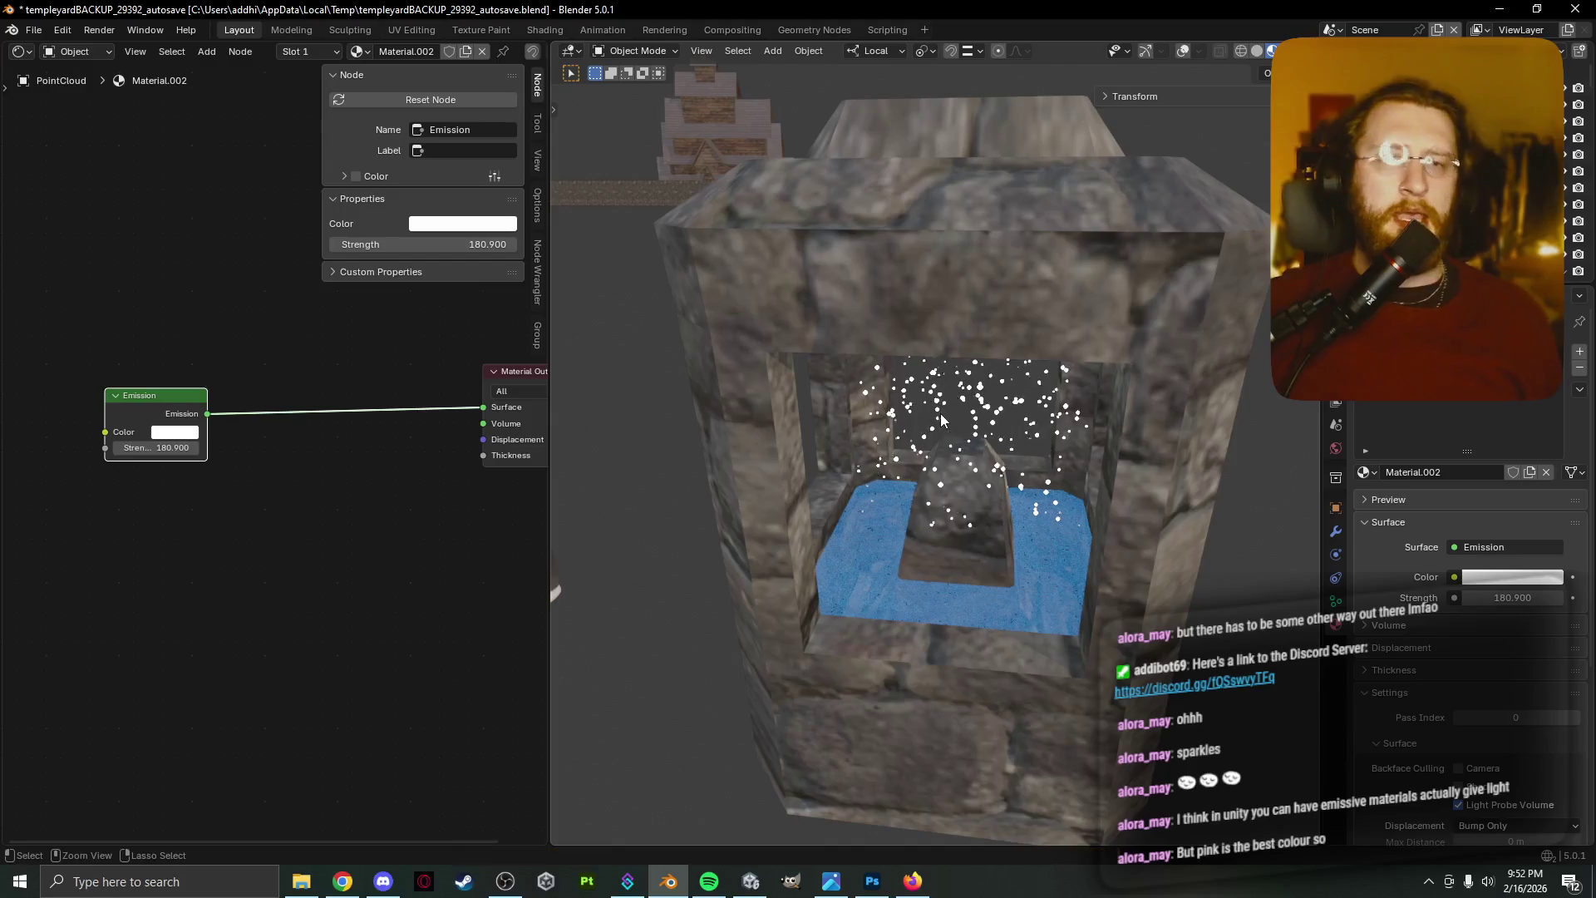
key(z)
click(1024, 422)
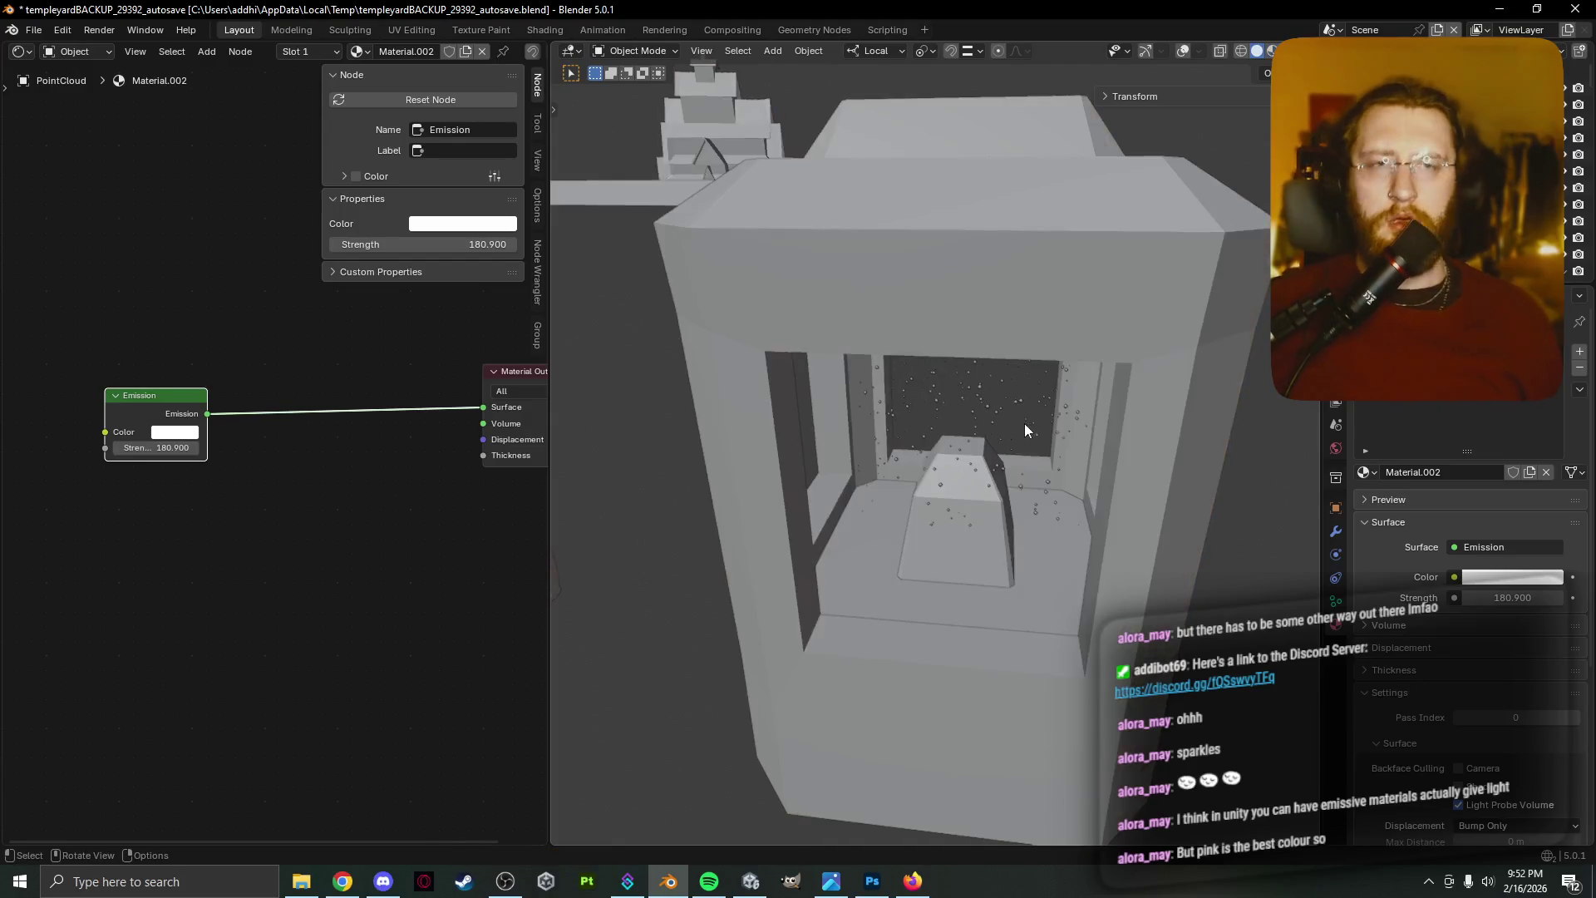
middle_drag(1019, 419, 988, 401)
middle_drag(1000, 414, 1064, 451)
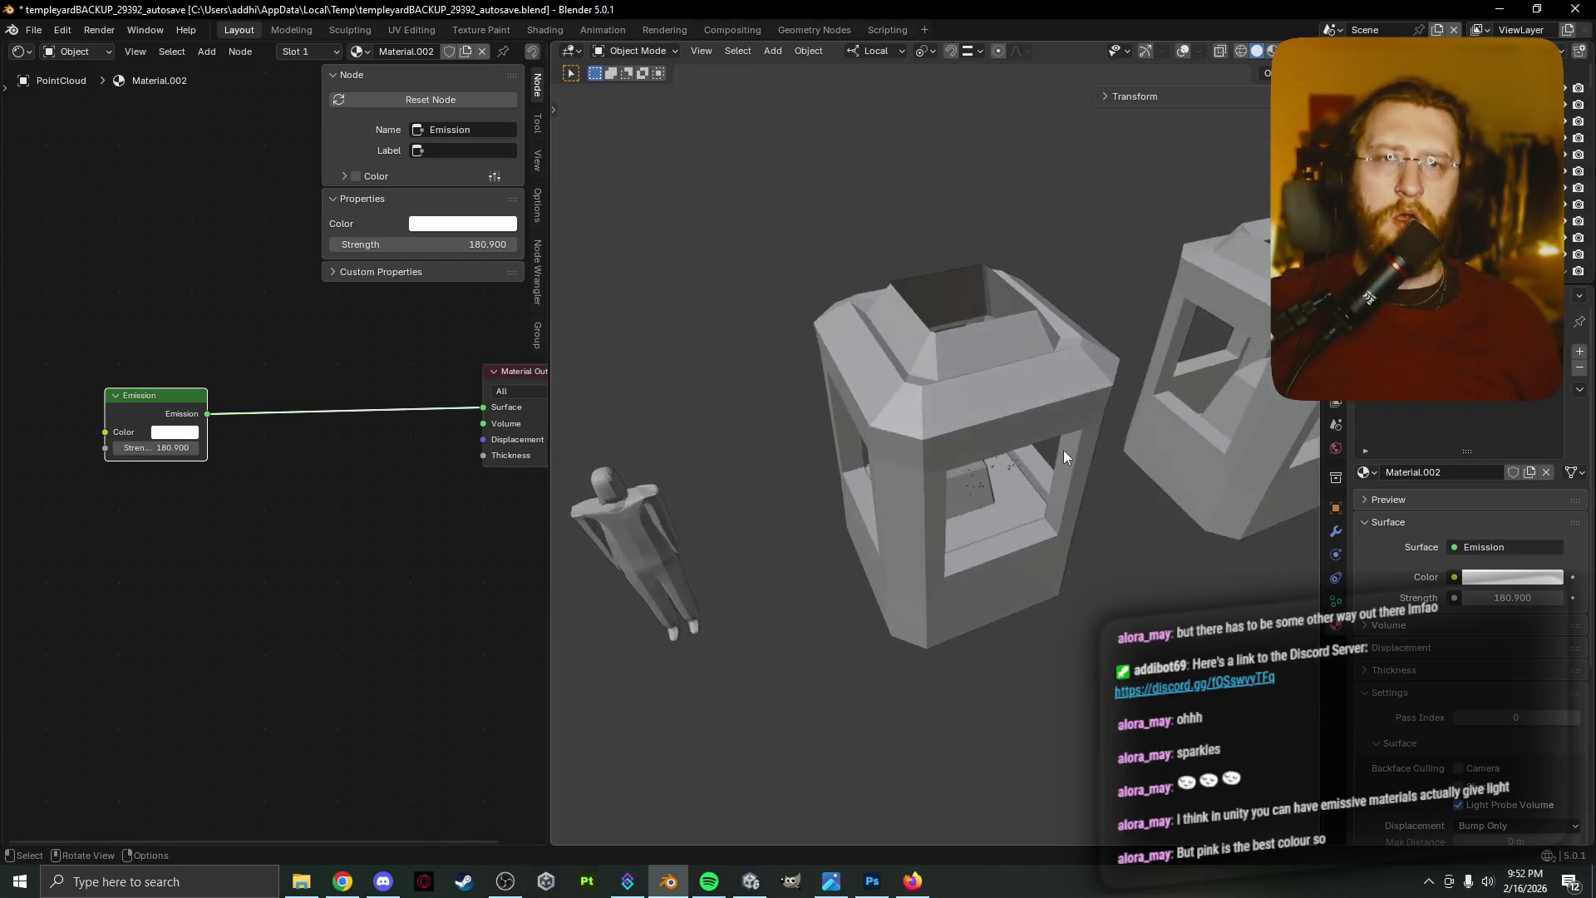
click(1183, 51)
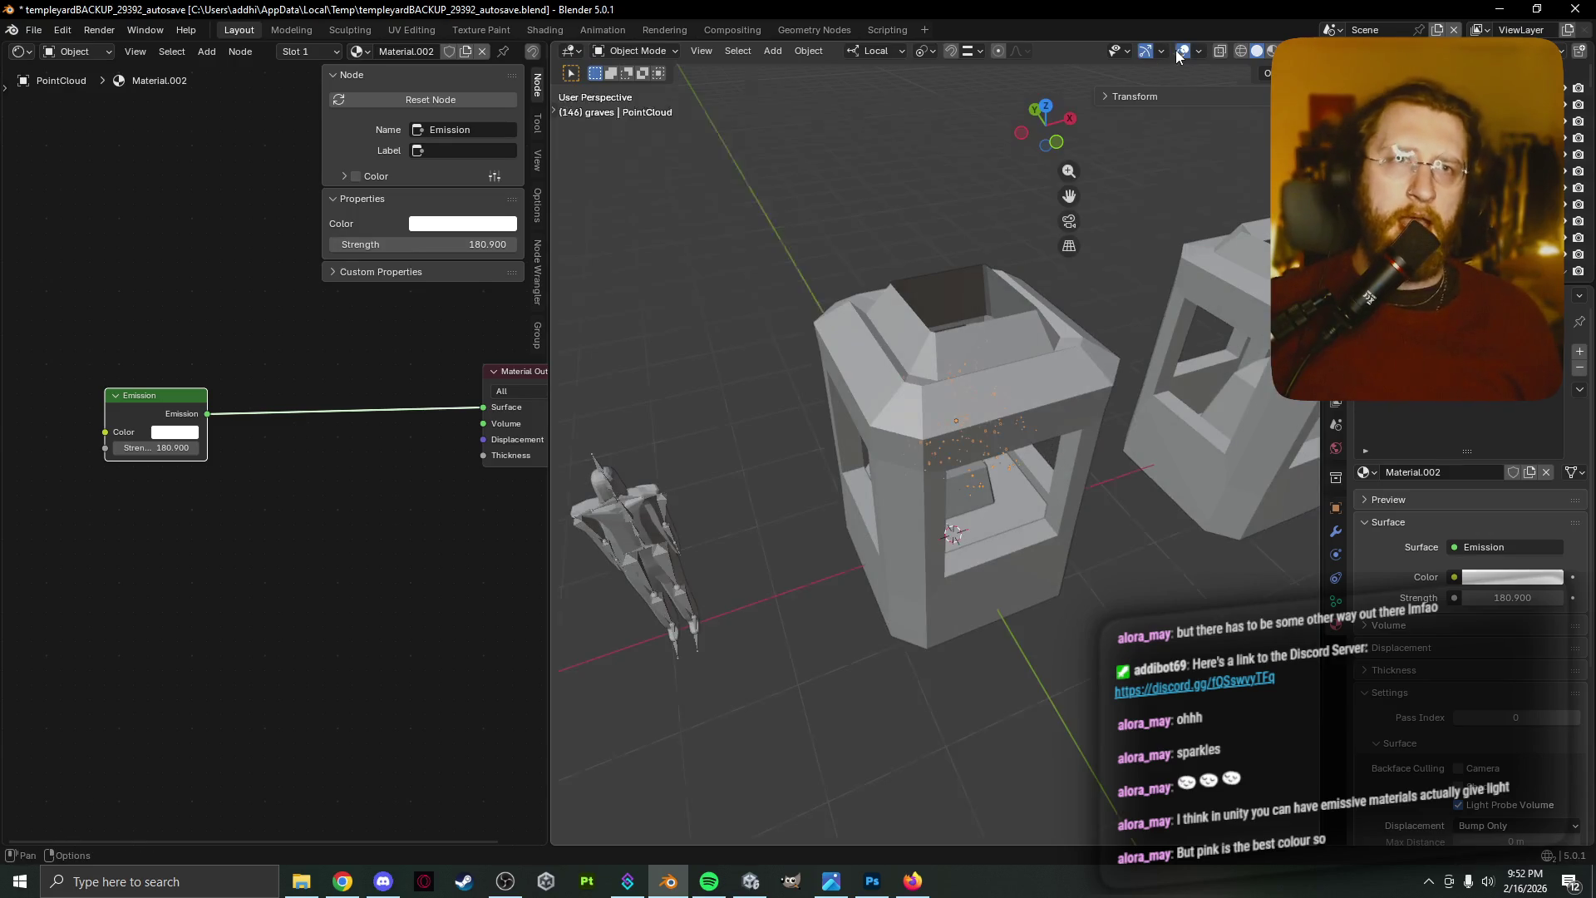
mouse_move(1105, 217)
middle_down()
mouse_move(1031, 241)
mouse_move(962, 201)
mouse_move(990, 258)
mouse_move(1100, 247)
mouse_move(951, 271)
mouse_move(975, 193)
mouse_move(929, 342)
middle_up()
scroll(929, 341, up, 10)
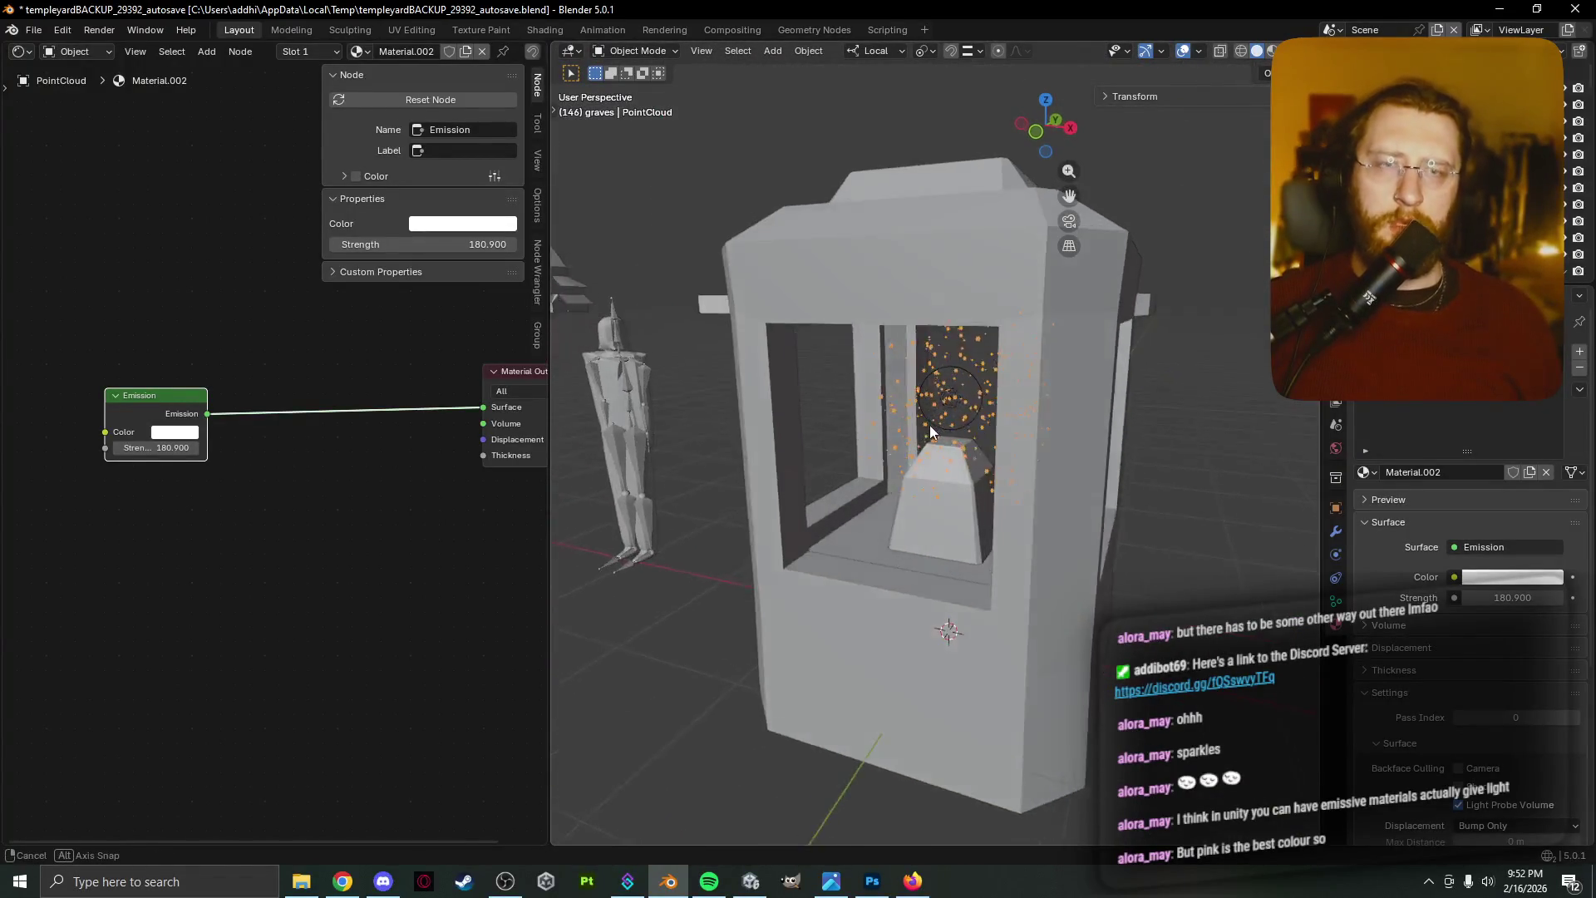
View the booth in rendered shading and enter Edit Mode on the sparkle point cloud
click(982, 349)
key(z)
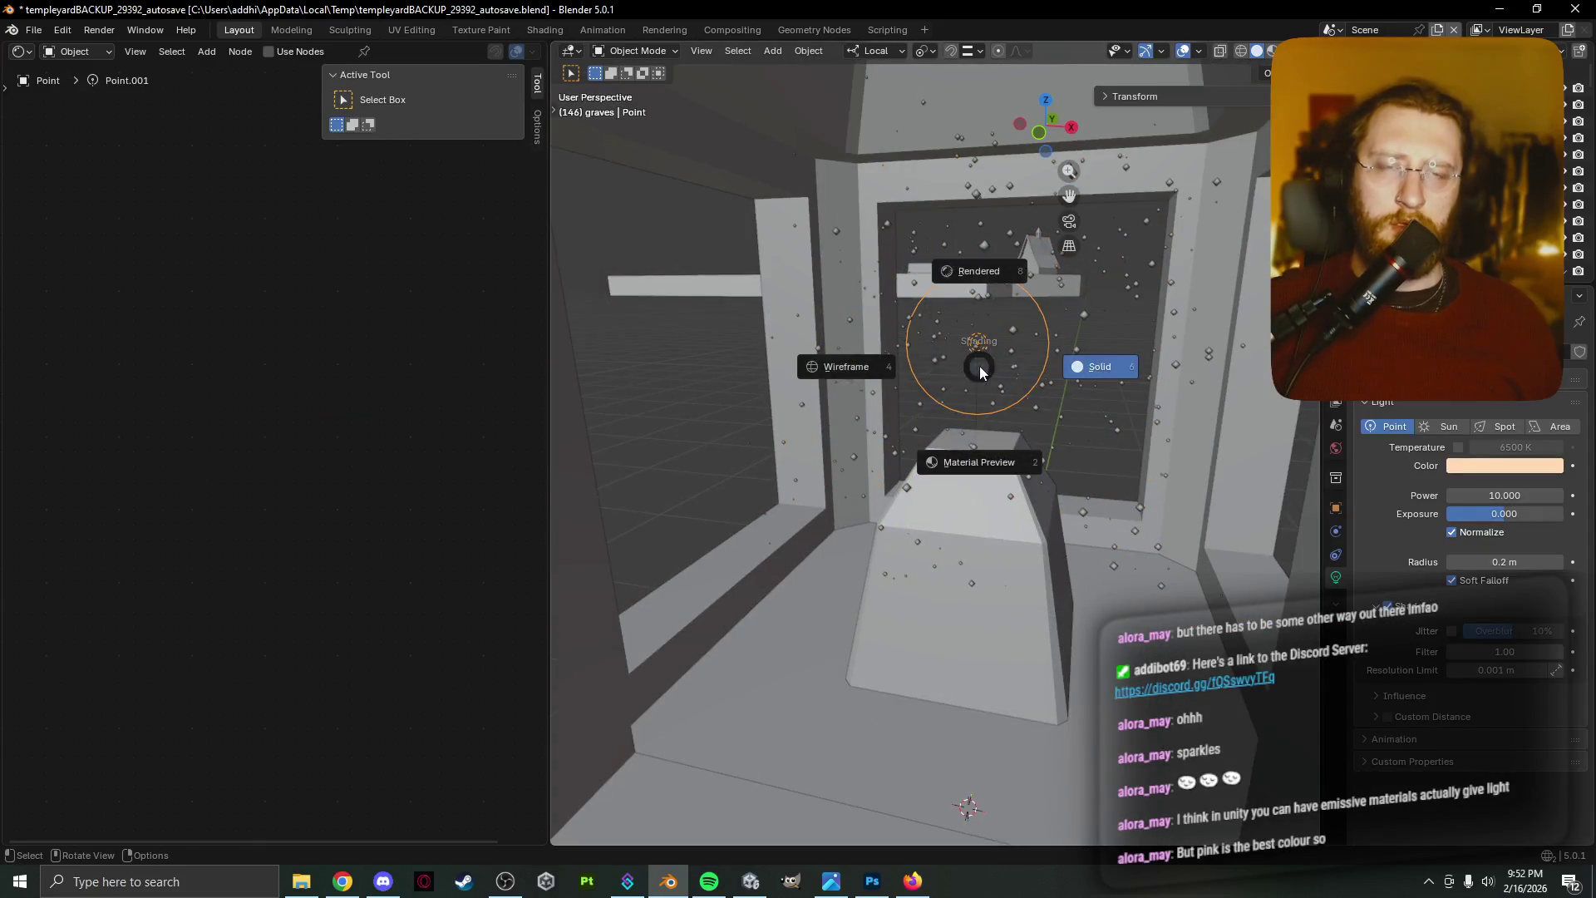
click(952, 332)
middle_drag(973, 374, 996, 420)
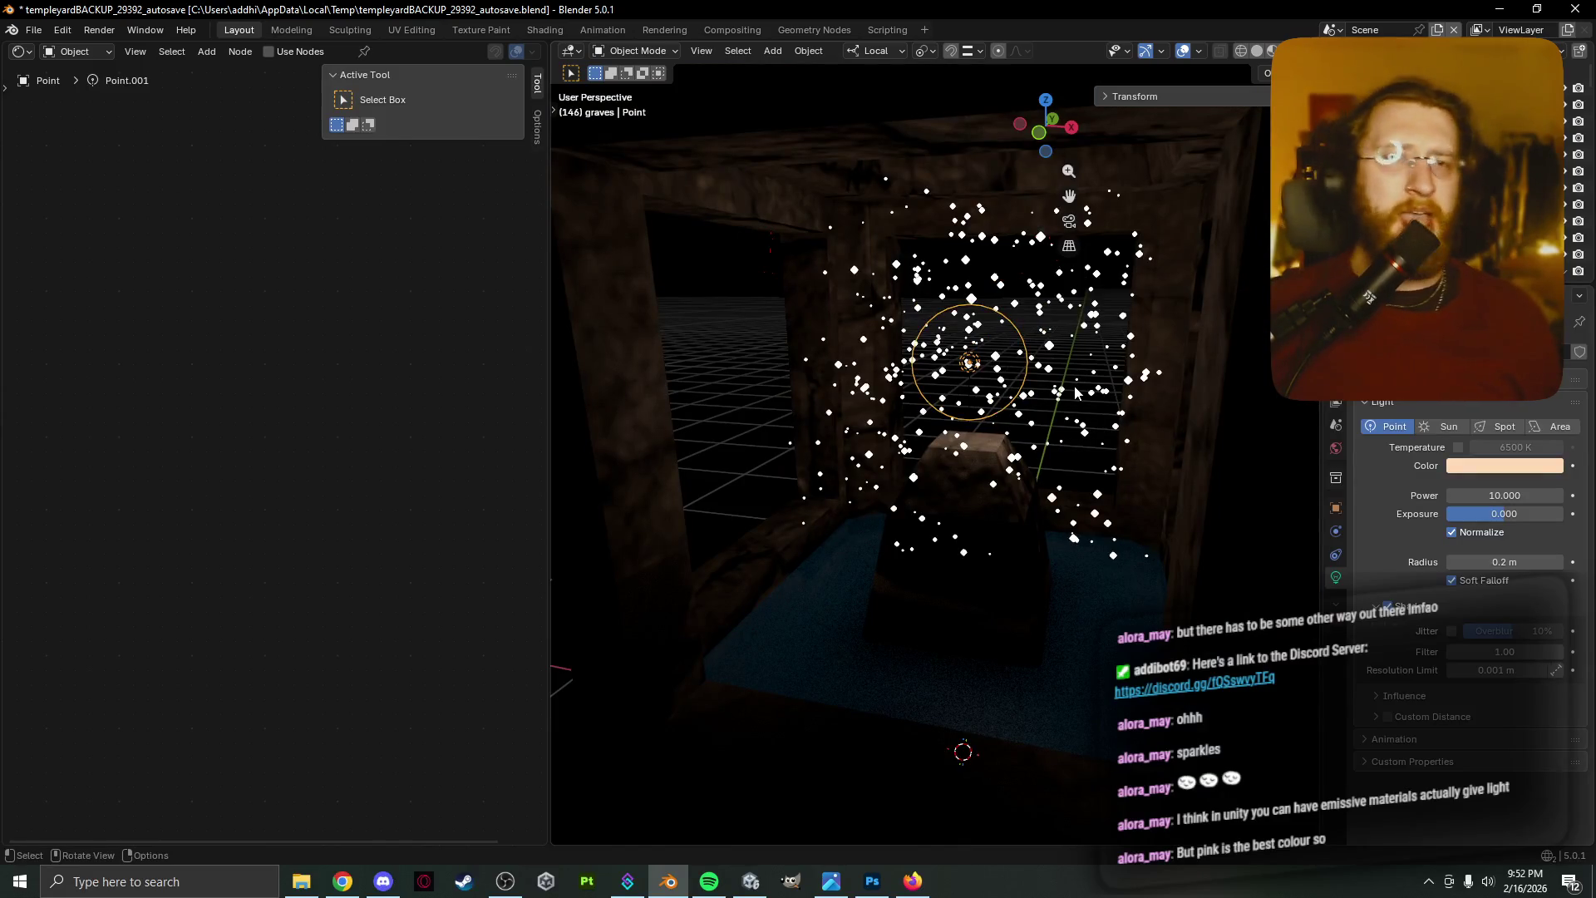
click(997, 420)
key(Tab)
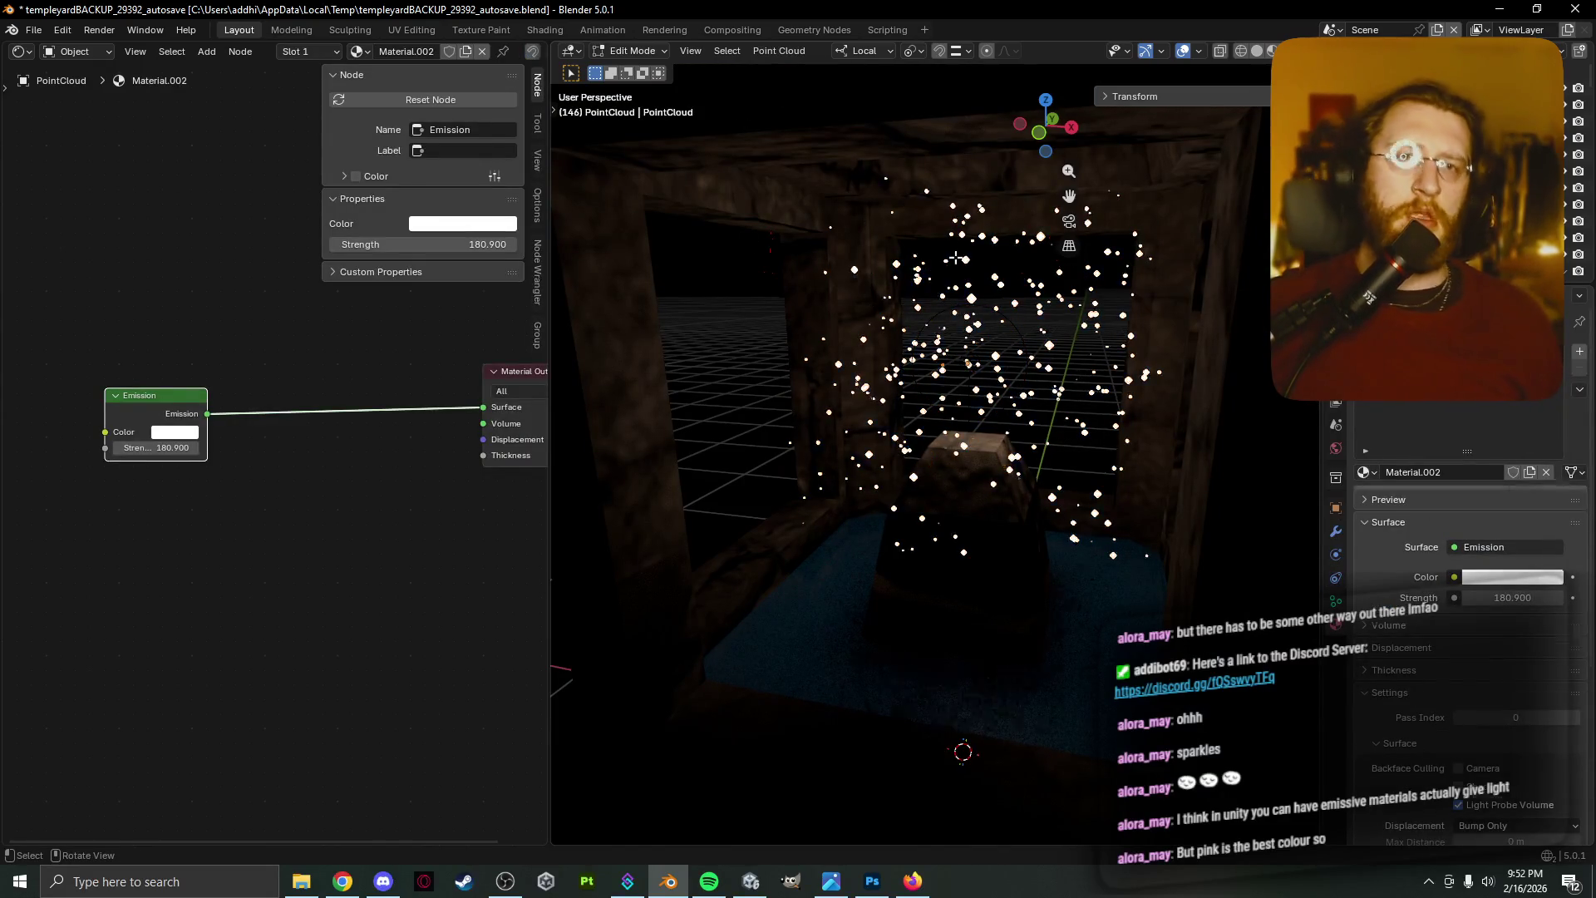
Shrink the radius of the sparkle points, then clear the point selection
click(785, 54)
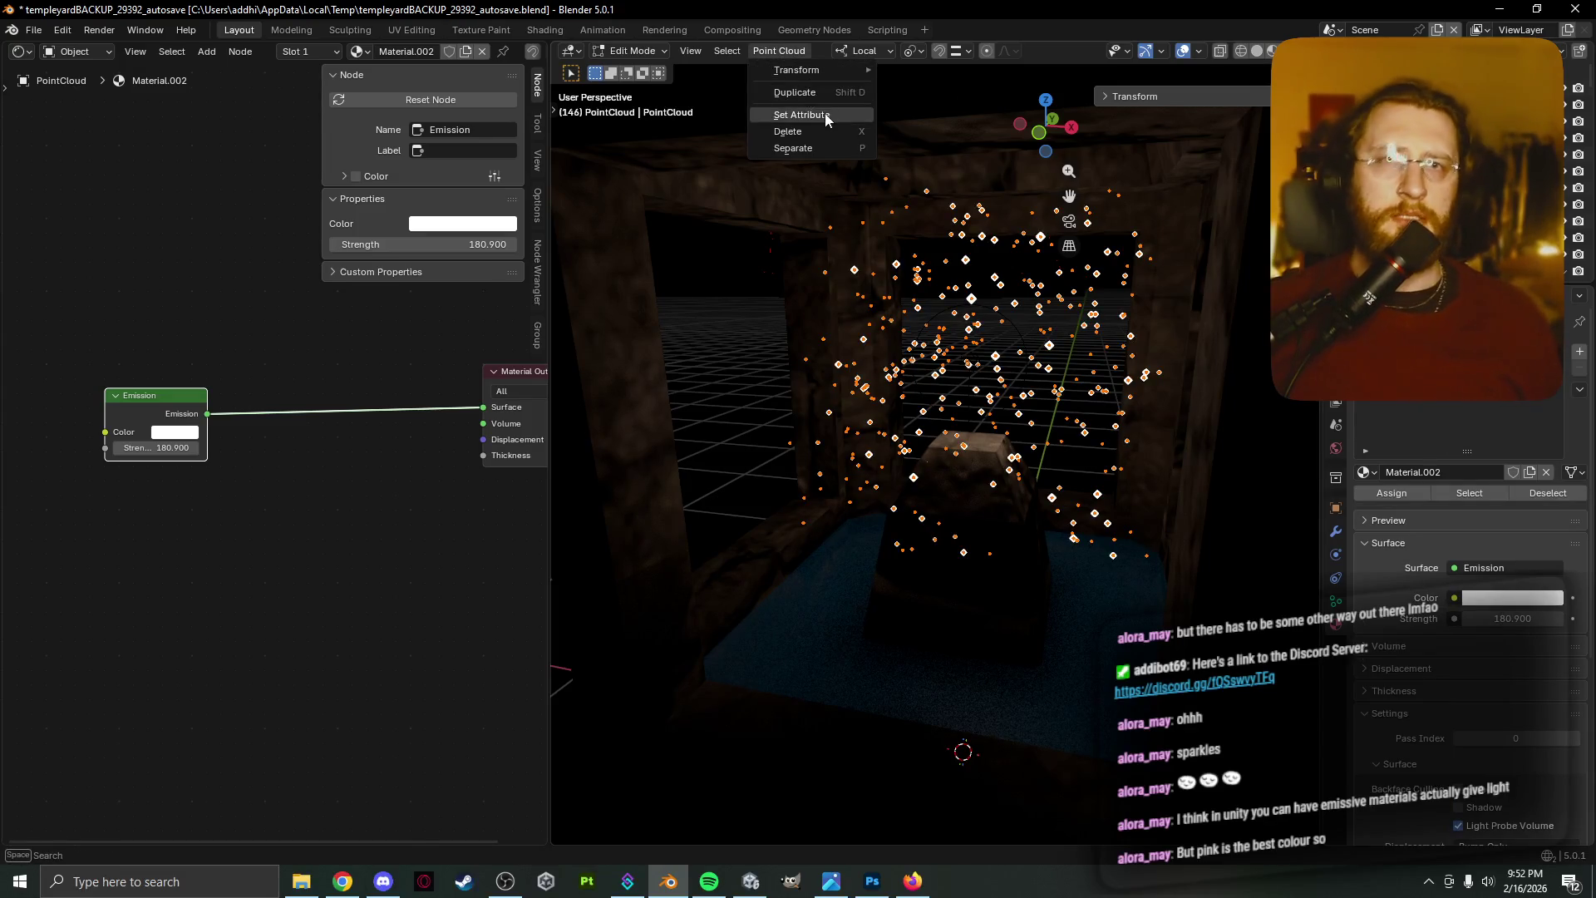
mouse_move(846, 68)
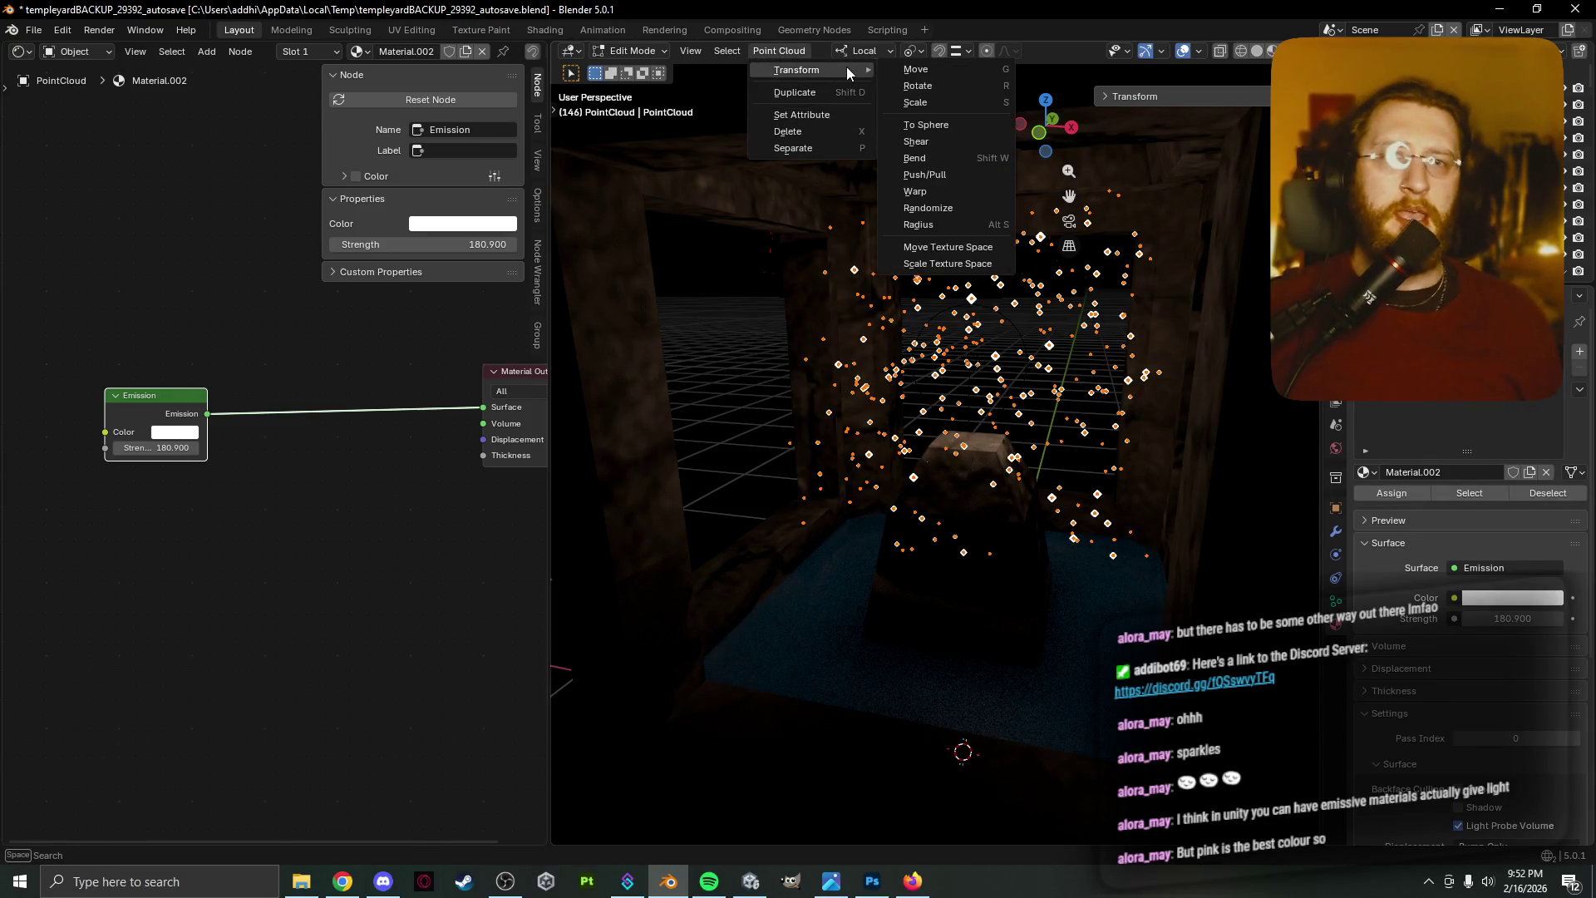
click(967, 222)
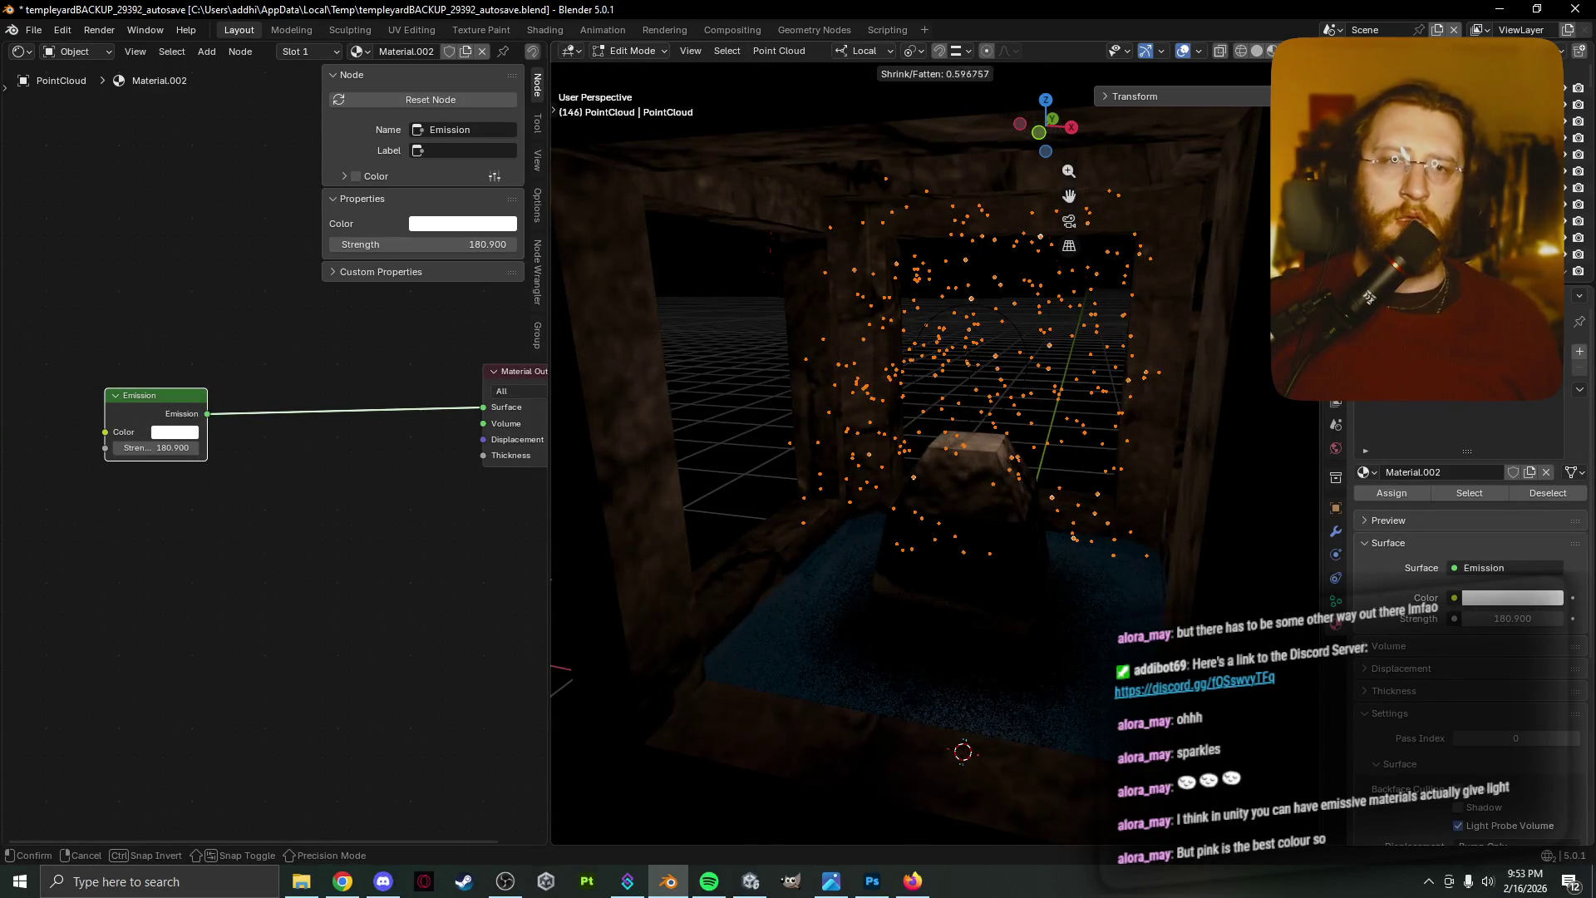
click(747, 350)
click(747, 350)
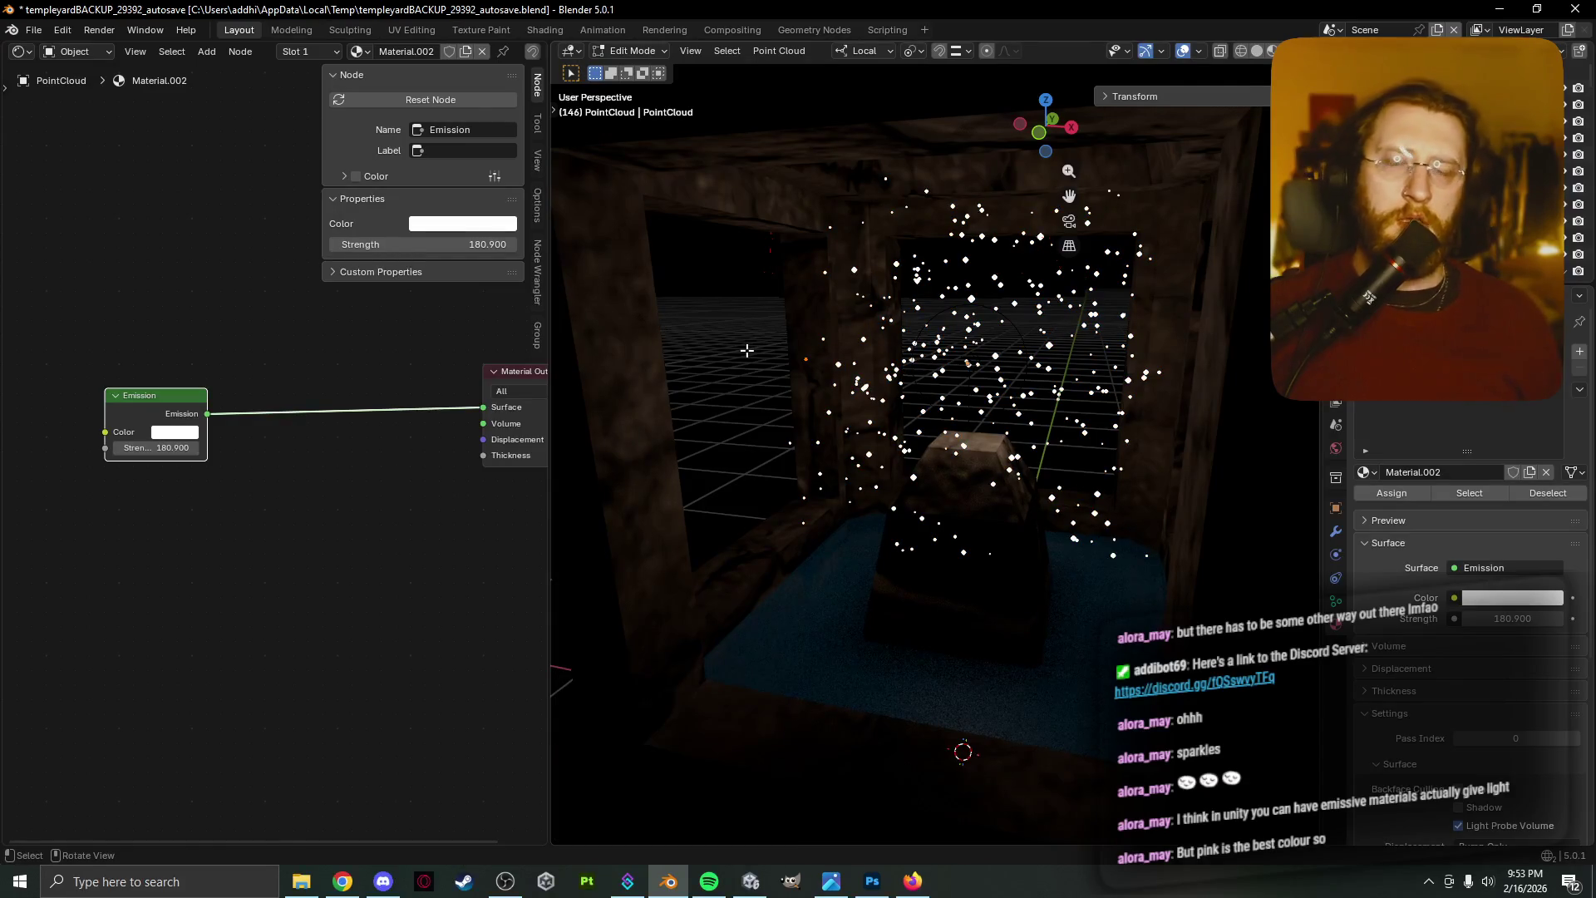
Randomize the sparkle point positions with an amount of 2.33 m
click(779, 51)
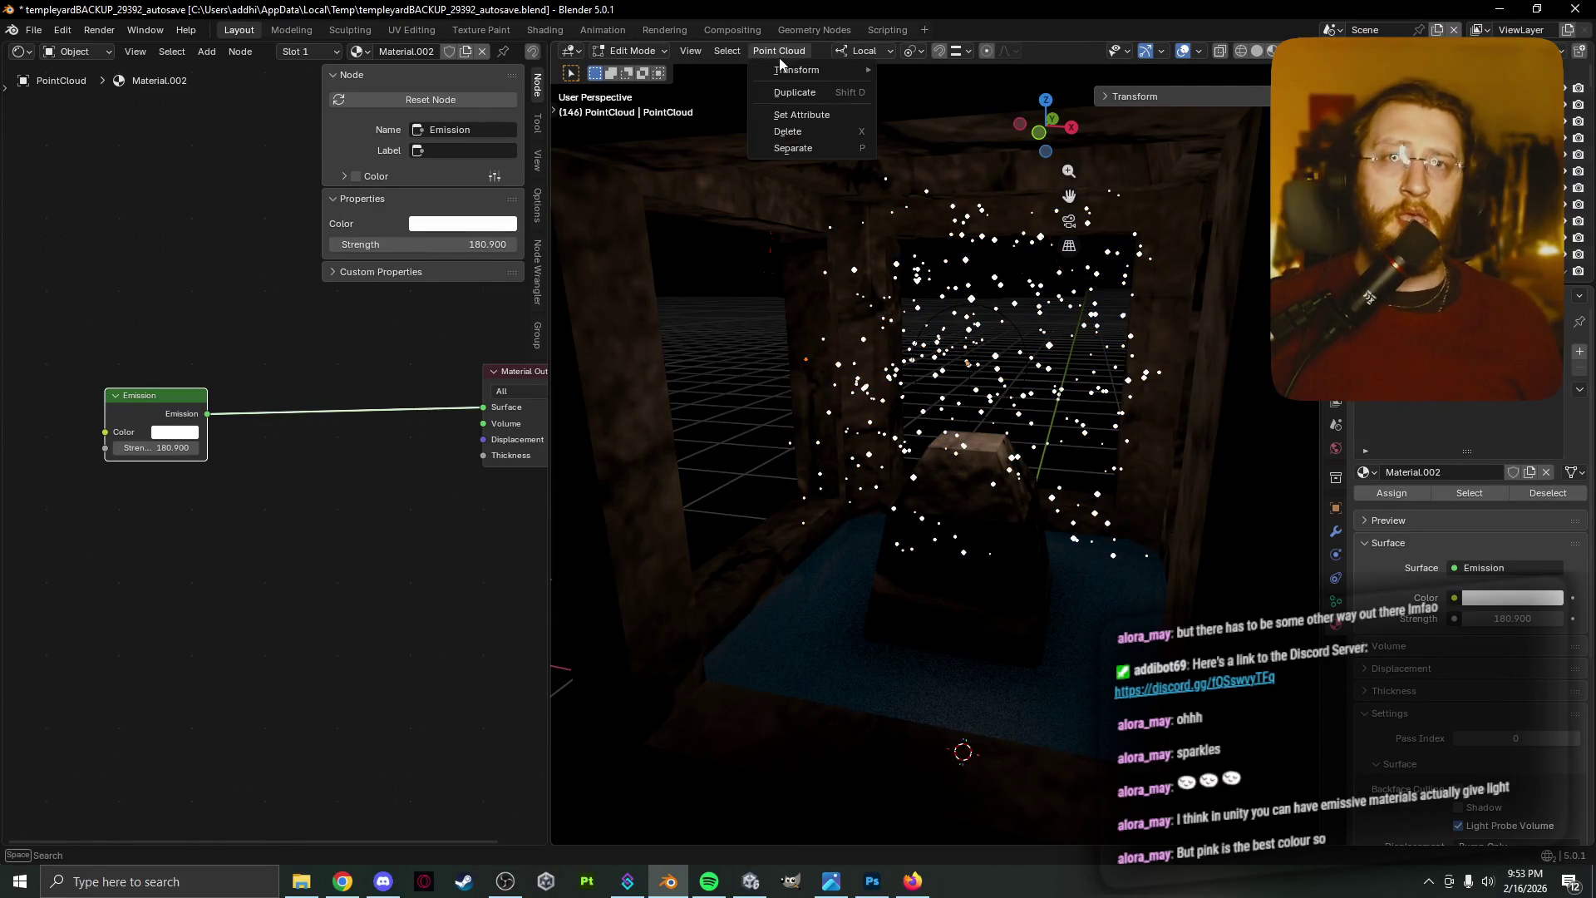
mouse_move(785, 72)
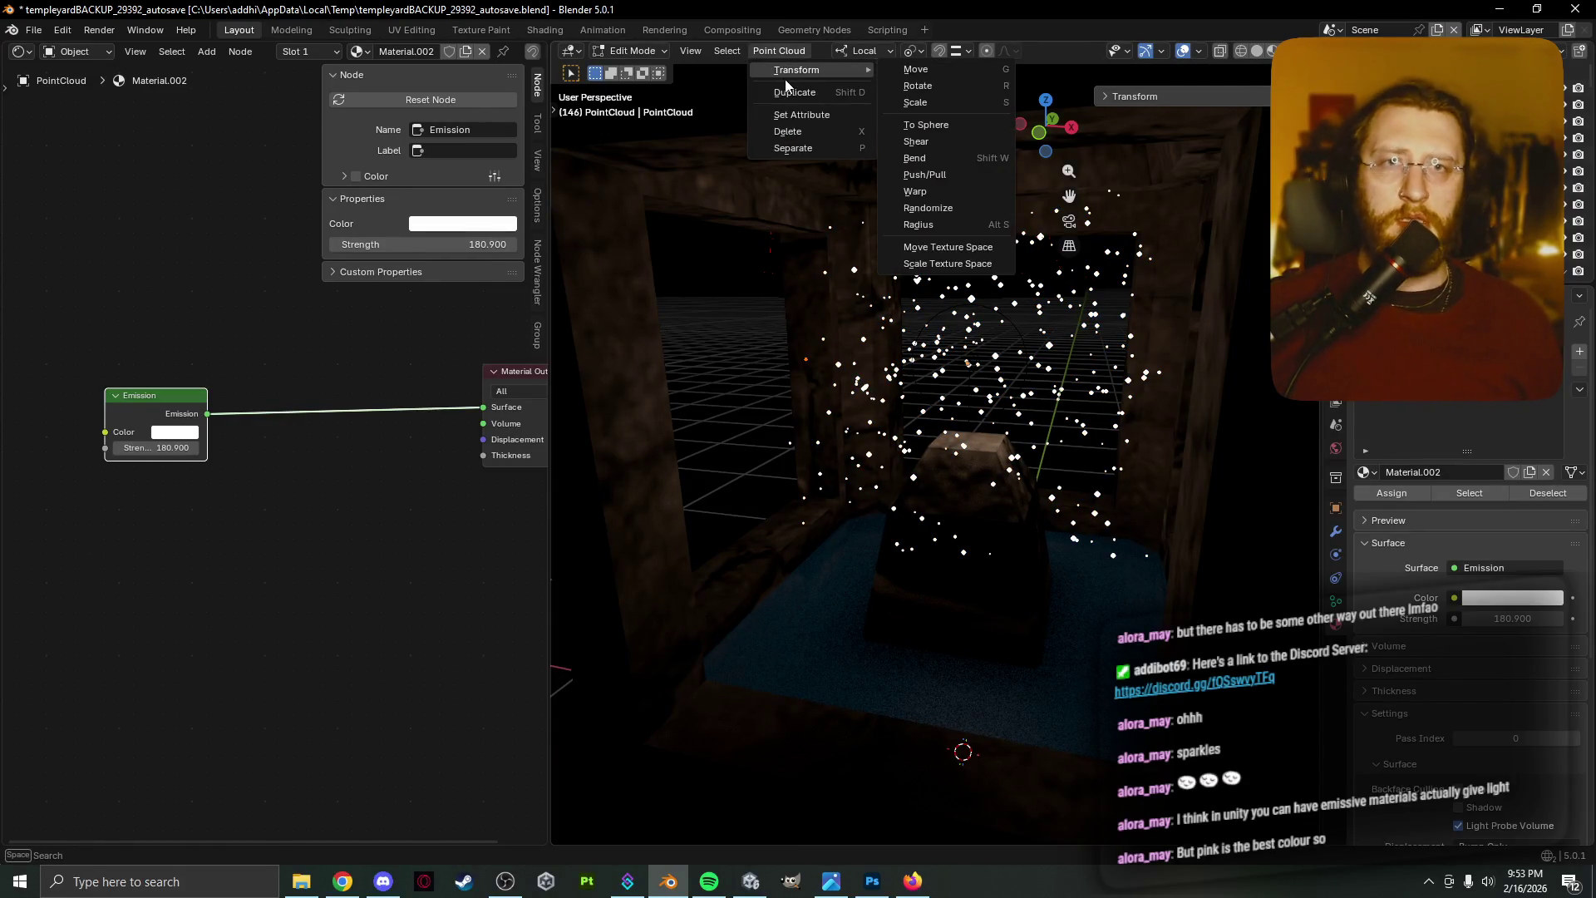
click(927, 208)
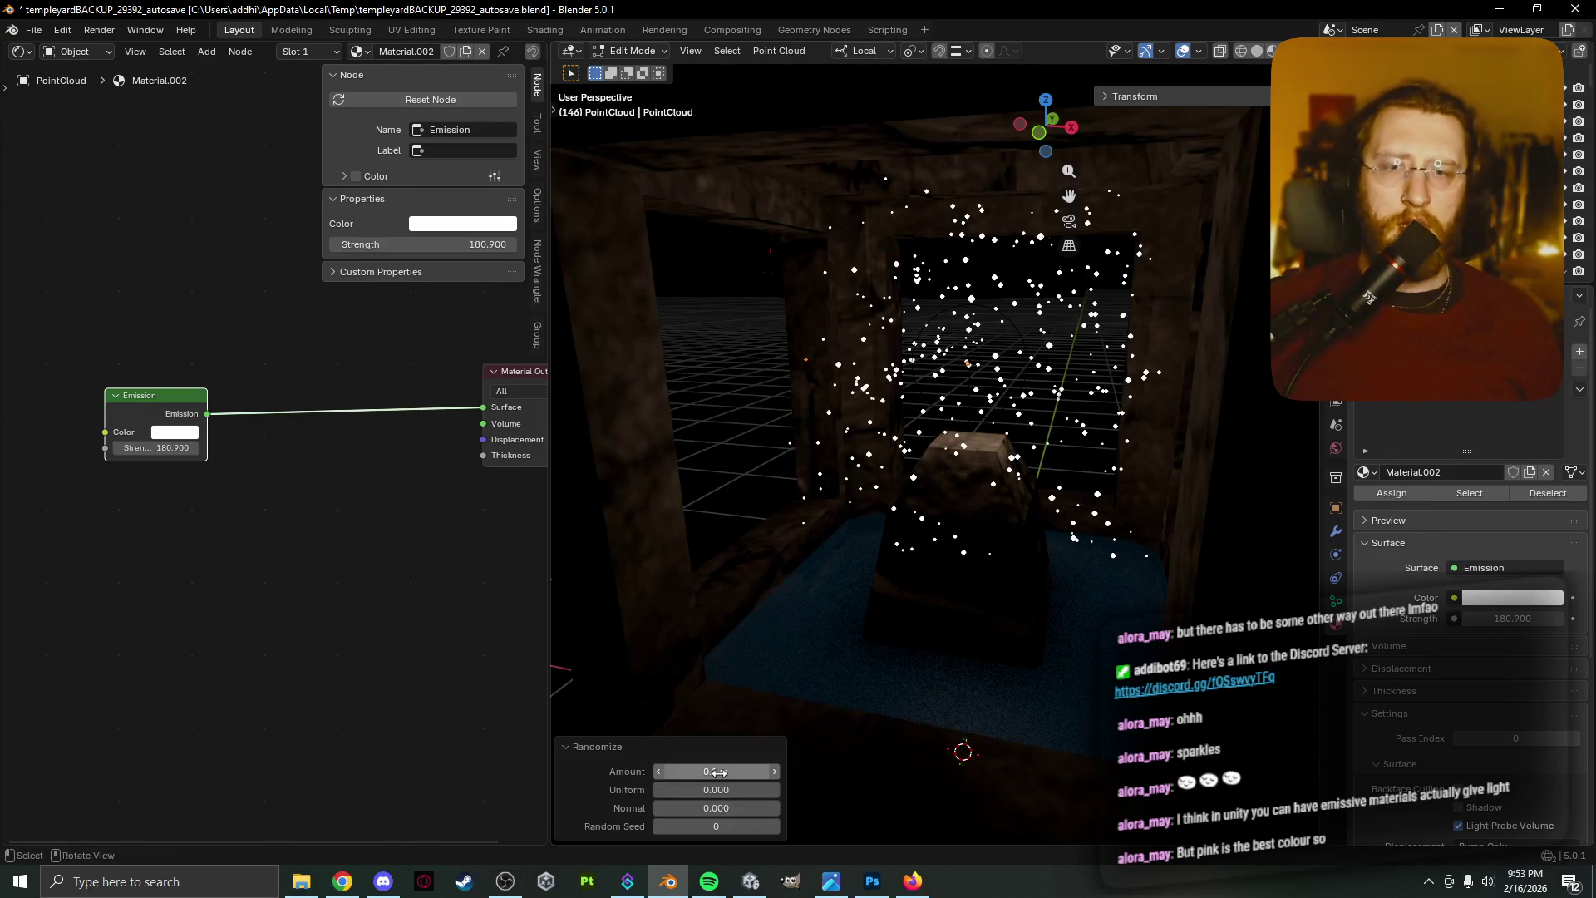
drag(716, 771, 814, 772)
drag(717, 771, 710, 771)
click(732, 408)
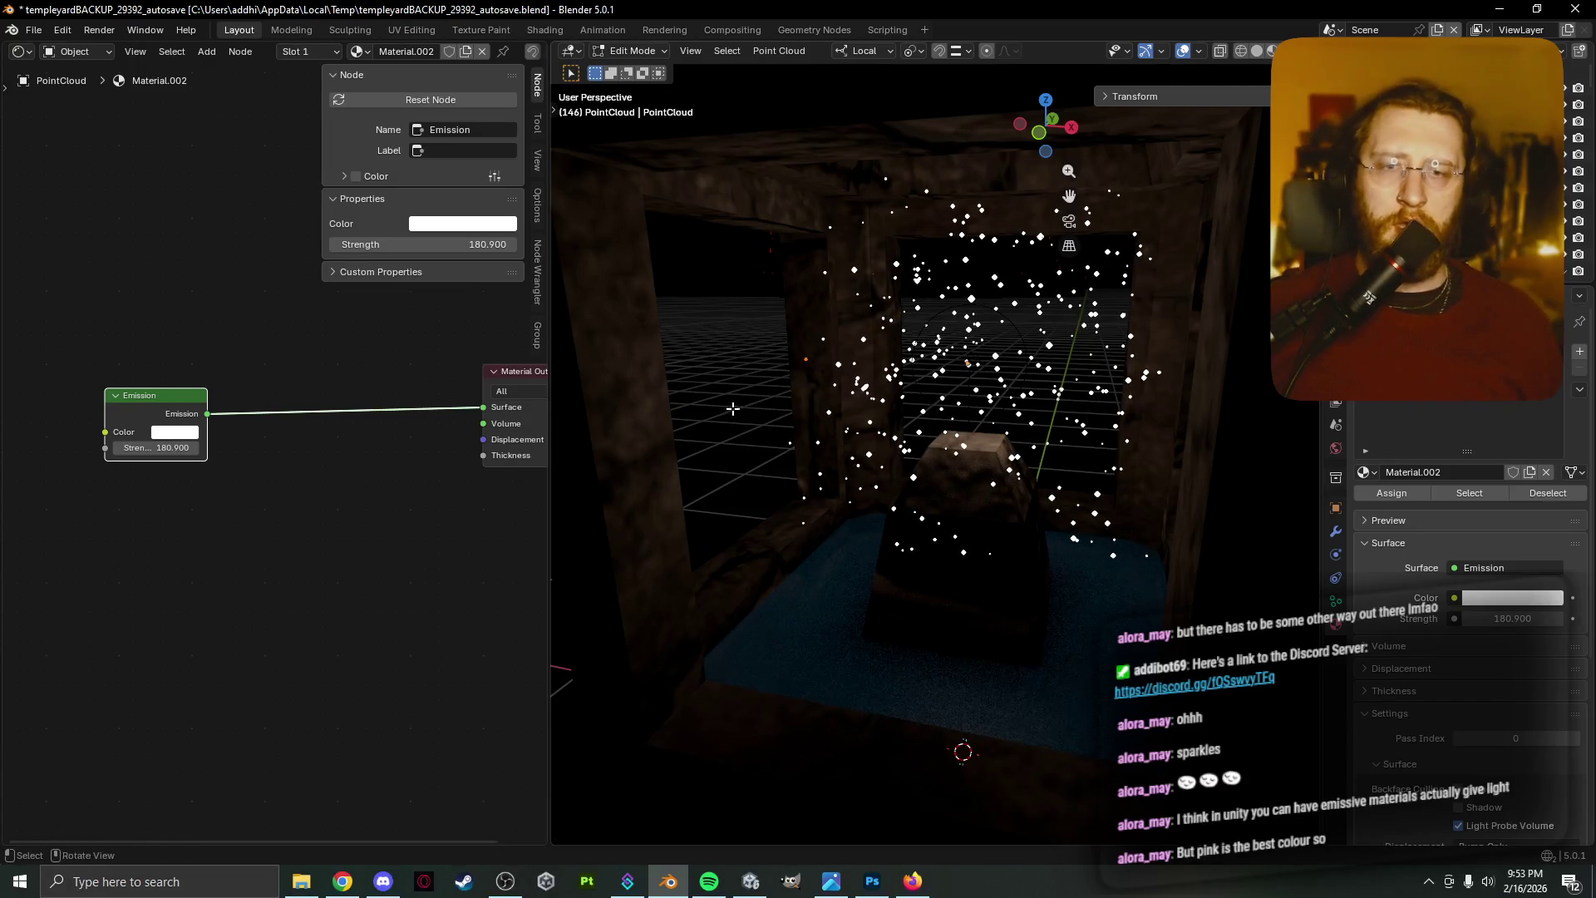
Fatten the sparkle point radii by a factor of 1.8
click(778, 54)
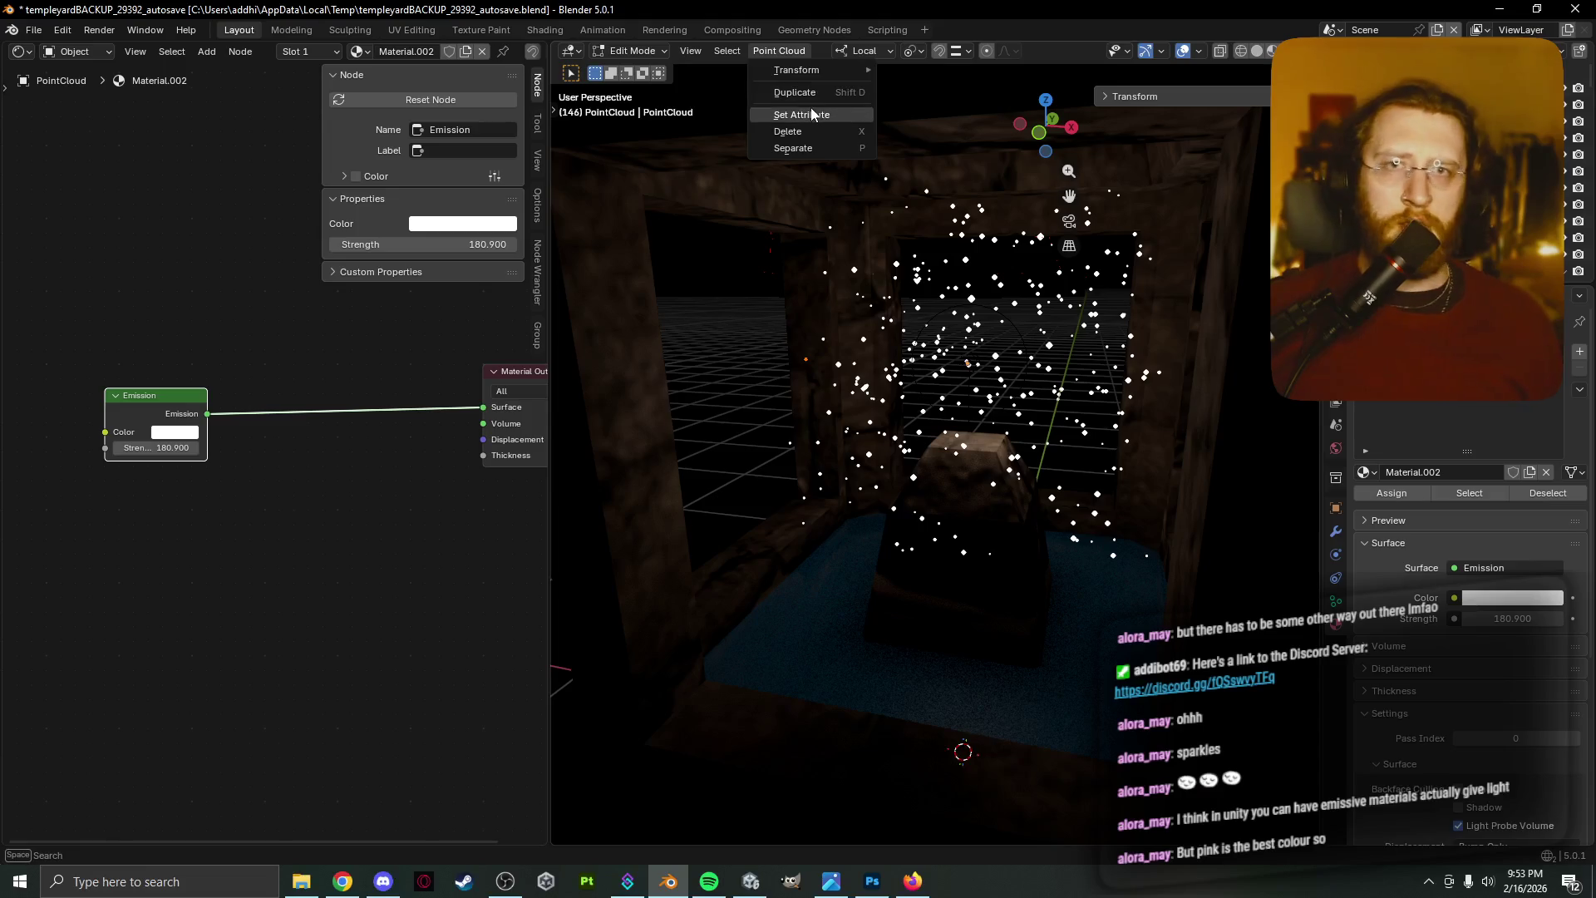
mouse_move(795, 68)
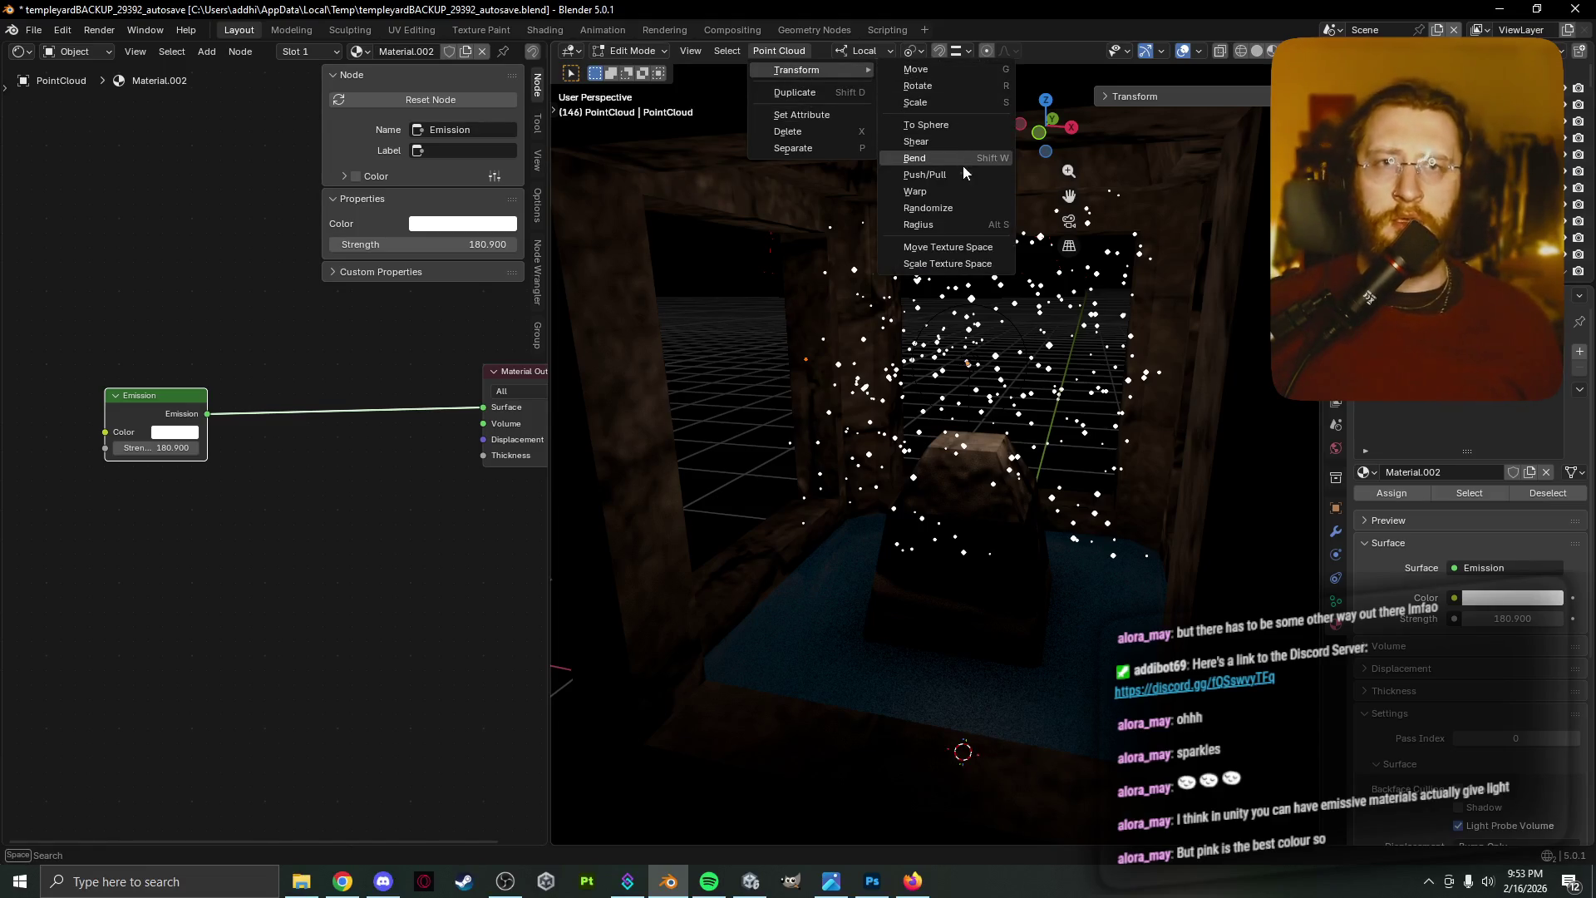
click(979, 224)
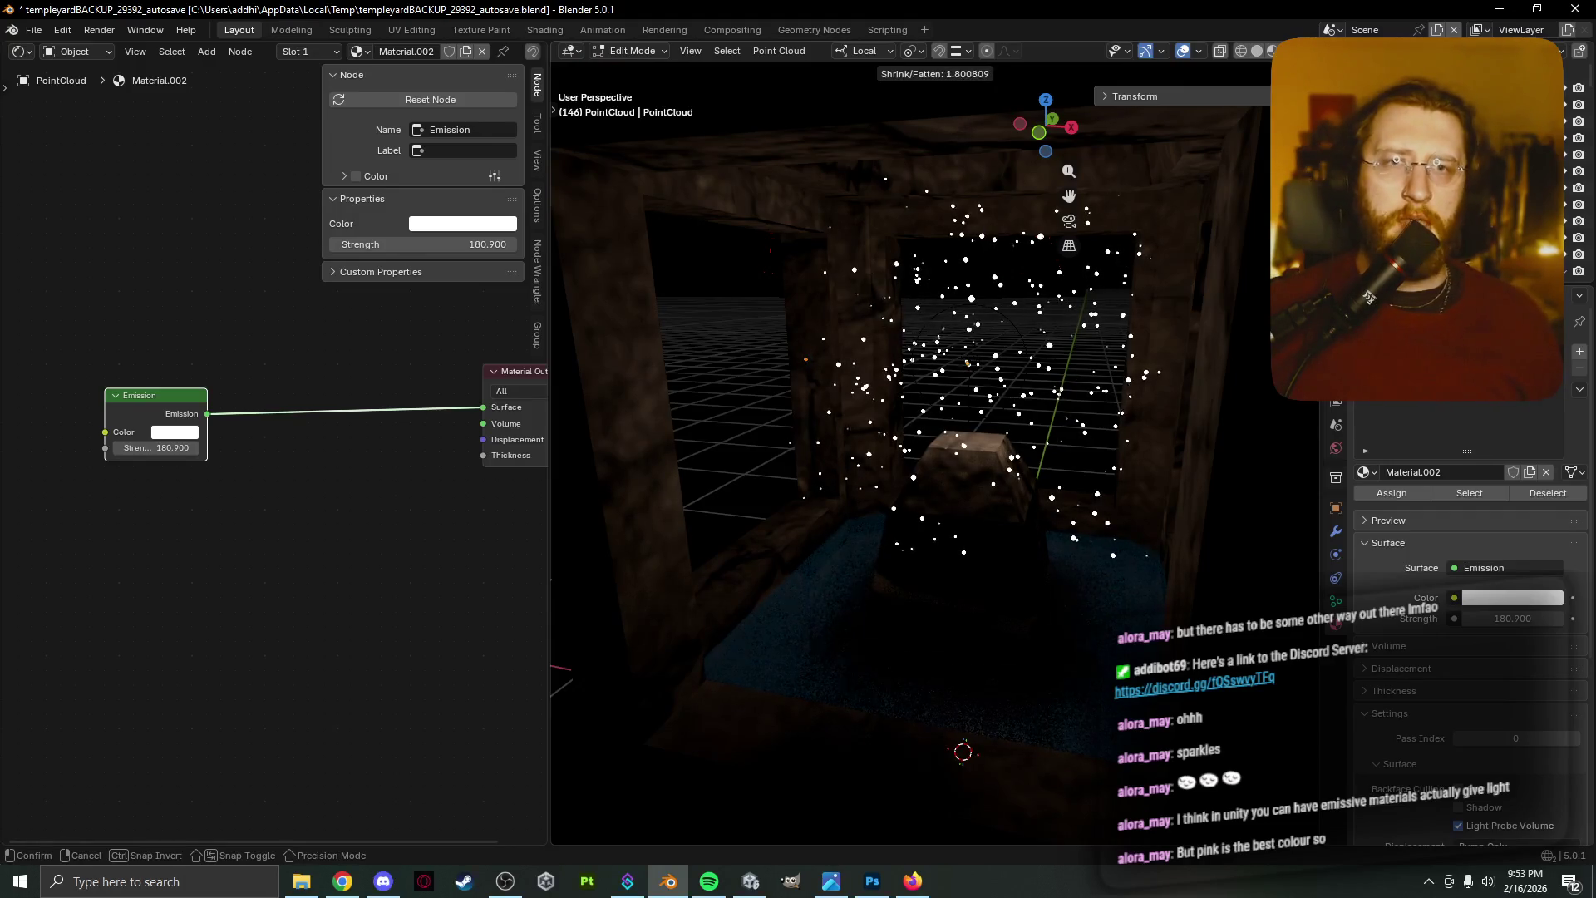
click(848, 769)
Play the animation to preview the drifting sparkles, then return to Object Mode
scroll(808, 491, down, 3)
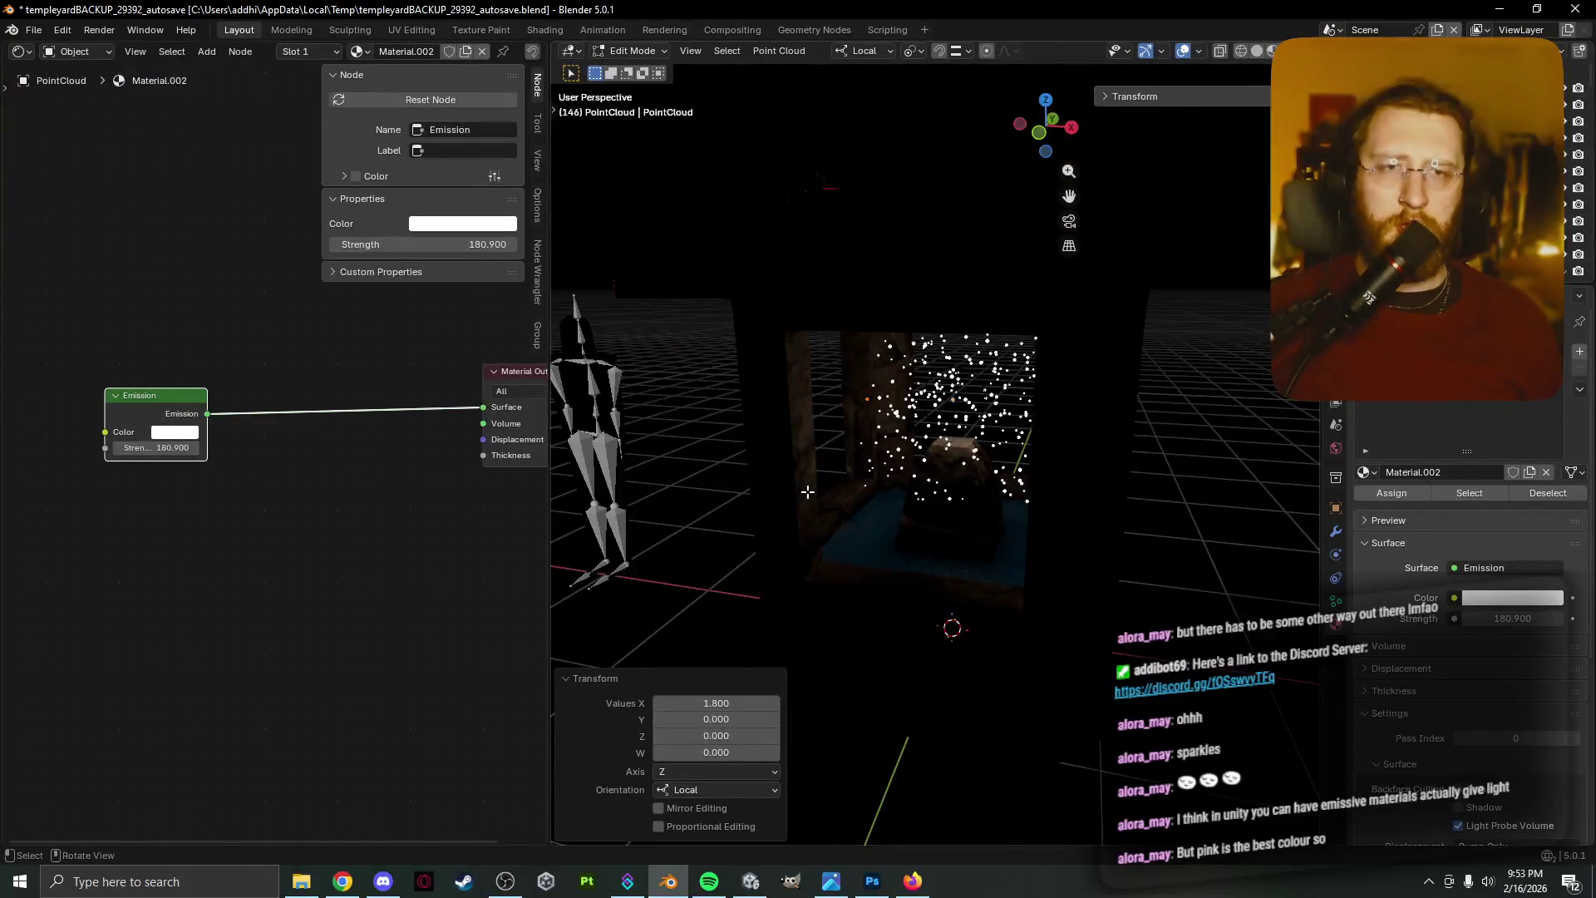
key(space)
scroll(831, 503, up, 3)
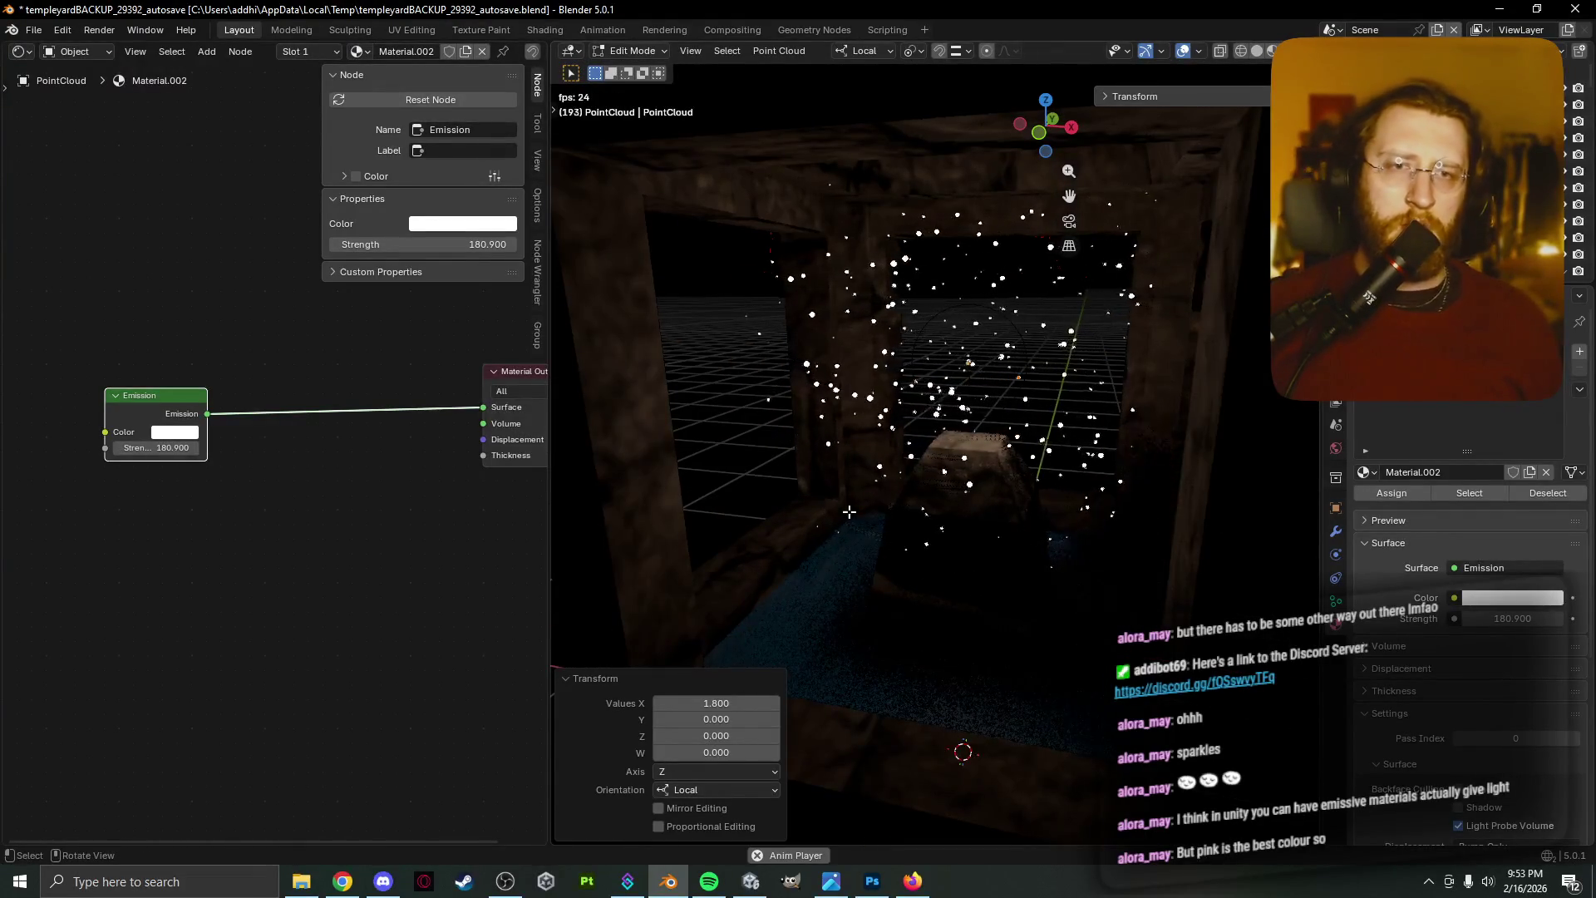
click(735, 449)
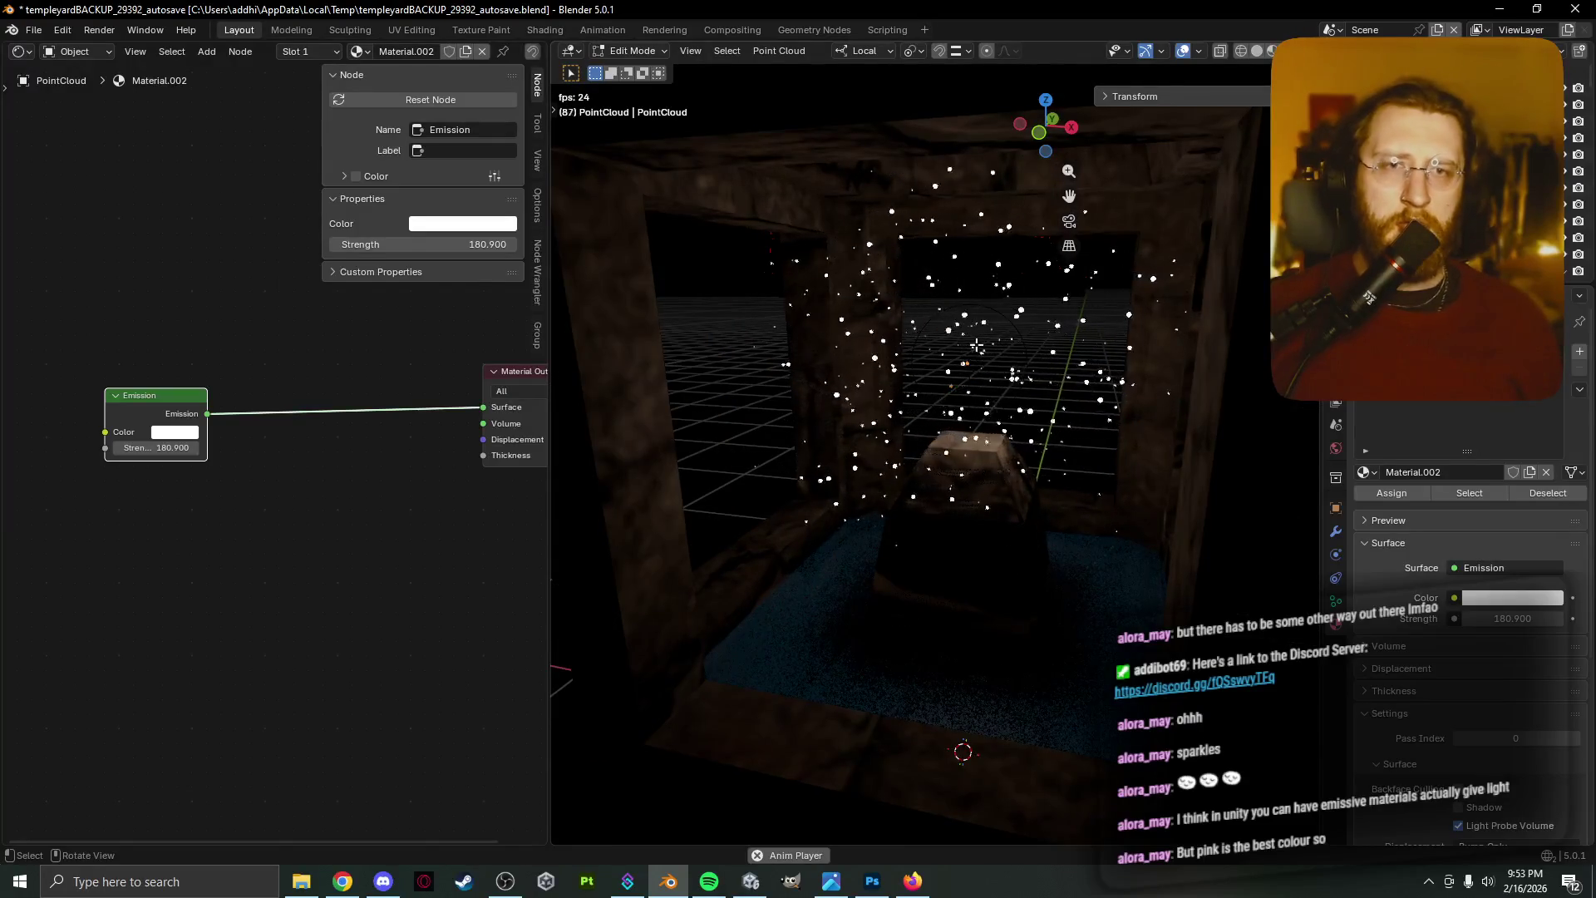
key(Tab)
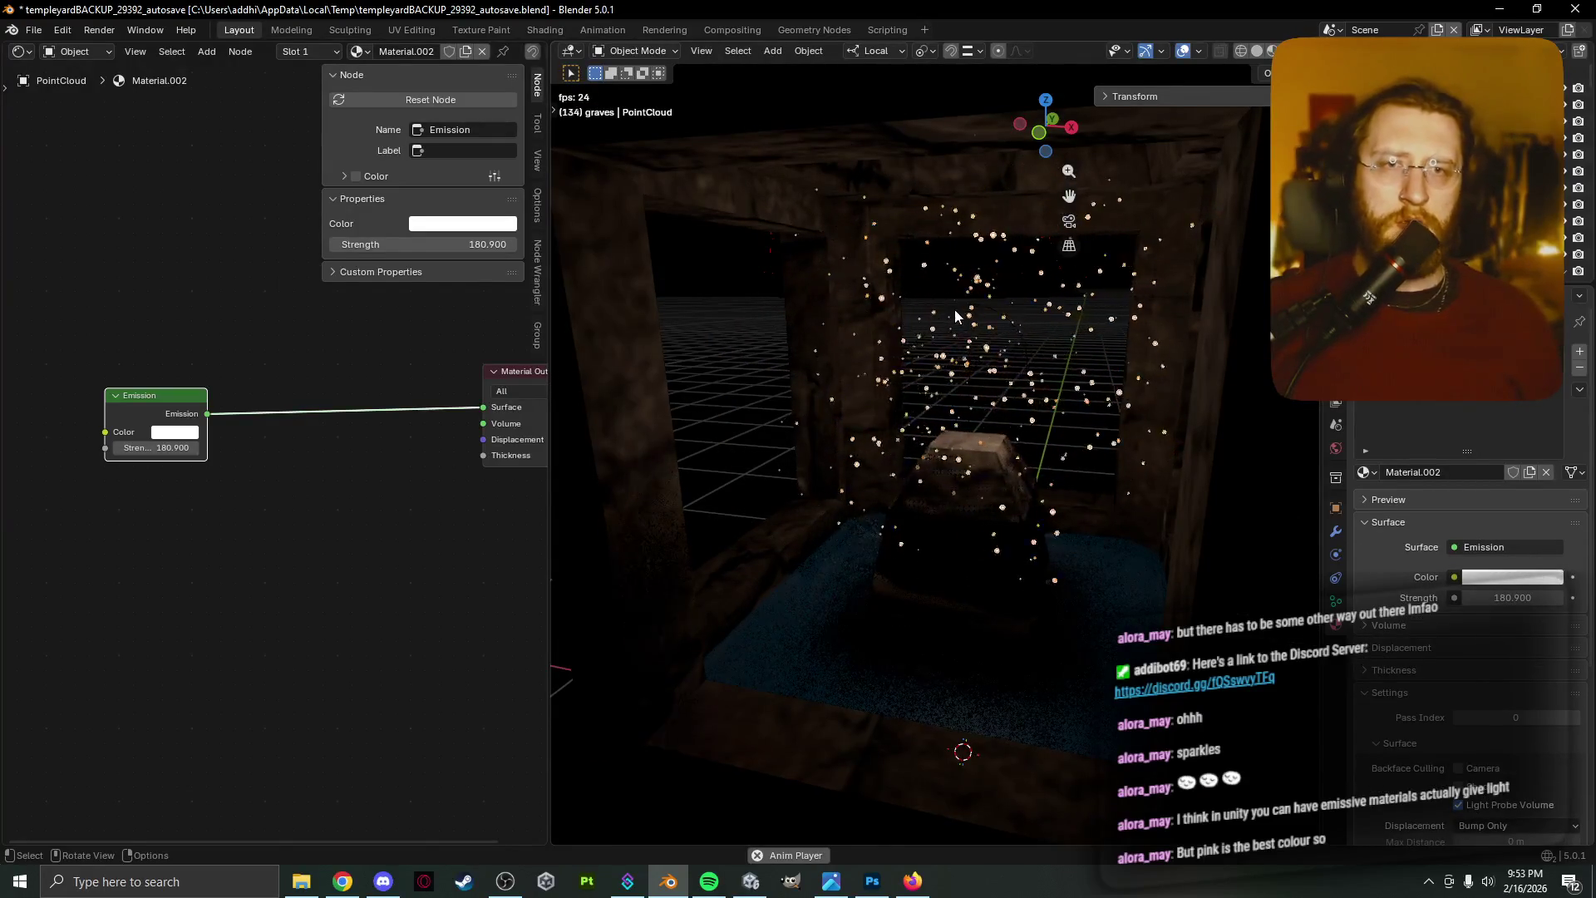
click(968, 359)
Change the altar point light's colour from peach to pink (#FF74D6) on the colour wheel
click(1463, 465)
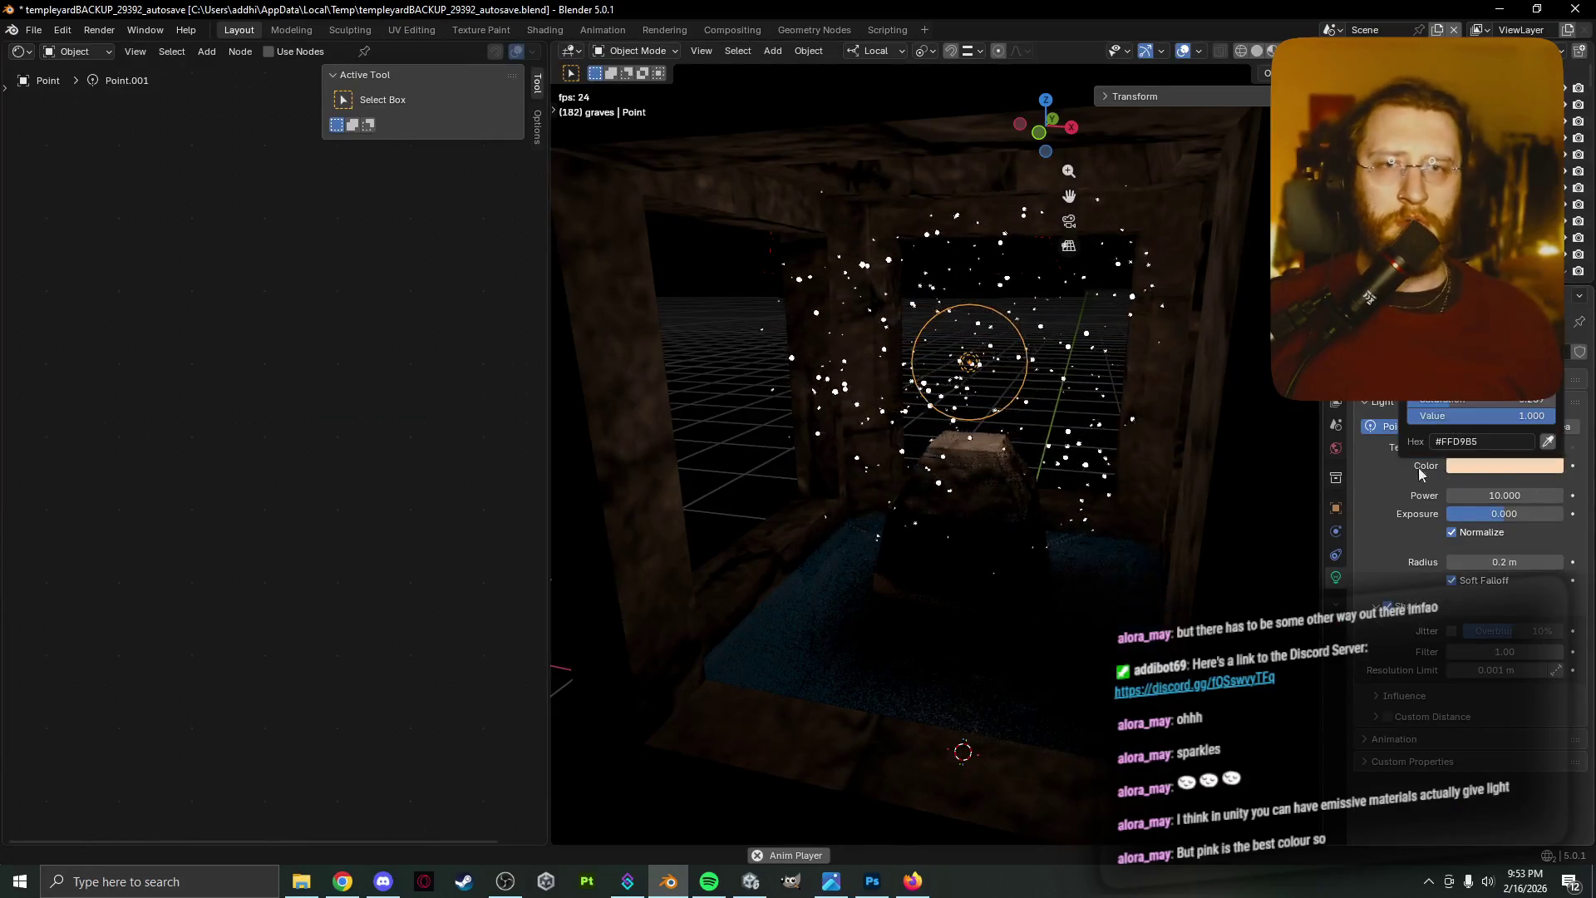
mouse_move(1472, 250)
mouse_down()
mouse_move(1497, 229)
mouse_move(1503, 251)
mouse_move(1496, 235)
mouse_up()
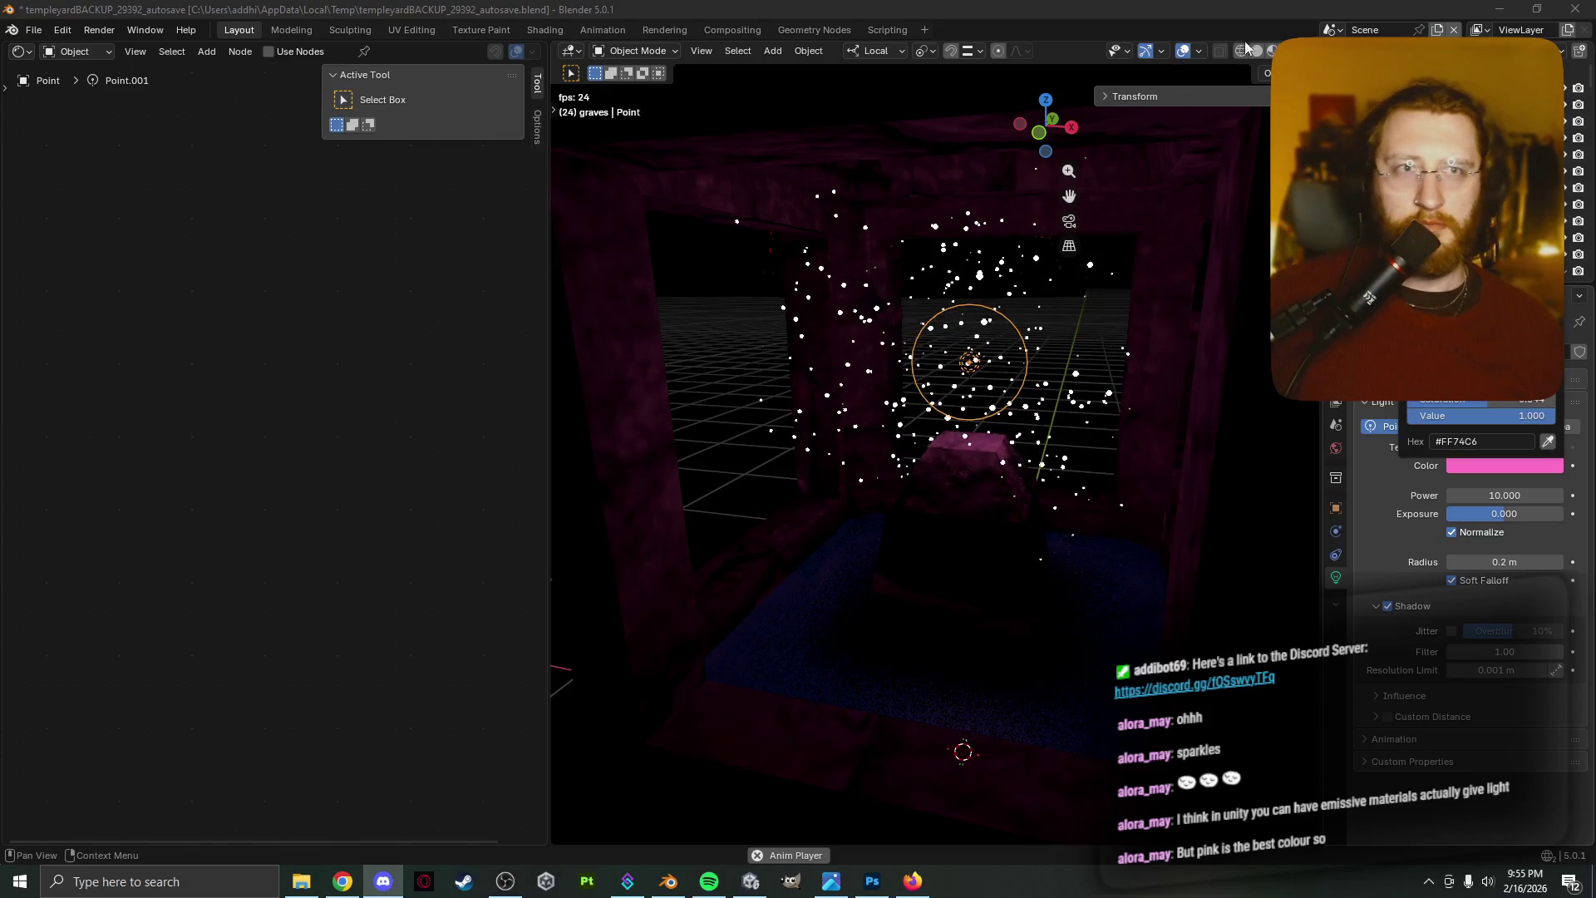
click(1279, 24)
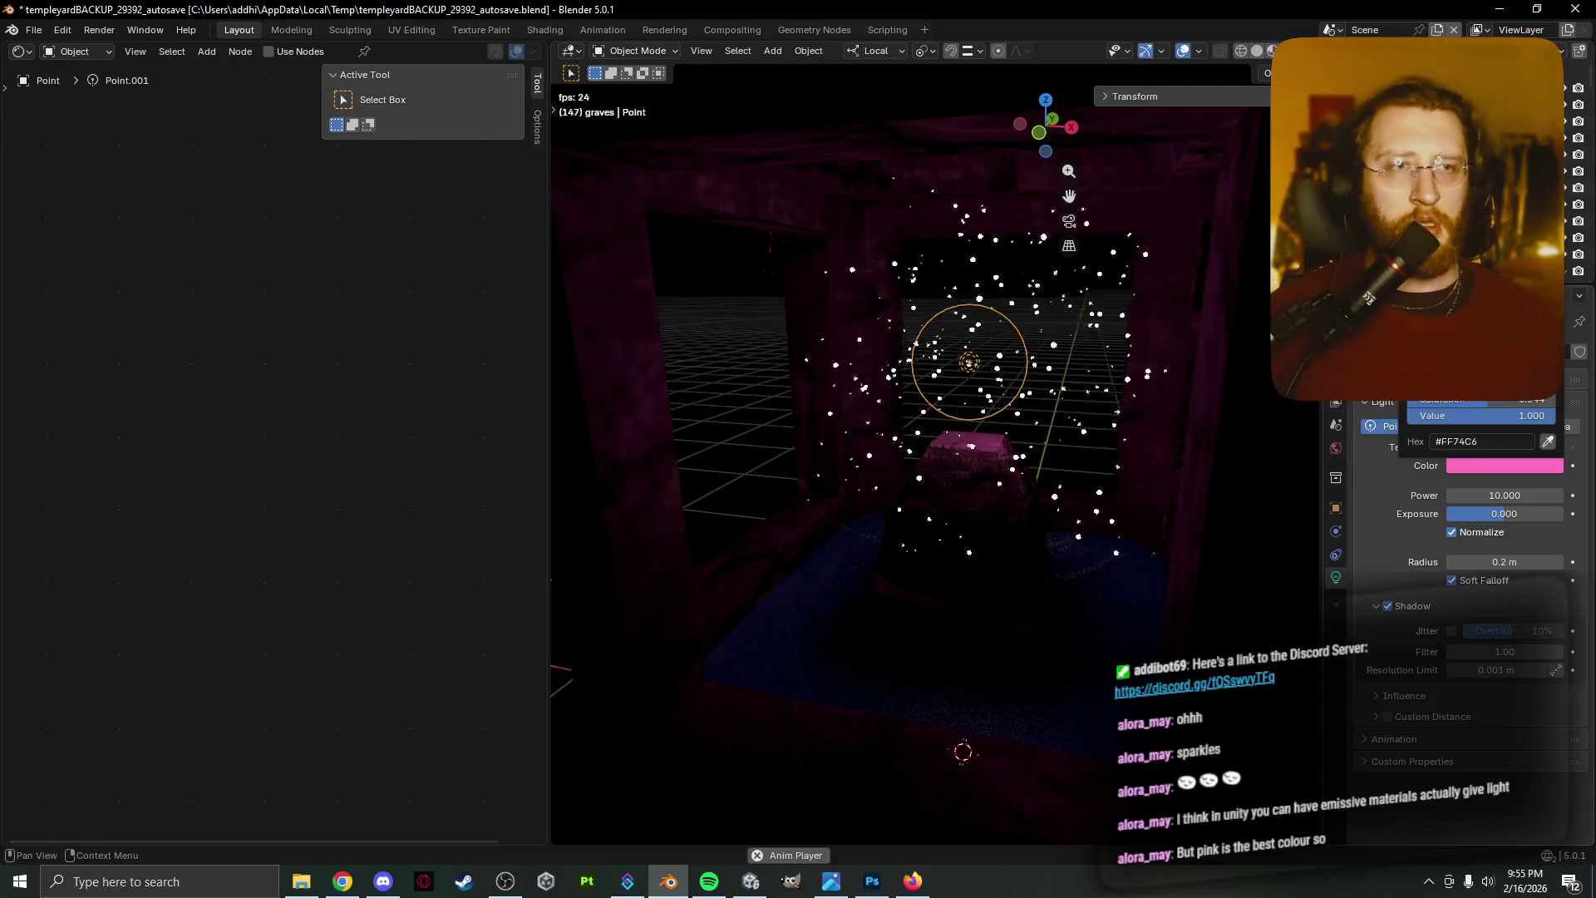
drag(1496, 283, 1505, 266)
drag(1479, 250, 1484, 254)
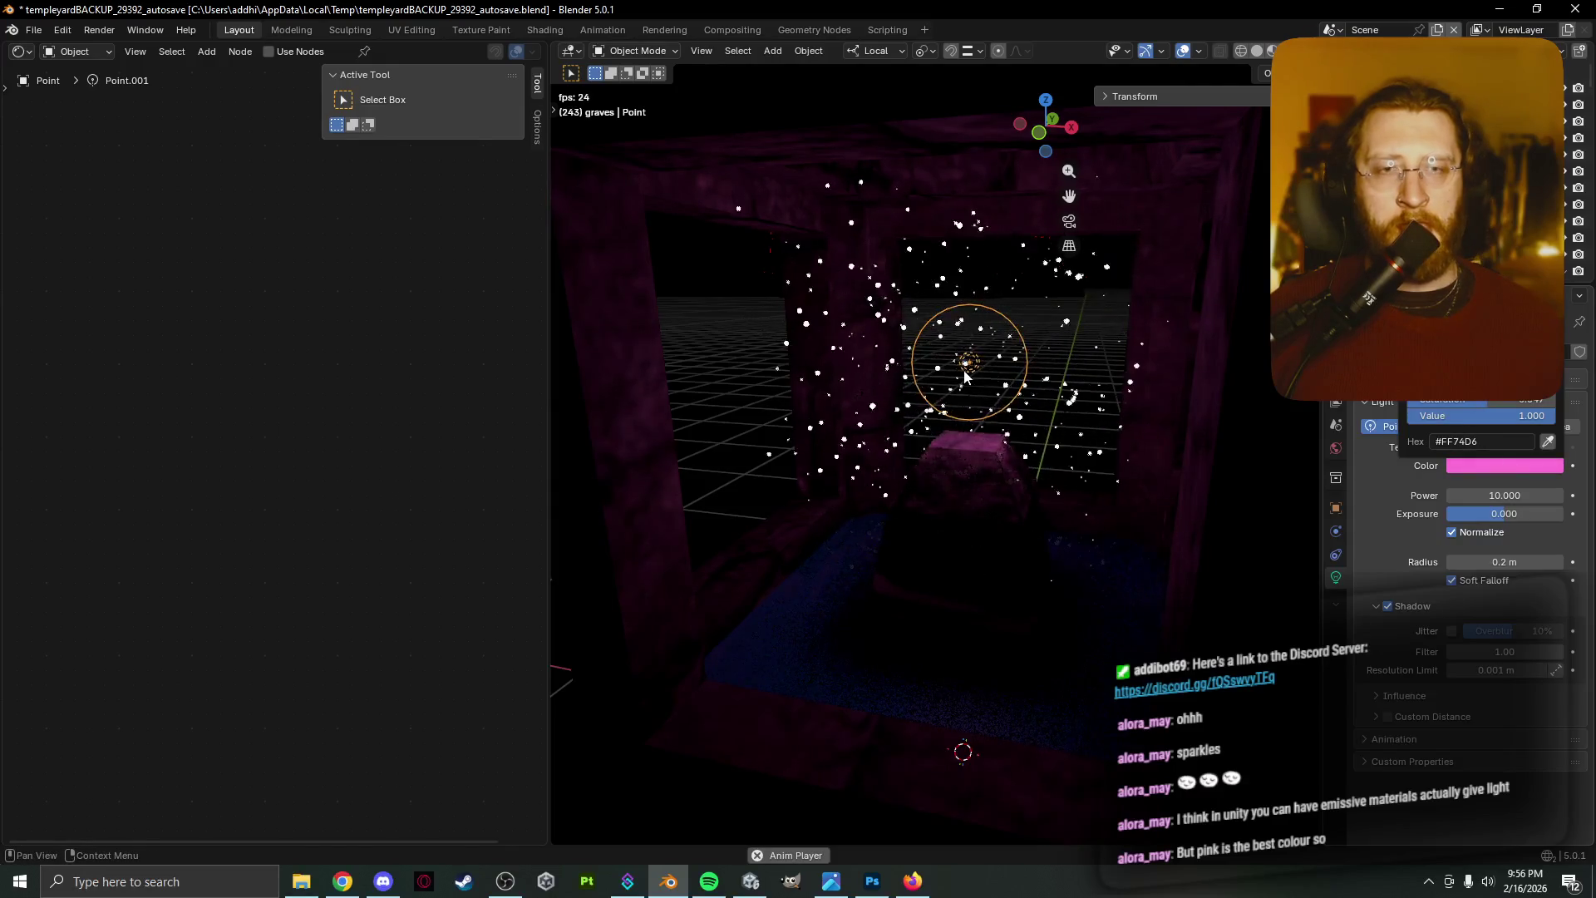
mouse_move(889, 386)
middle_down()
mouse_move(886, 429)
mouse_move(1049, 391)
middle_up()
click(1049, 391)
click(1037, 390)
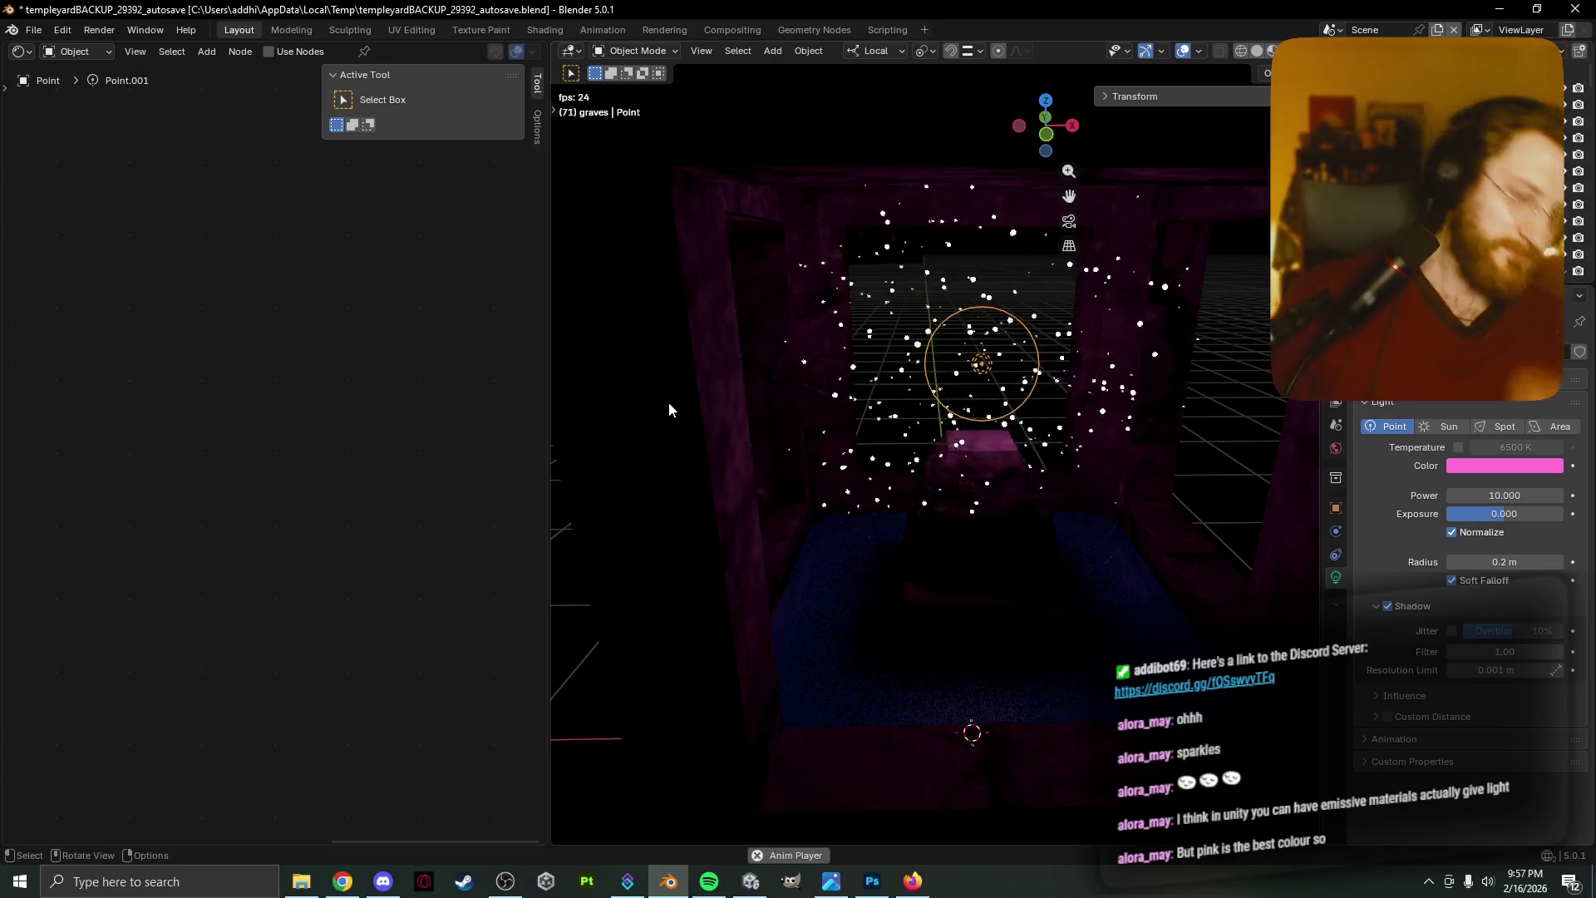
Soften the point light's colour to a pale pink and orbit to an angled altar view
middle_drag(964, 391, 964, 455)
click(1463, 466)
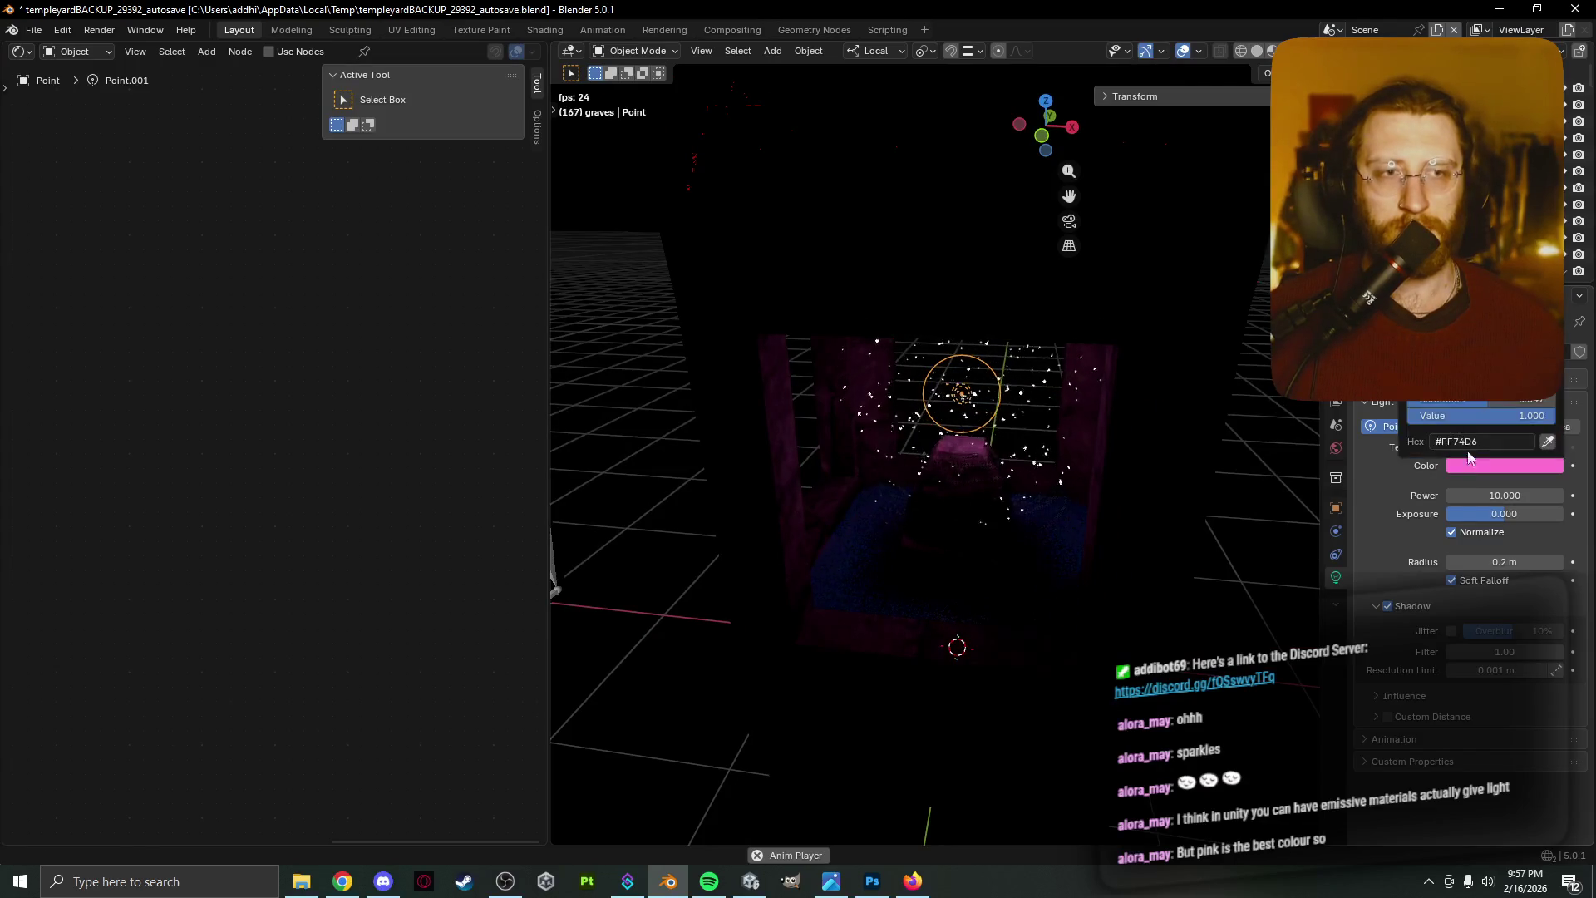
mouse_move(1496, 307)
mouse_down()
mouse_move(1481, 301)
mouse_move(1452, 341)
mouse_move(1437, 300)
mouse_move(1454, 249)
mouse_move(1502, 249)
mouse_move(1521, 291)
mouse_move(1492, 334)
mouse_move(1484, 257)
mouse_move(1487, 271)
mouse_up()
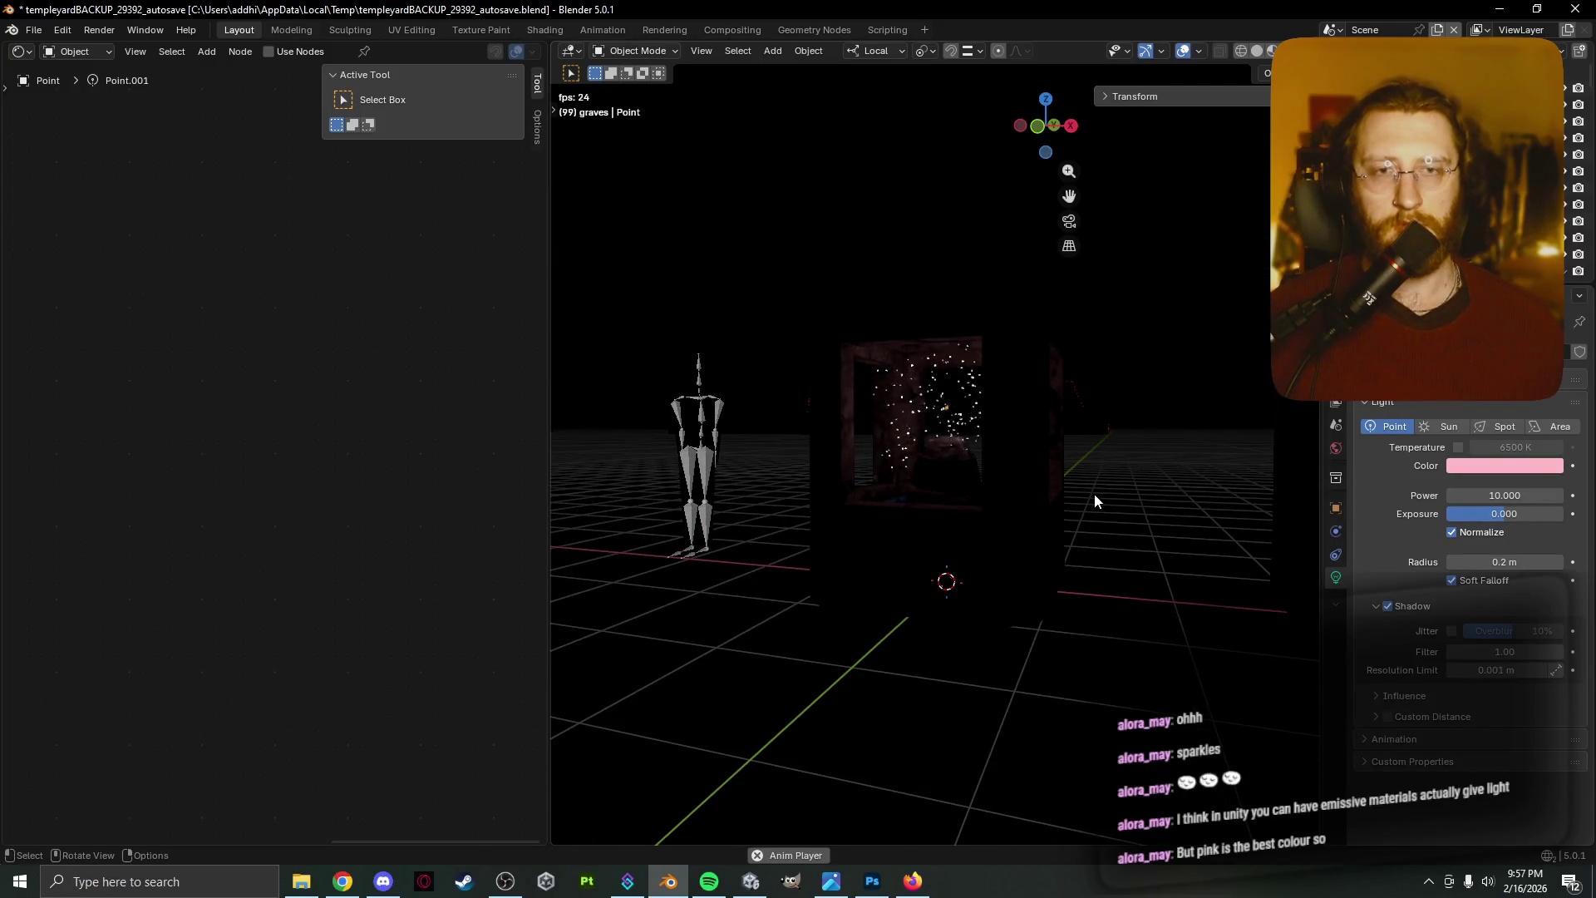
mouse_move(1134, 541)
middle_down()
mouse_move(1131, 495)
mouse_move(1145, 611)
mouse_move(1162, 468)
mouse_move(1189, 548)
mouse_move(1144, 557)
mouse_move(1082, 495)
mouse_move(1085, 473)
mouse_move(1104, 479)
middle_up()
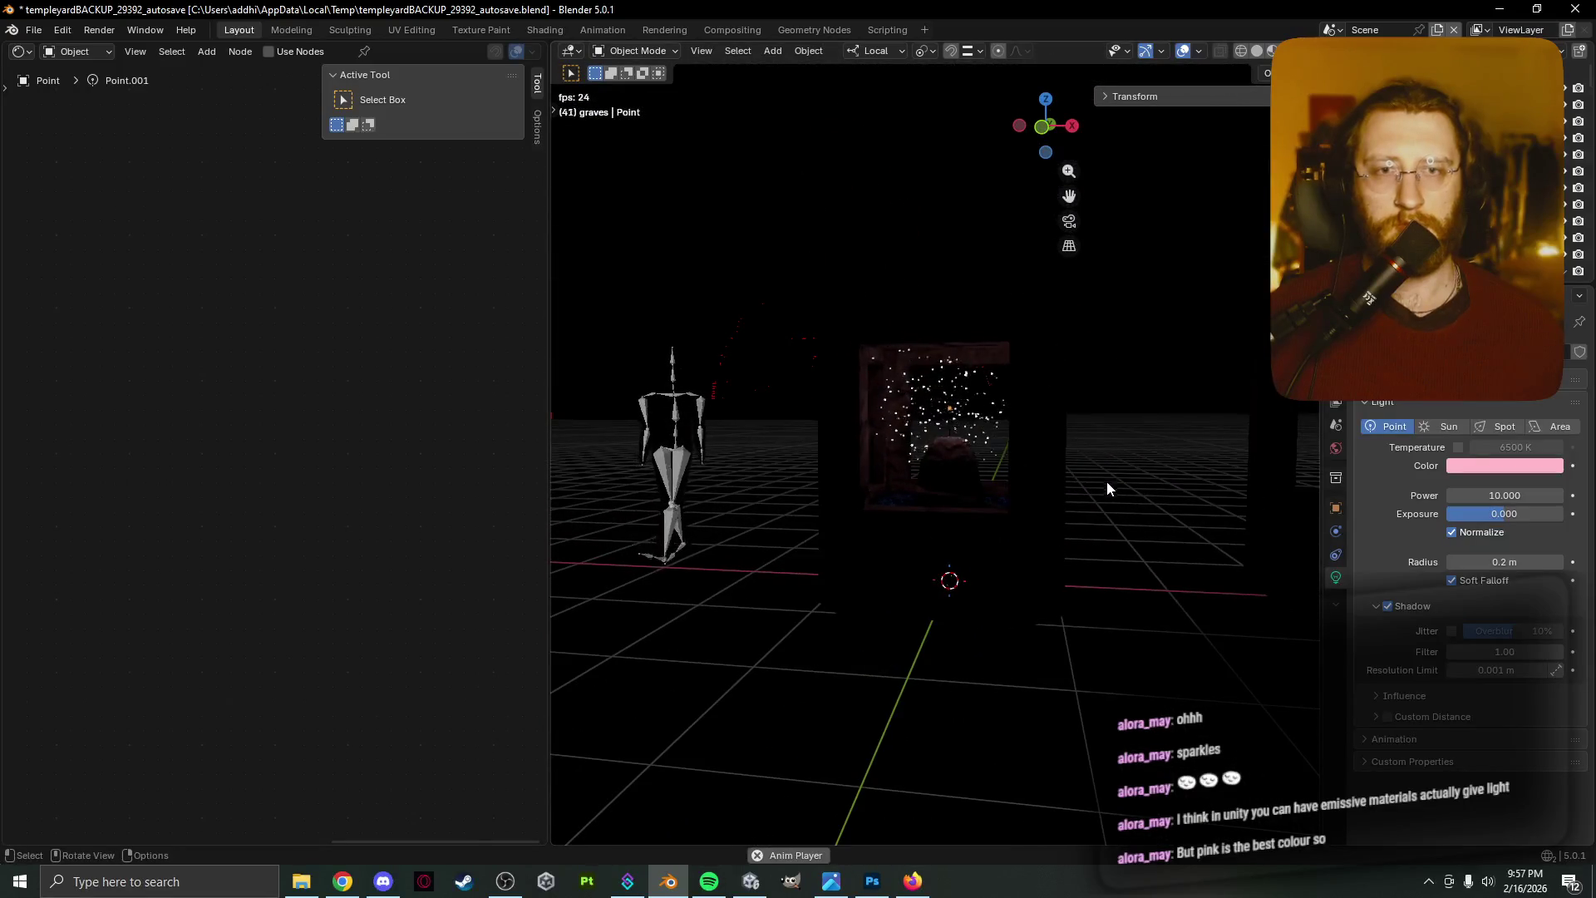
scroll(1105, 481, up, 6)
scroll(1114, 511, down, 2)
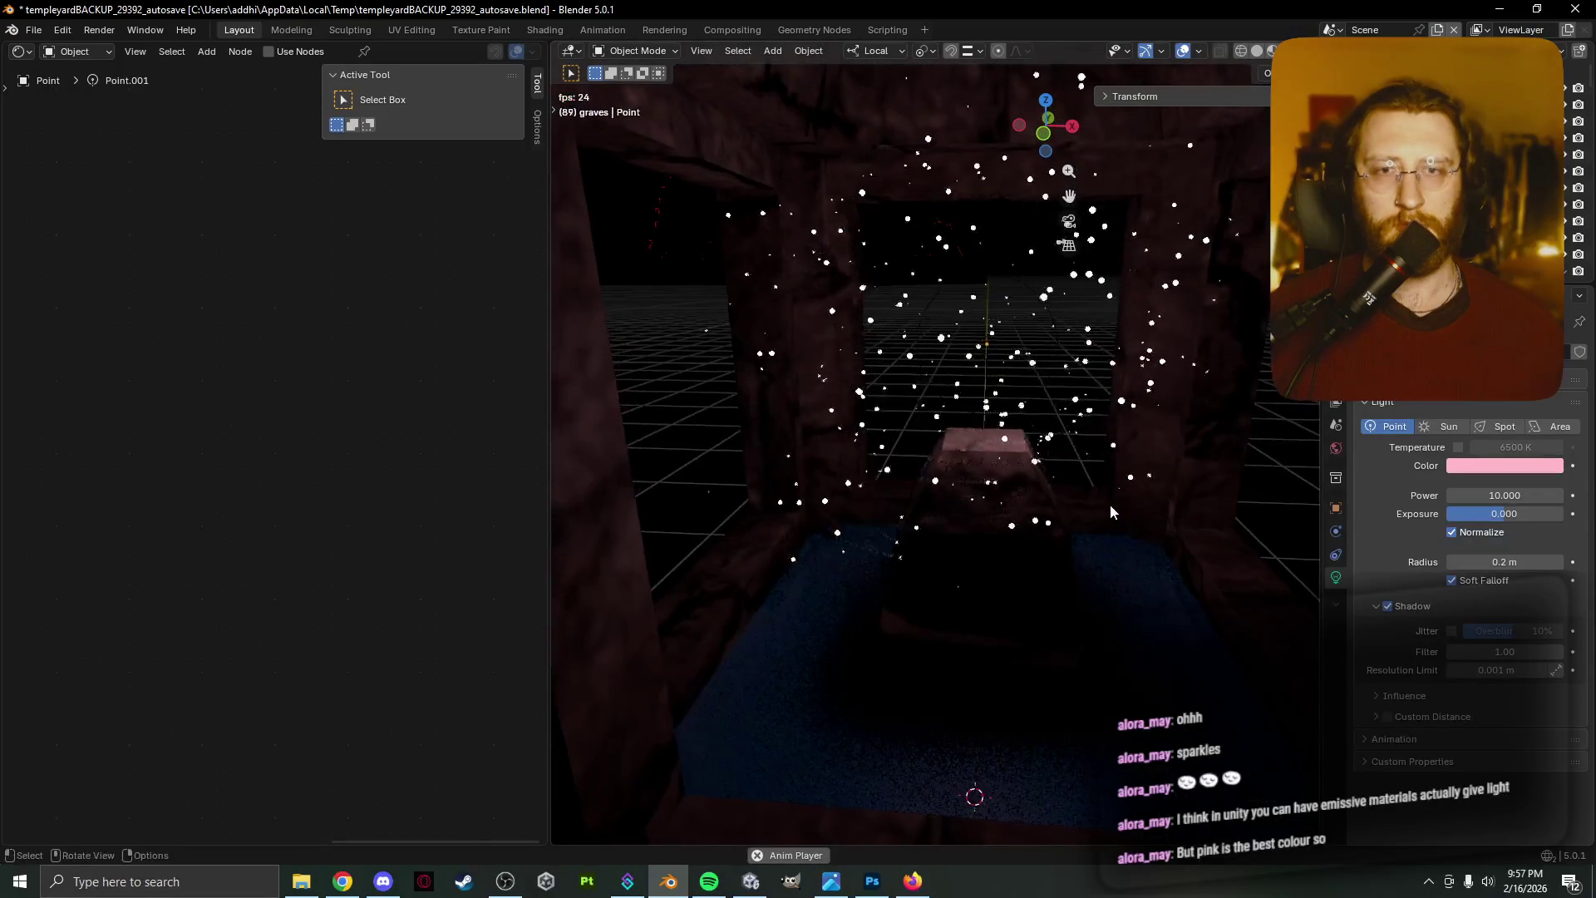
mouse_move(803, 498)
middle_down()
mouse_move(956, 514)
mouse_move(761, 507)
middle_up()
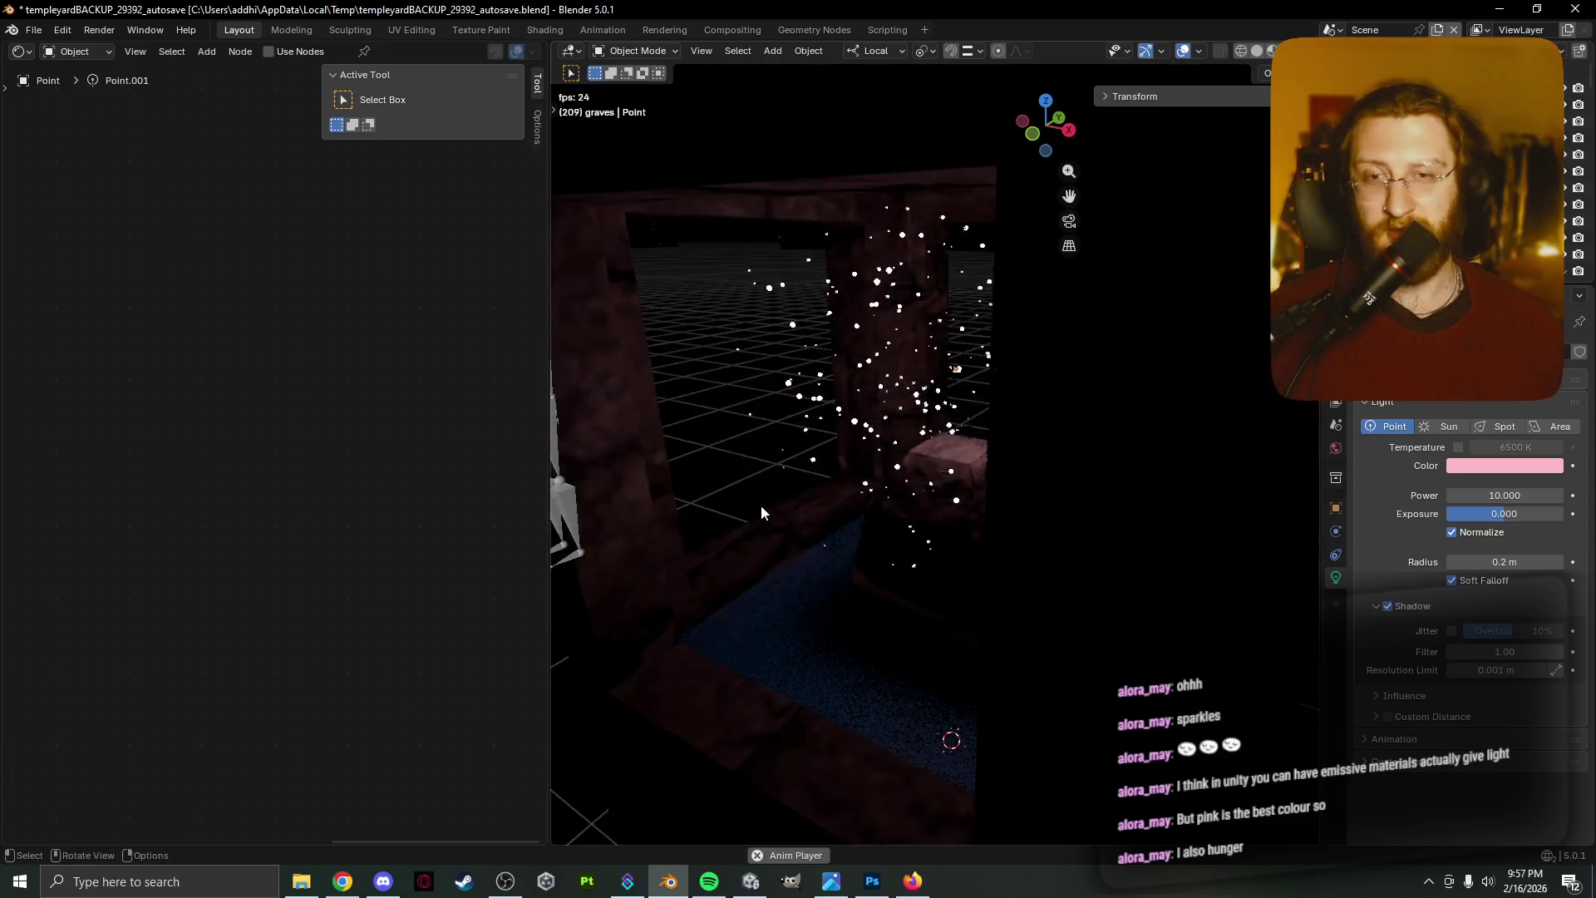
Select the altar's outer mesh and compare it in solid and material preview shading
click(898, 420)
mouse_move(898, 420)
middle_down()
mouse_move(1241, 407)
mouse_move(931, 428)
middle_up()
key(z)
click(1068, 432)
scroll(1086, 426, down, 3)
key(z)
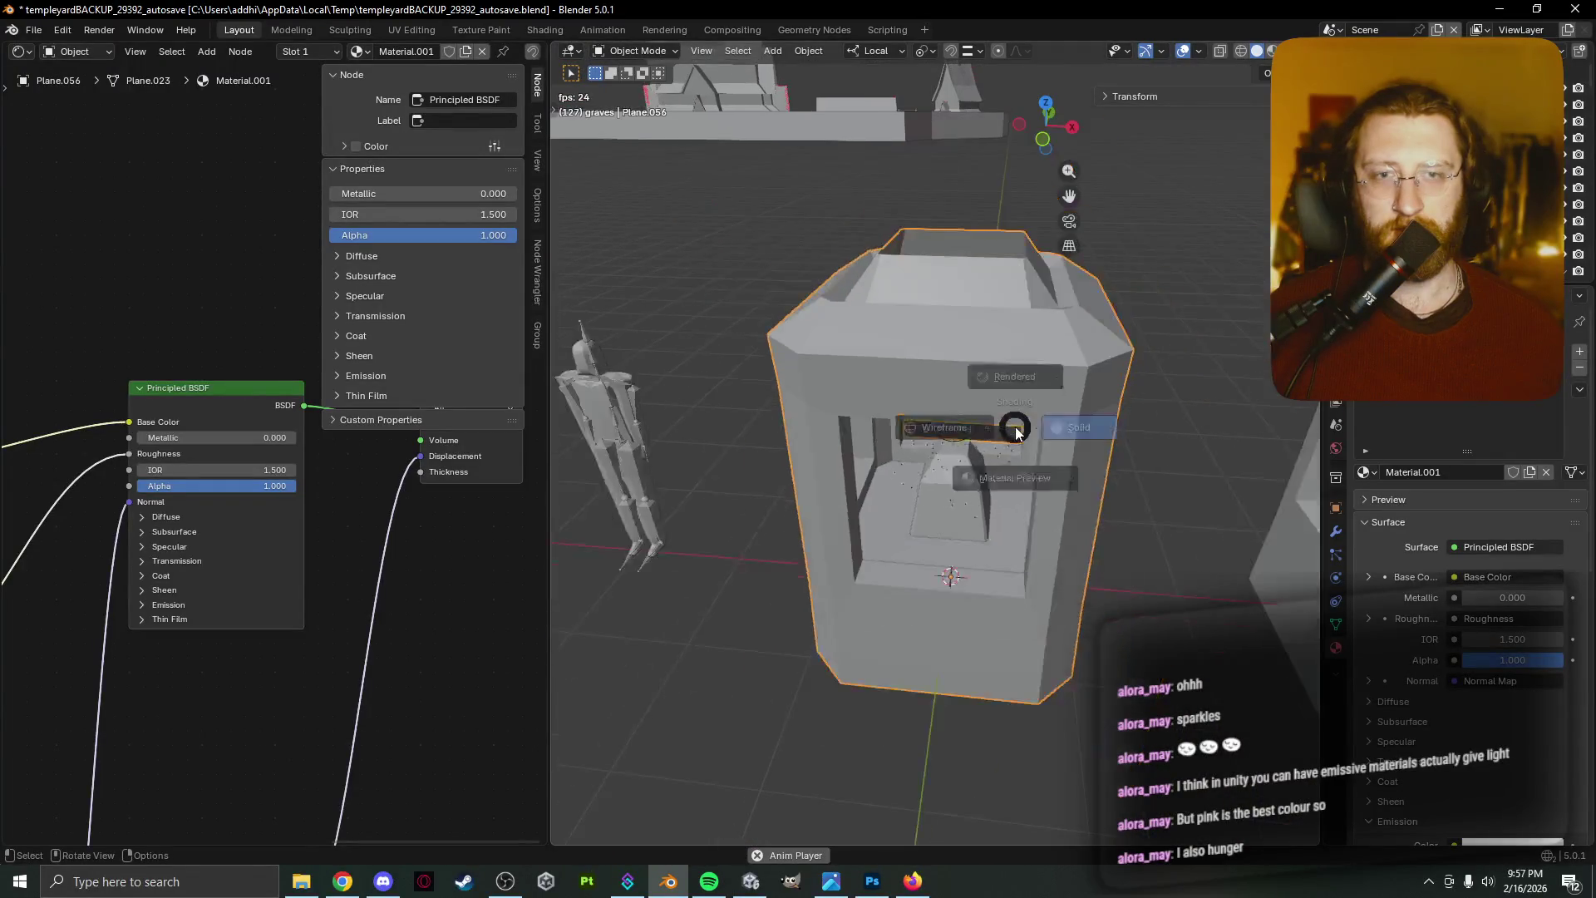
click(1000, 503)
mouse_move(1000, 505)
middle_down()
mouse_move(1010, 447)
mouse_move(1009, 486)
mouse_move(966, 462)
middle_up()
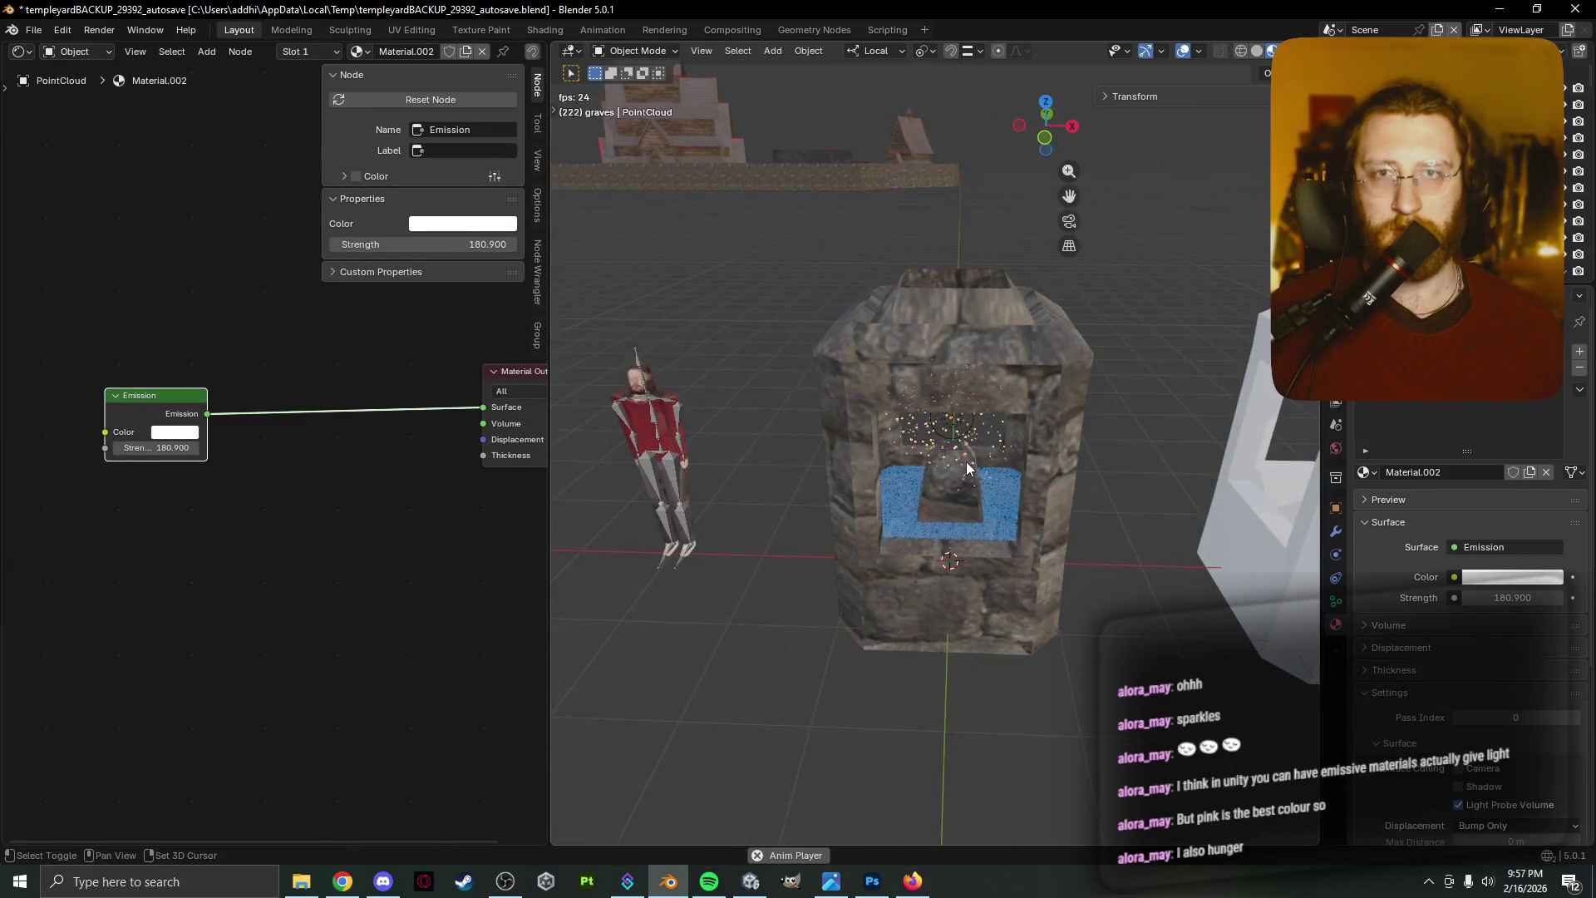
Box-select all of the wayshrine's parts in wireframe view
mouse_move(758, 108)
shift+mouse_down()
mouse_move(1112, 739)
mouse_move(1103, 715)
shift+mouse_up()
key(z)
click(985, 662)
mouse_move(759, 249)
mouse_down()
mouse_move(1147, 594)
mouse_move(1139, 704)
mouse_up()
In solid shading, send the selected parts to a new collection called 'Wayshrine'
key(z)
click(1190, 581)
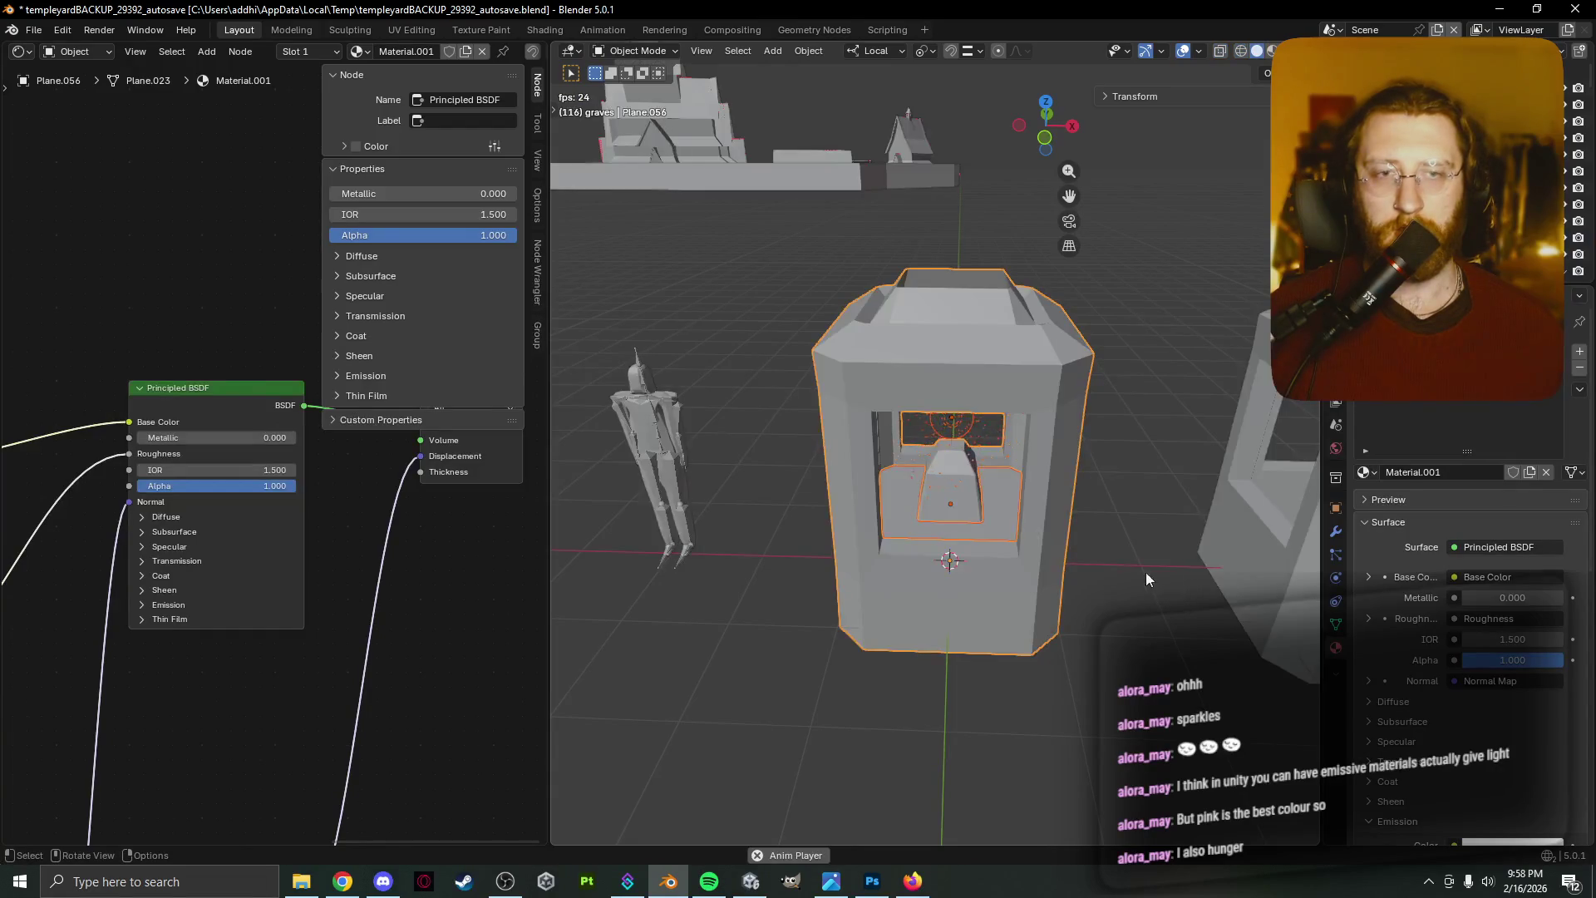
right_click(1047, 552)
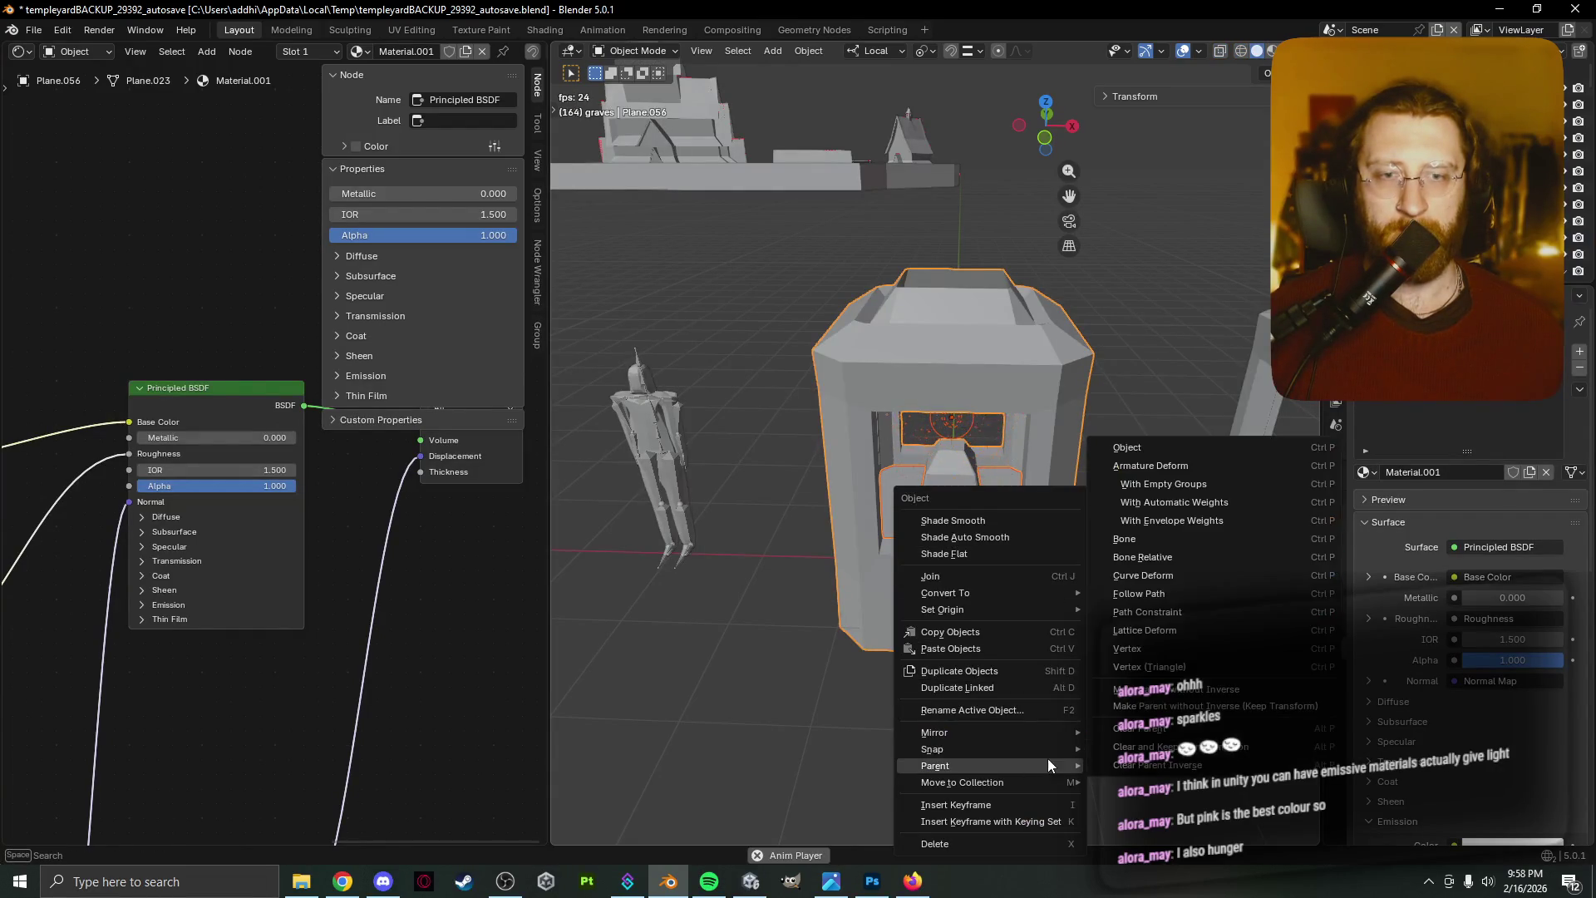
mouse_move(1044, 783)
click(1190, 693)
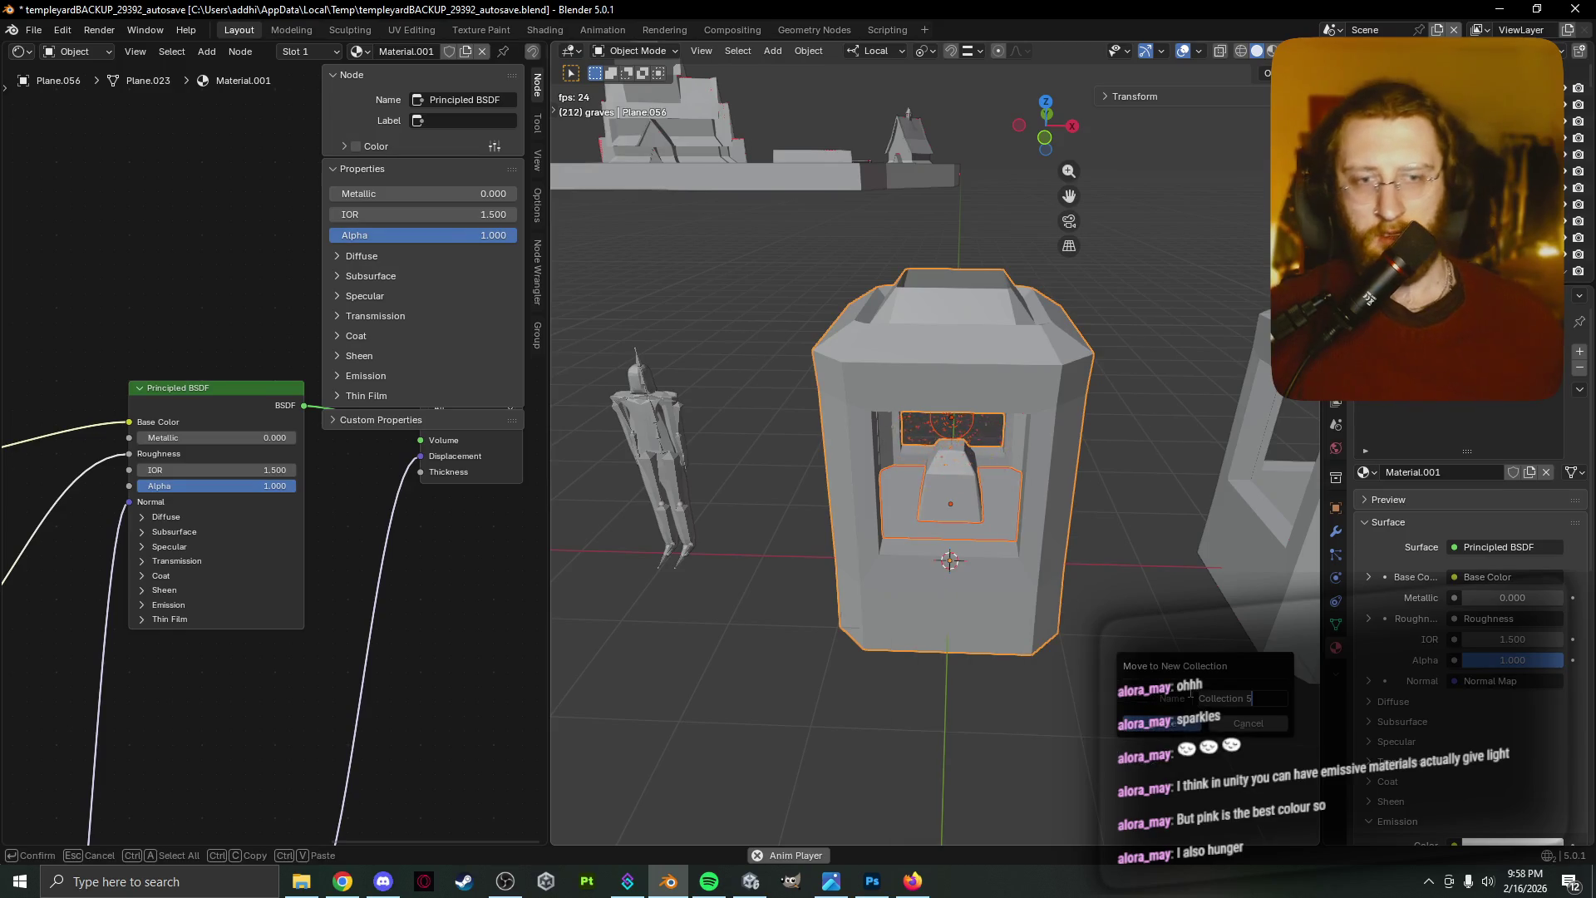
text(Wayshrine)
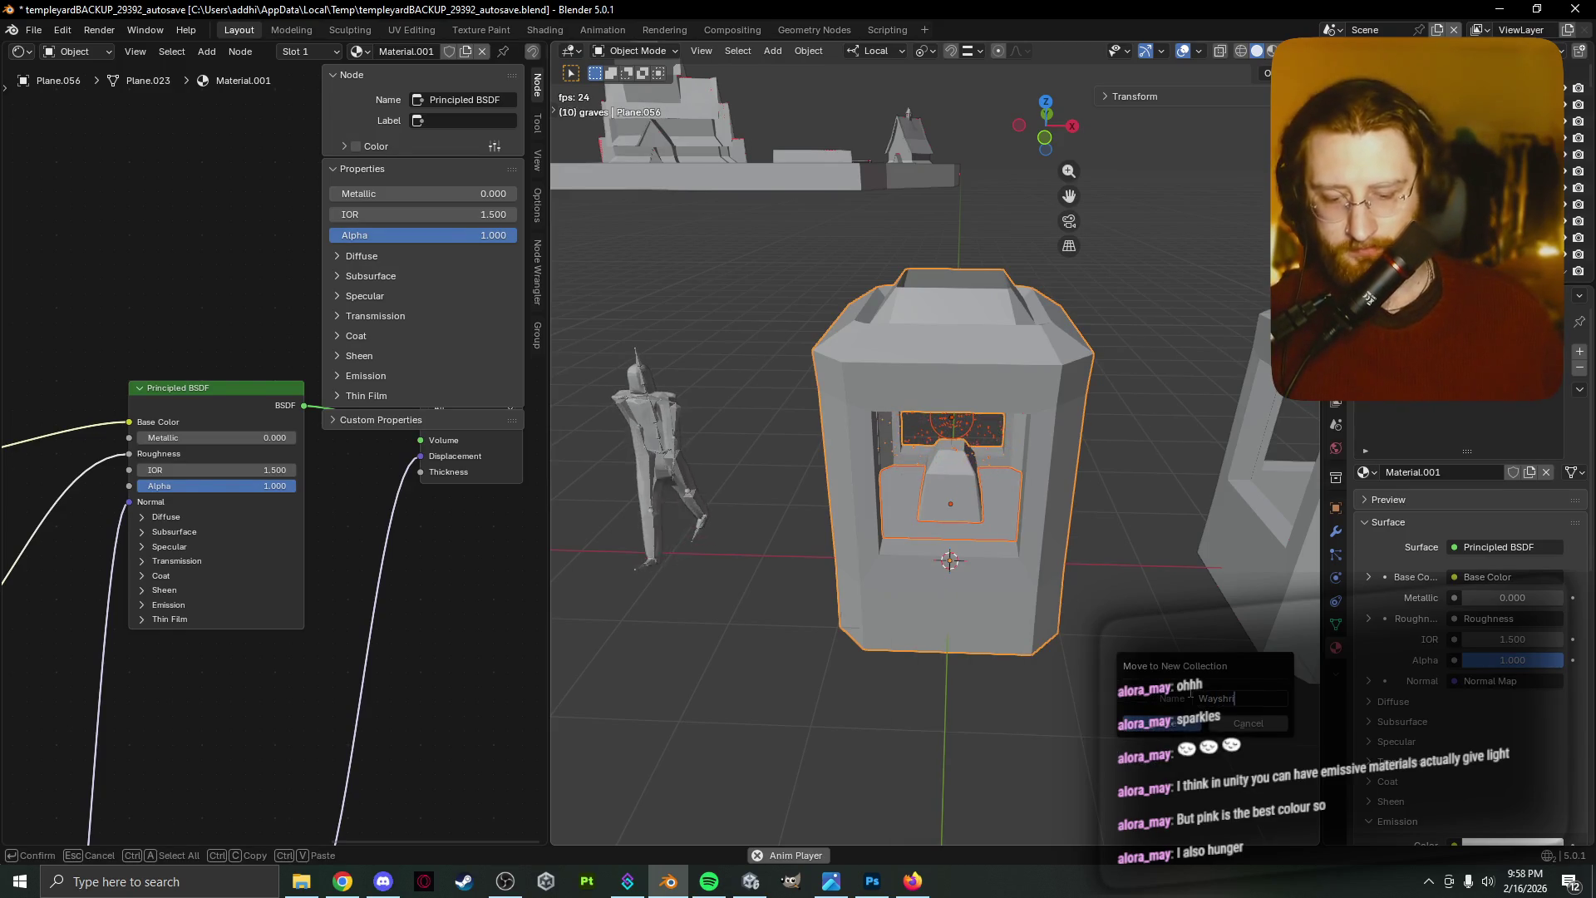
key(Return)
key(Return)
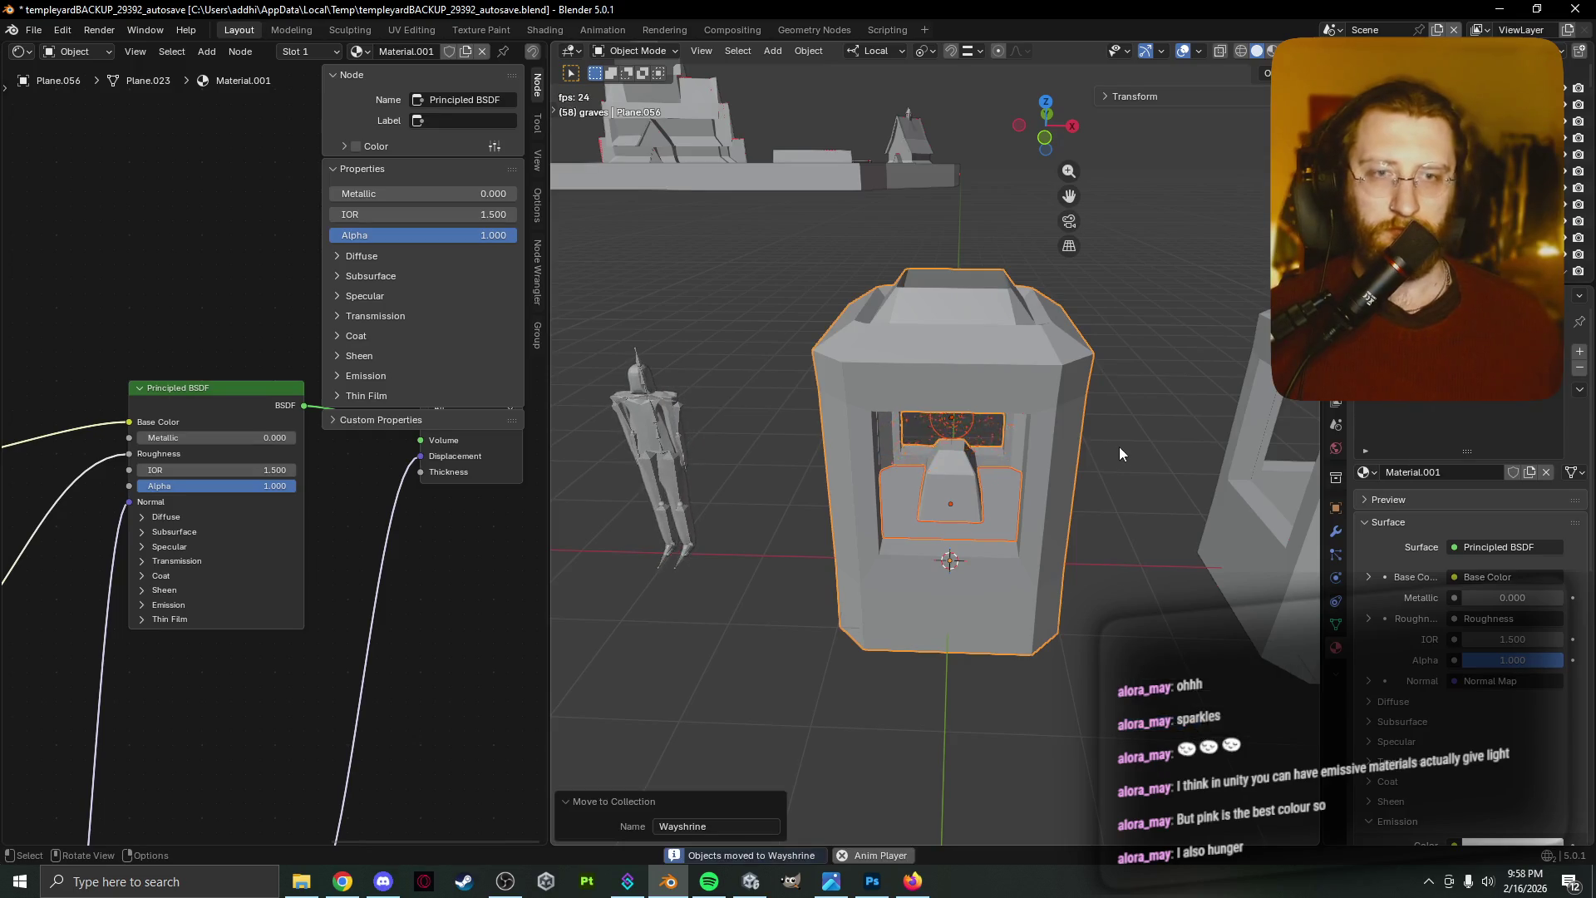
key(Tab)
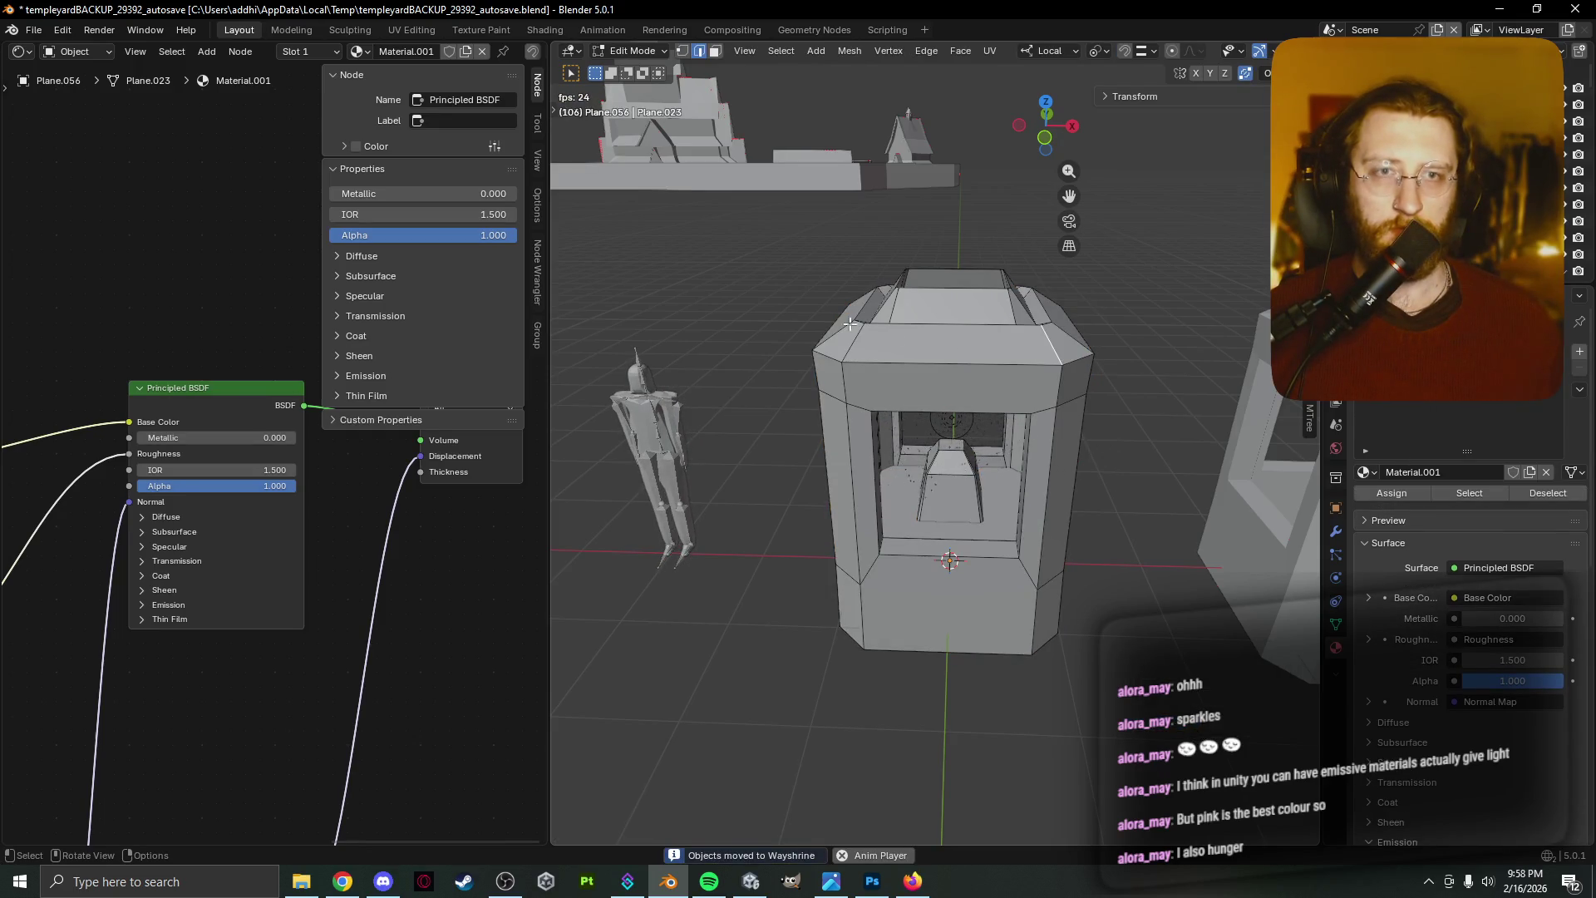
Back in Object Mode, box-select every wayshrine part in wireframe view
mouse_move(700, 253)
mouse_down()
mouse_move(1090, 566)
mouse_move(1118, 682)
mouse_up()
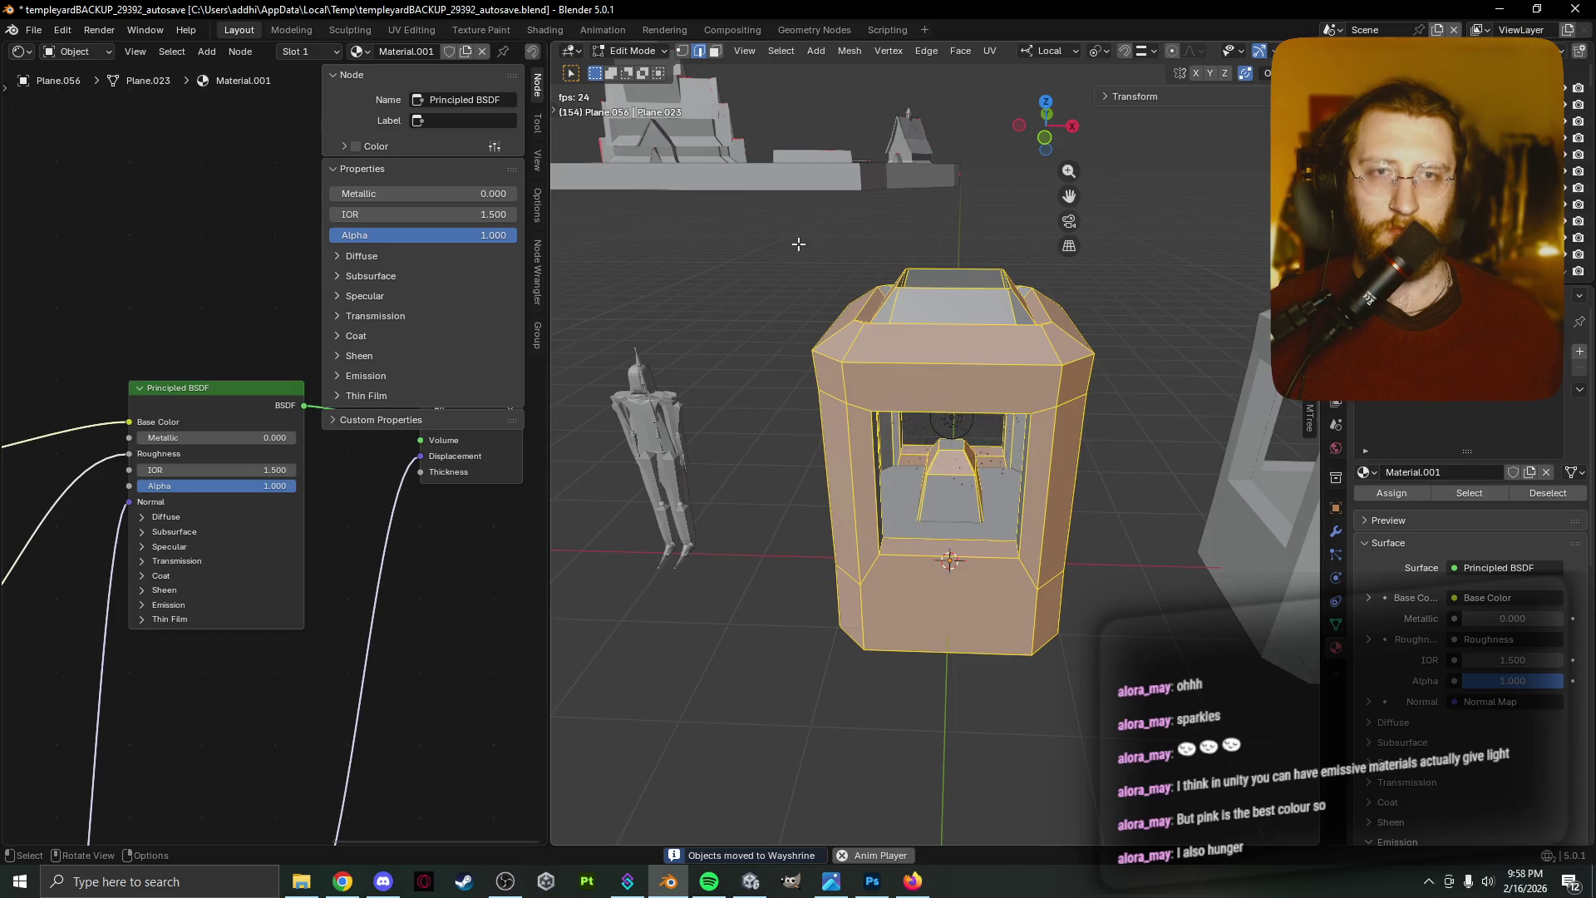
key(z)
click(708, 283)
key(Tab)
drag(786, 231, 1141, 752)
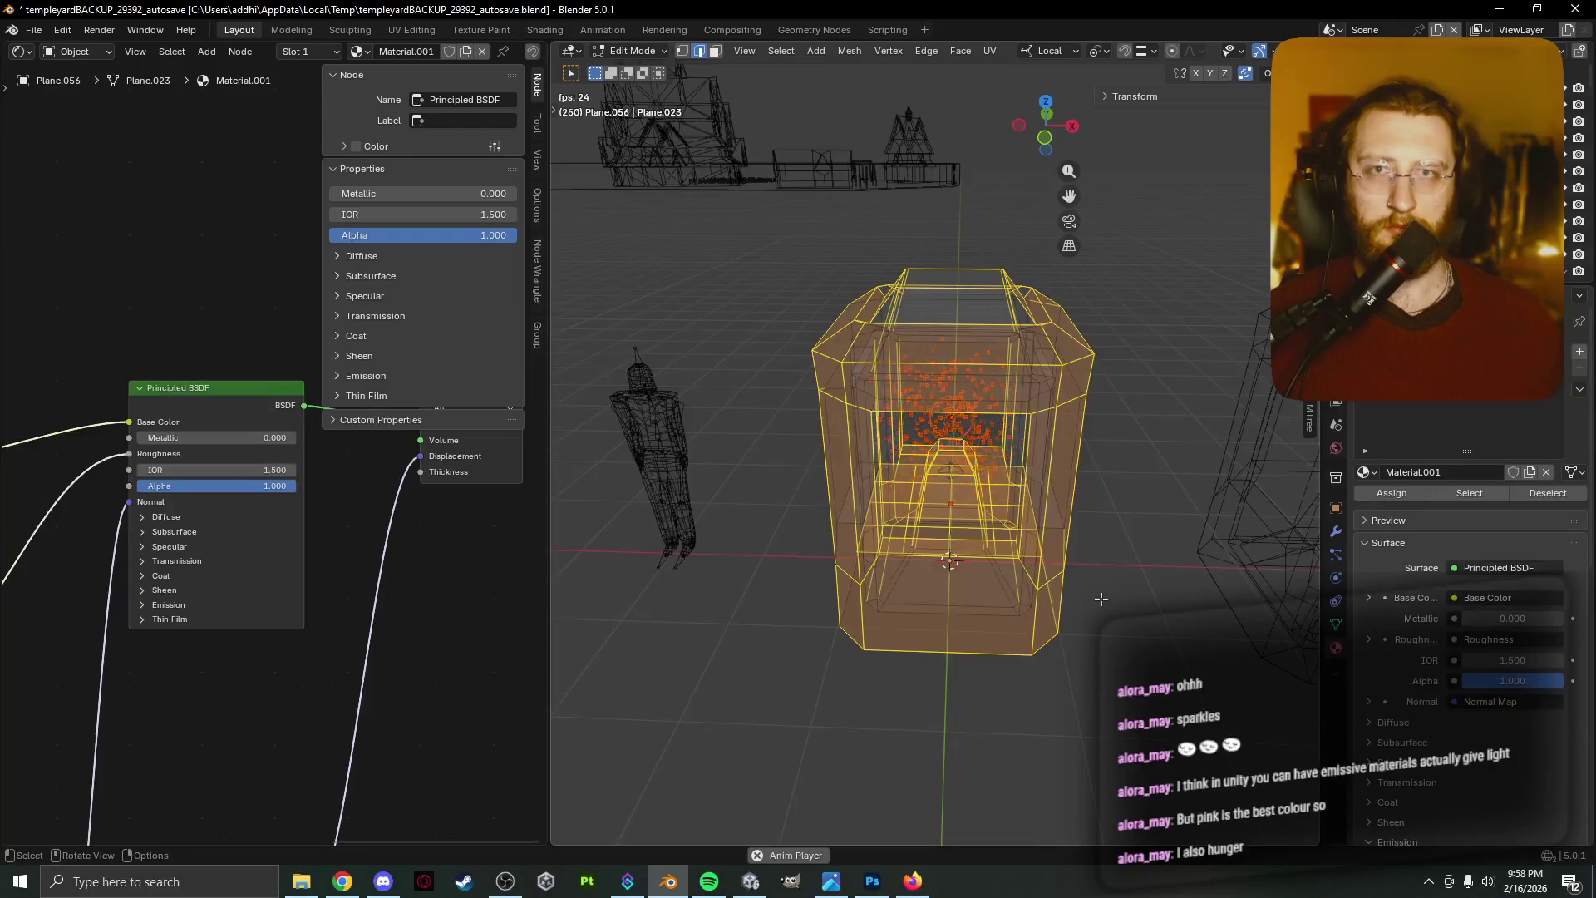
Move the wayshrine along the ground plane, 21.01 m in X and 57.328 m in Y
mouse_move(1123, 709)
middle_down()
mouse_move(1111, 604)
mouse_move(1009, 638)
mouse_move(981, 620)
middle_up()
scroll(981, 620, down, 10)
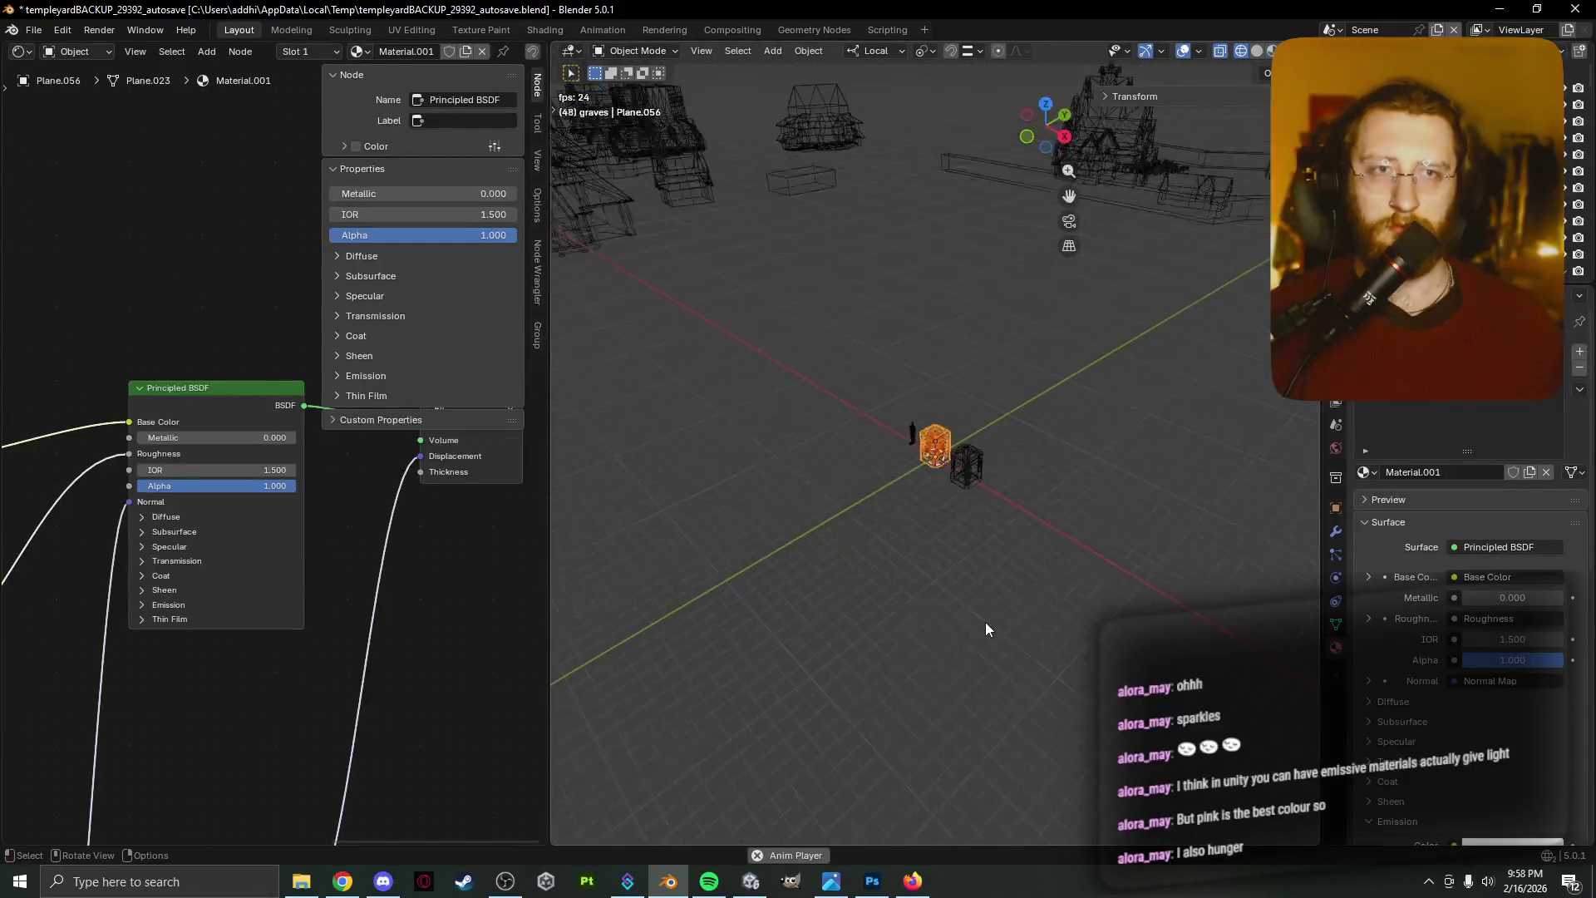
scroll(999, 627, up, 5)
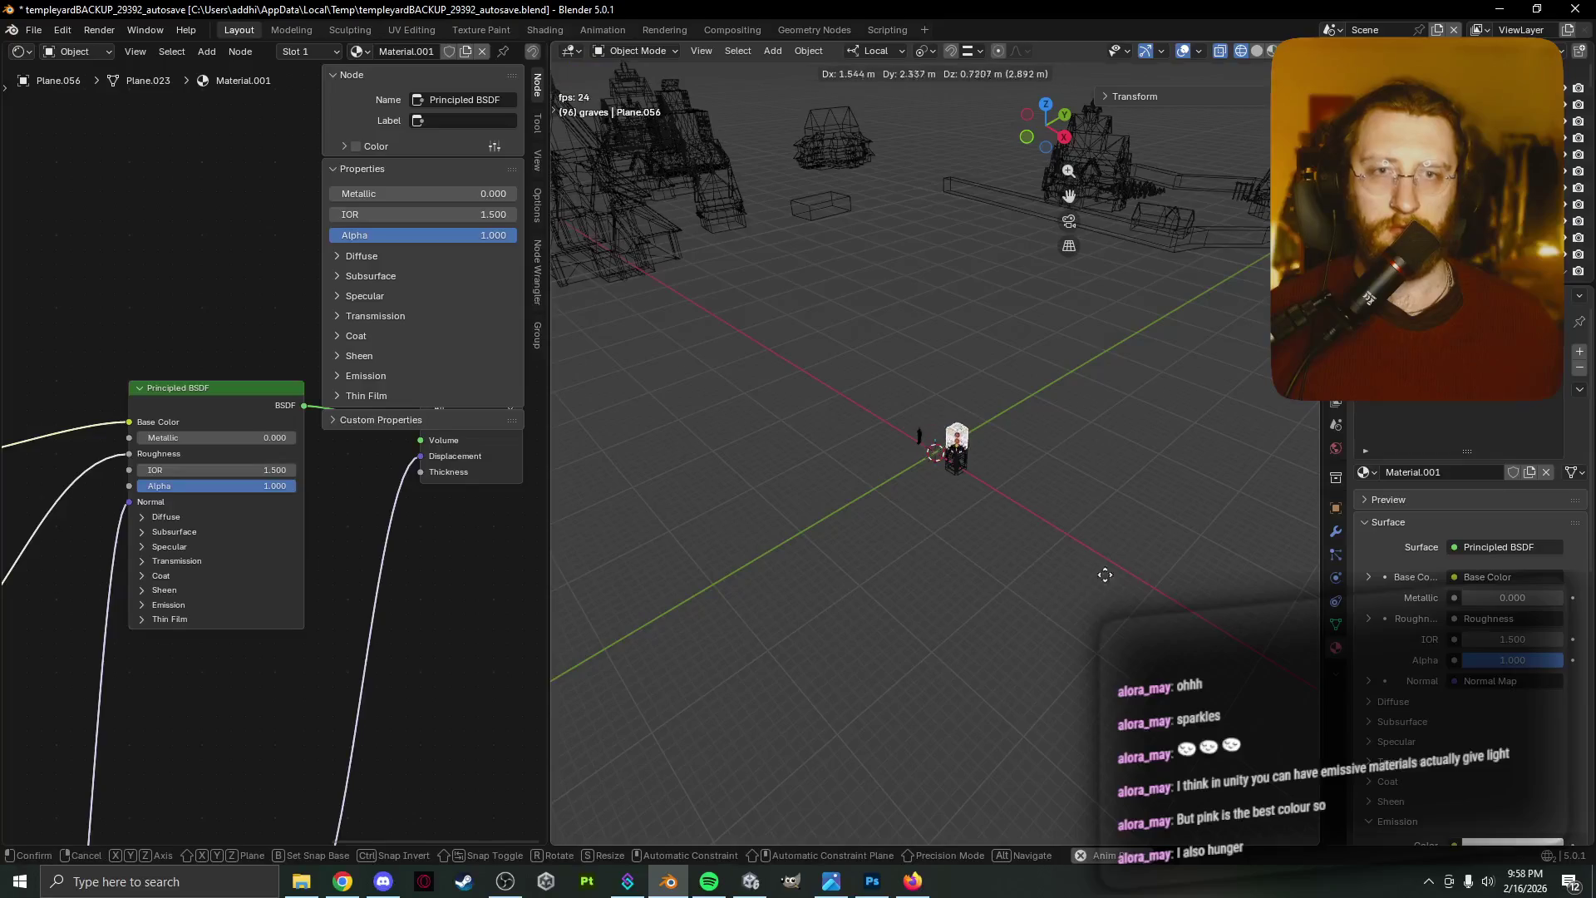
key(g)
key(shift+z)
key(shift+z)
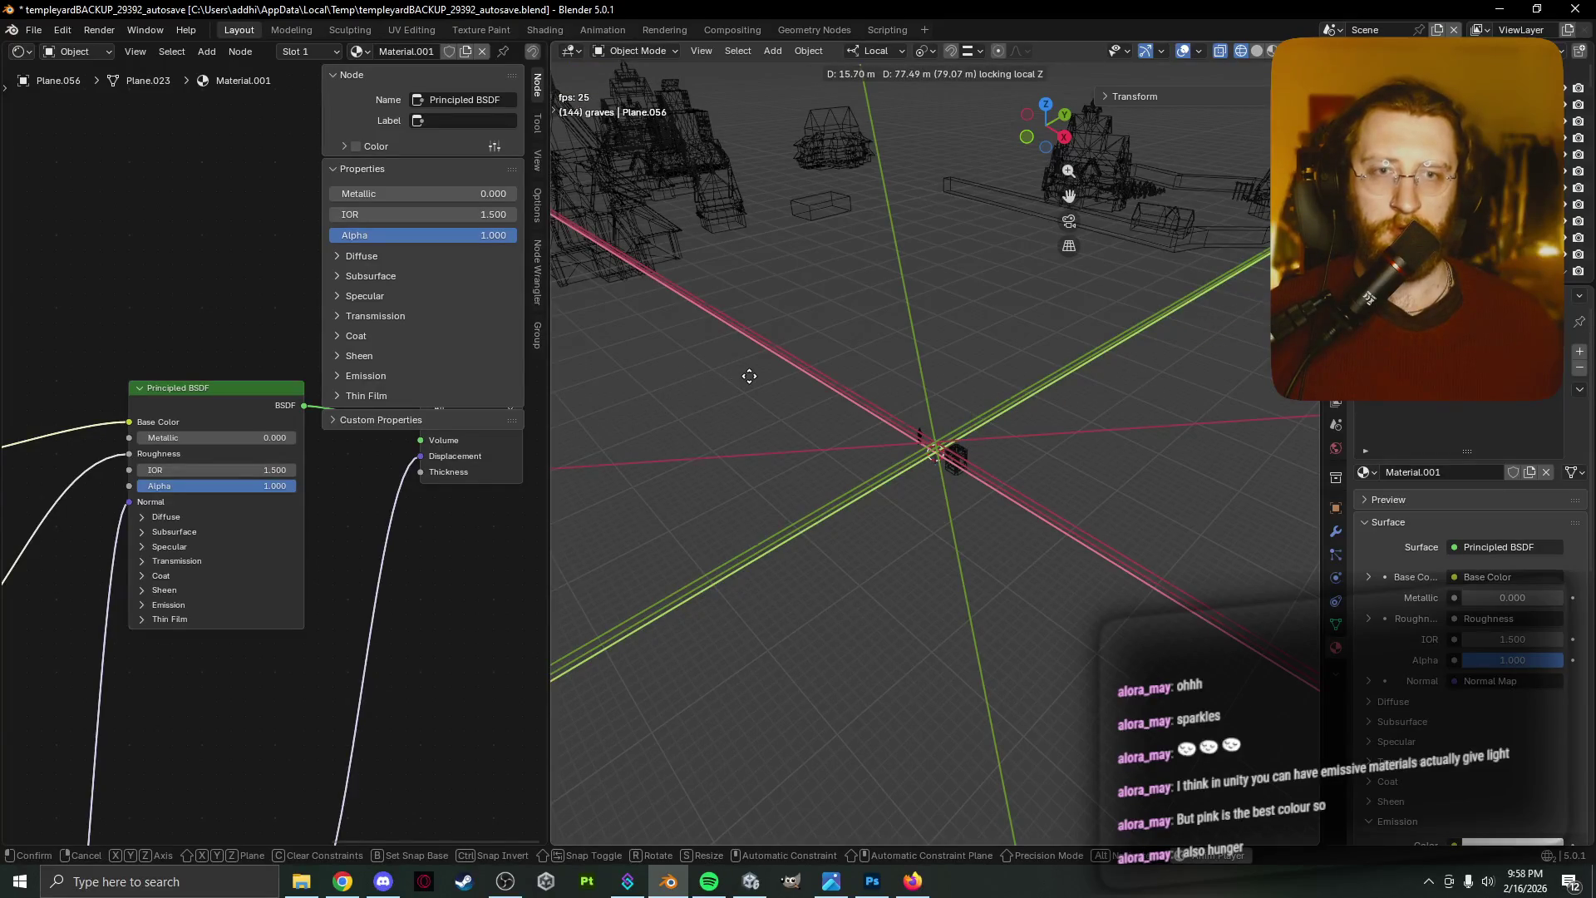
click(741, 424)
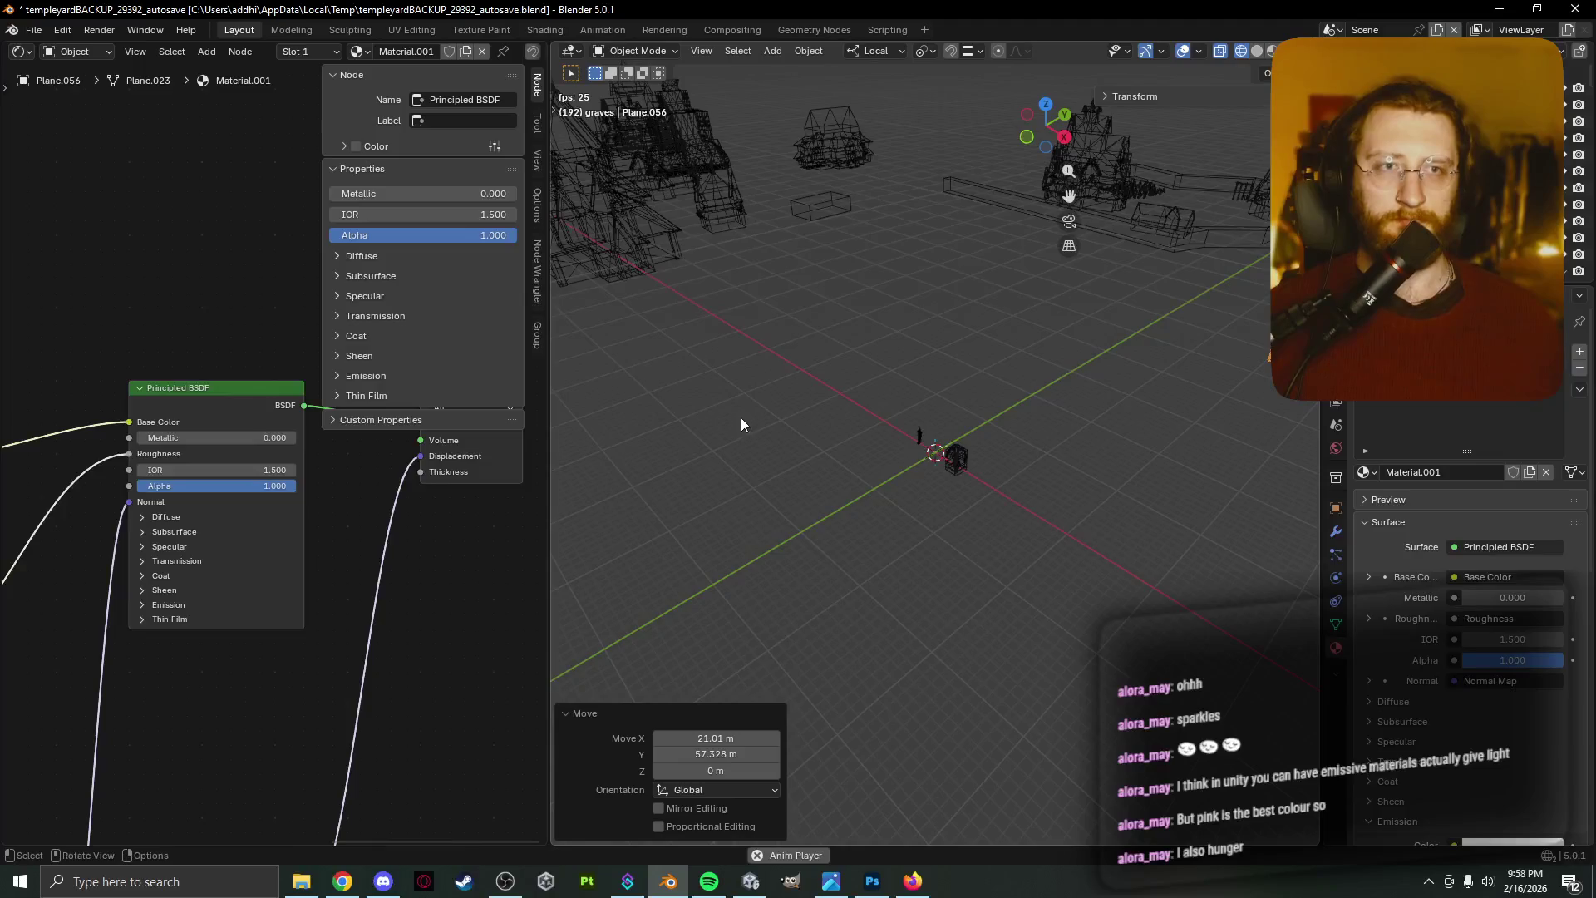
mouse_move(742, 424)
middle_down()
mouse_move(880, 460)
mouse_move(941, 407)
mouse_move(950, 426)
mouse_move(800, 490)
mouse_move(838, 431)
mouse_move(710, 530)
mouse_move(964, 598)
middle_up()
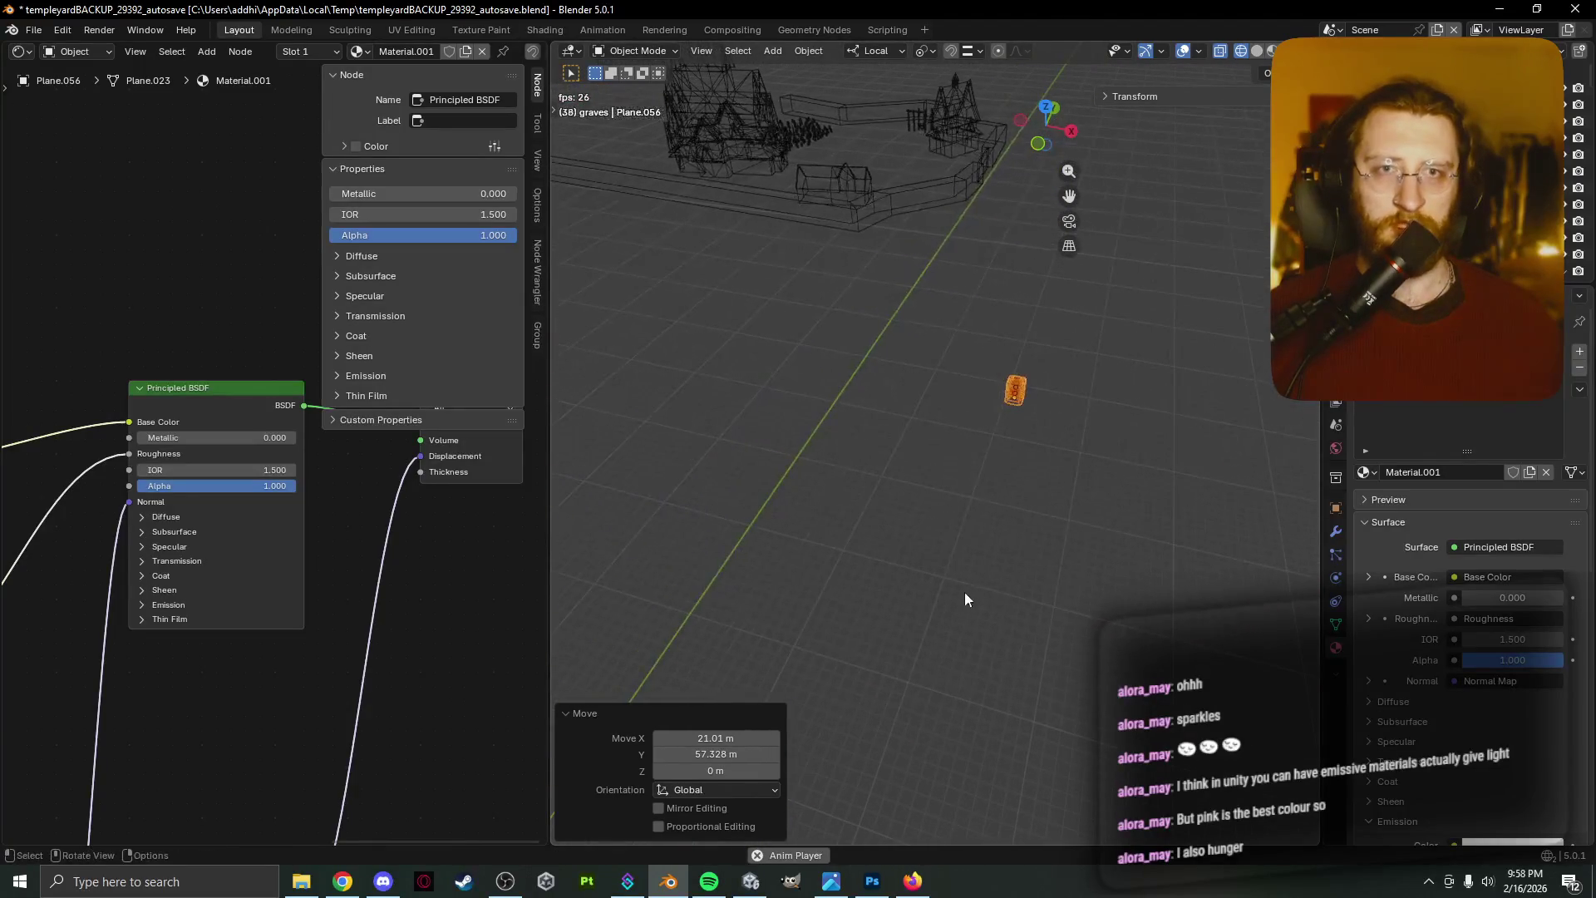
key(g)
key(shift+z)
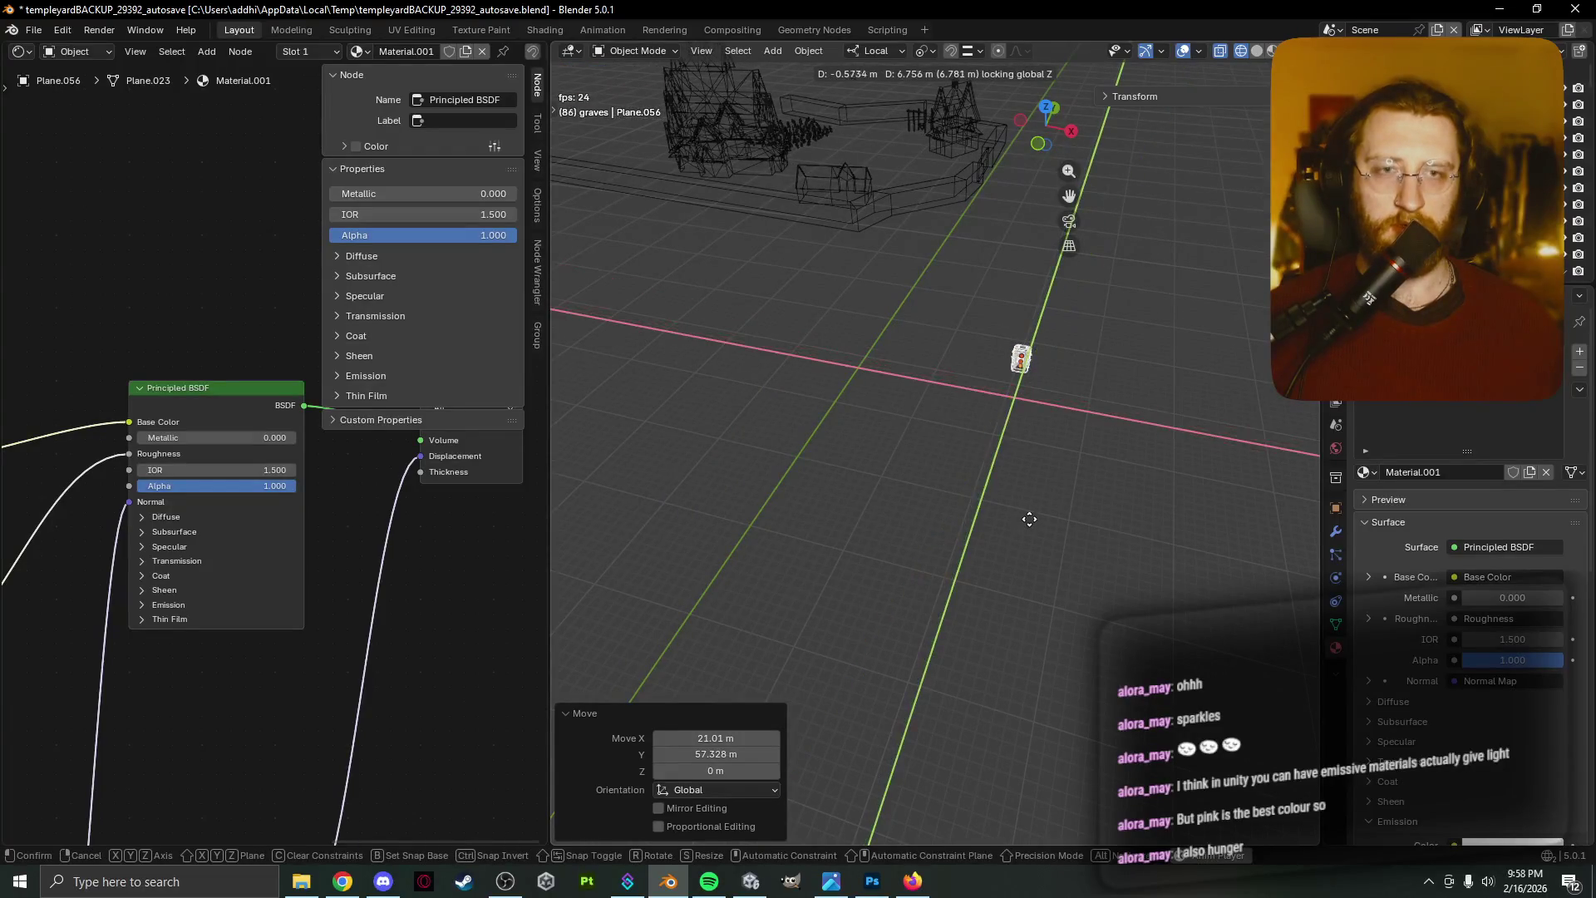
click(1035, 472)
mouse_move(1029, 478)
middle_down()
mouse_move(922, 471)
mouse_move(828, 503)
middle_up()
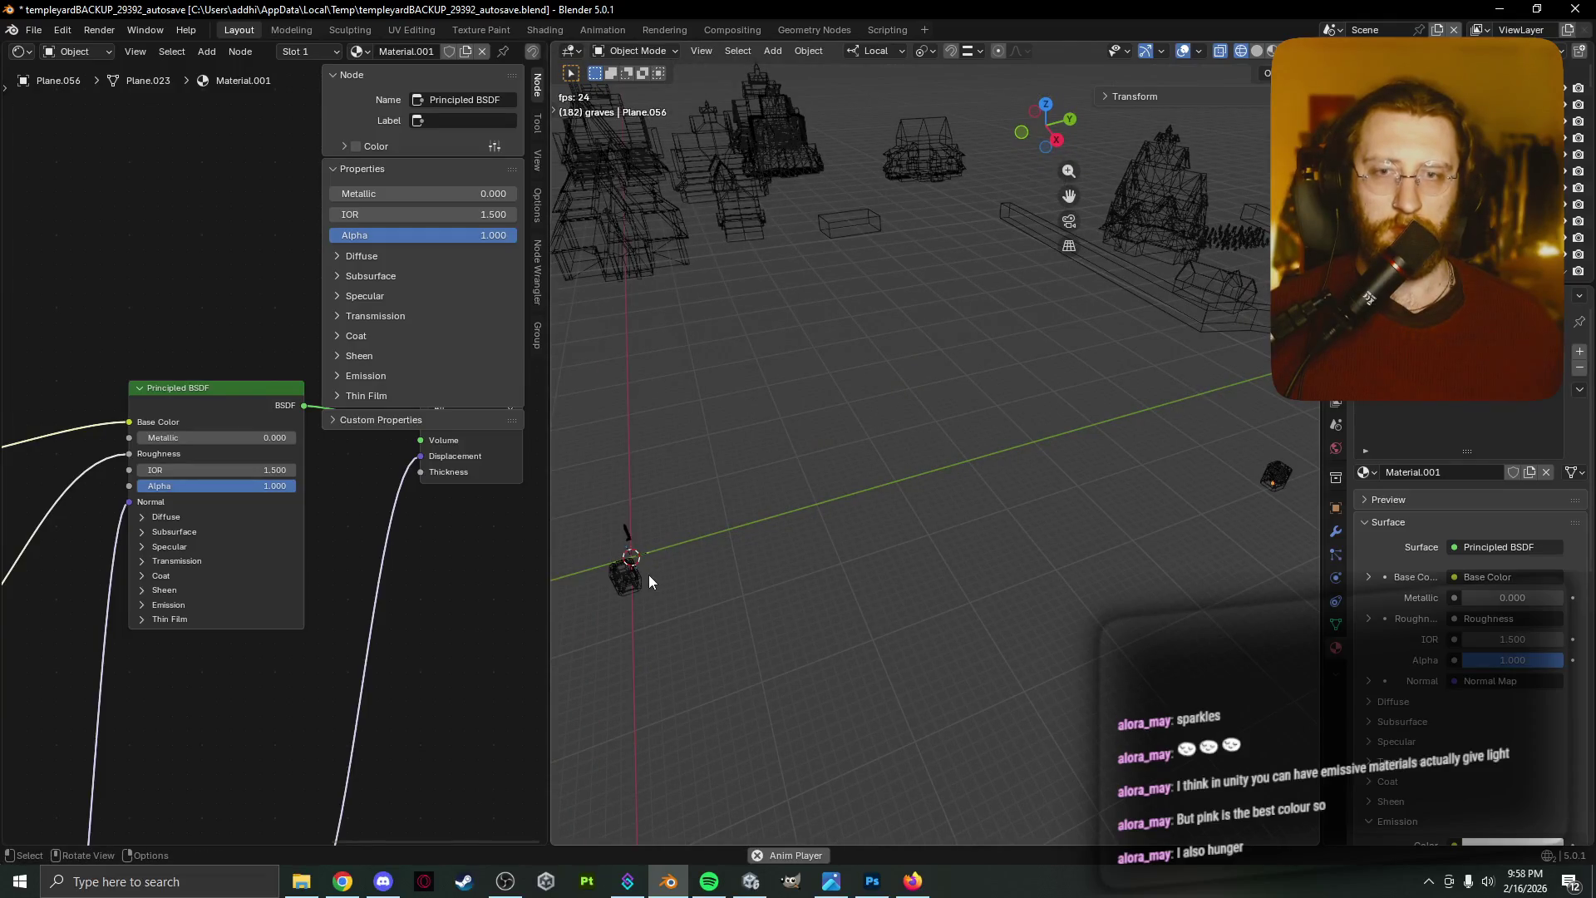
Select the box-shaped shrine object Plane.058 and enter Edit Mode on it
mouse_move(667, 577)
middle_down()
mouse_move(715, 565)
mouse_move(698, 696)
mouse_move(1046, 366)
middle_up()
click(1034, 479)
key(Tab)
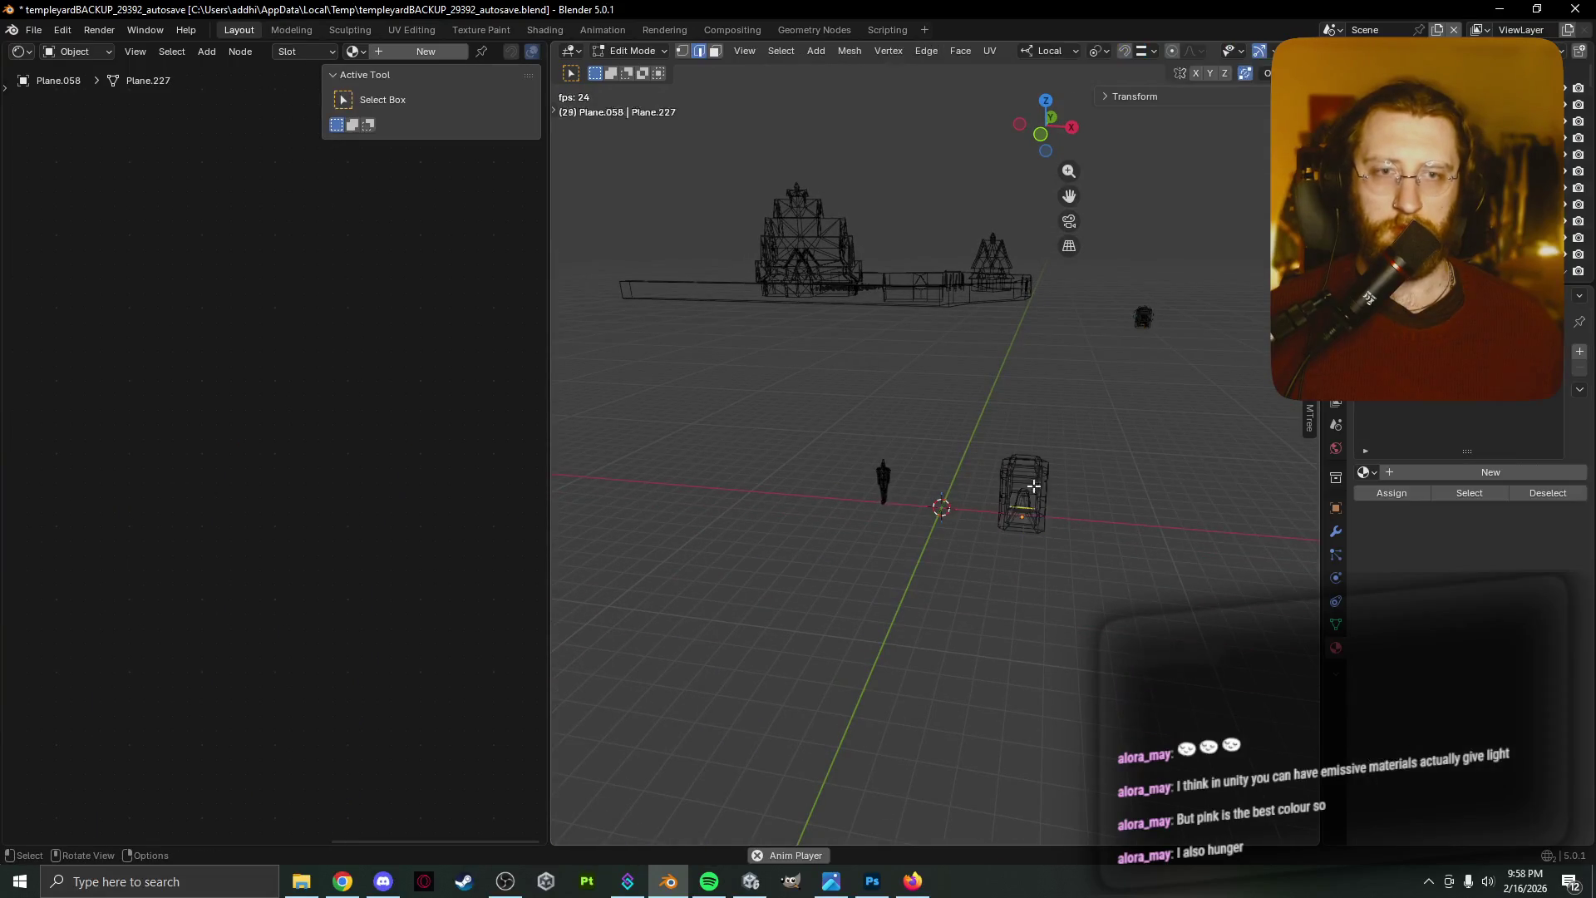
Move the shrine object Plane.058 into the Wayshrine collection
key(Tab)
drag(989, 438, 1062, 577)
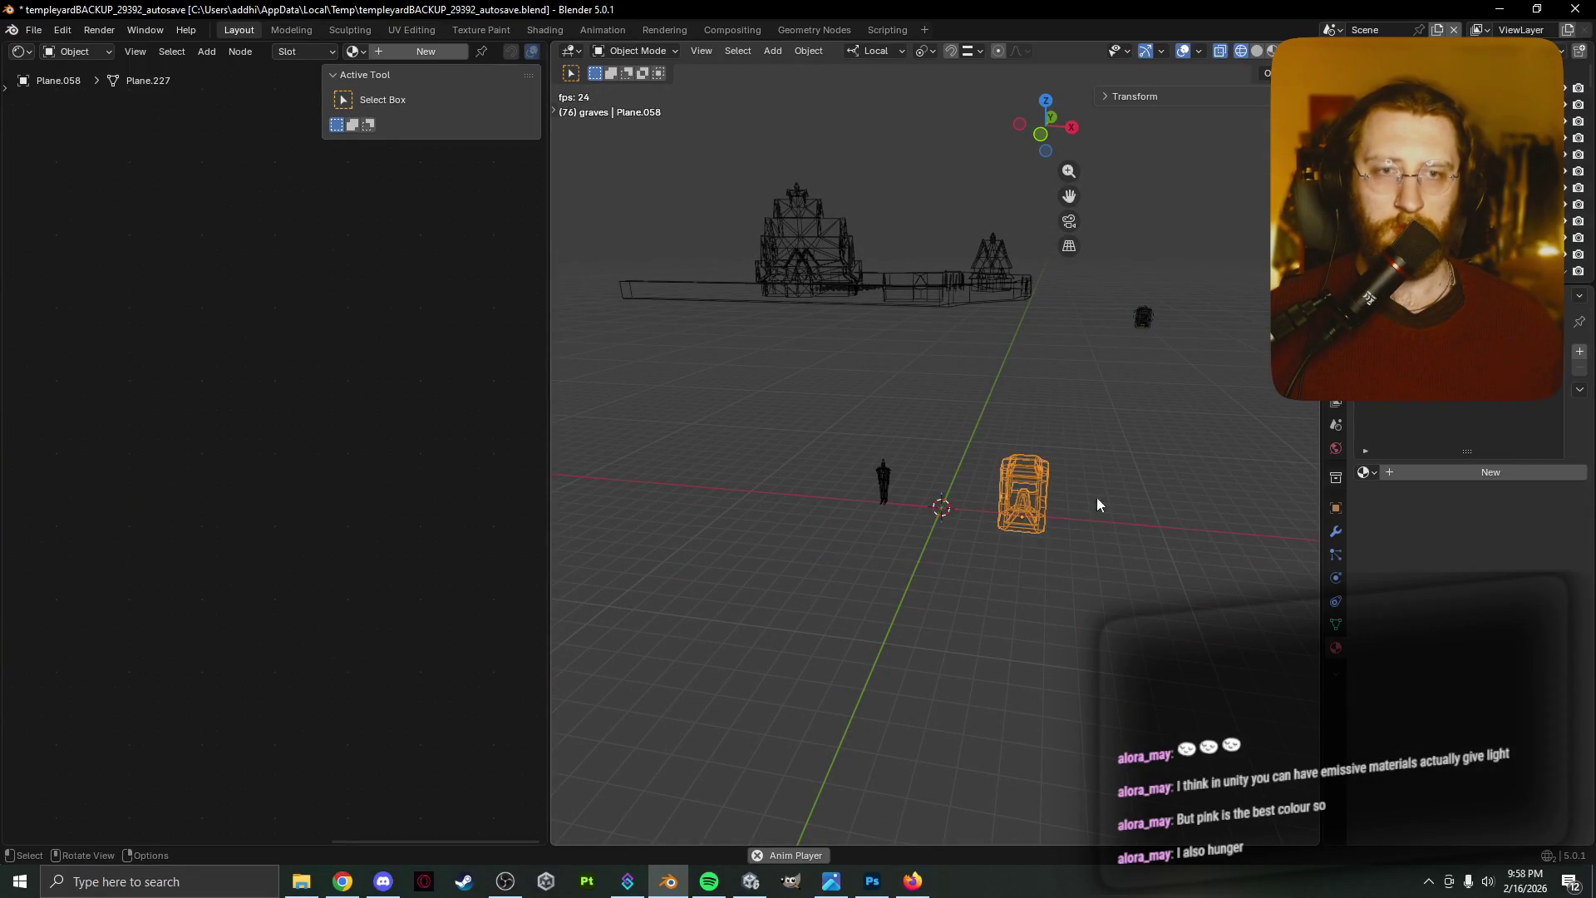
right_click(1036, 485)
mouse_move(1039, 487)
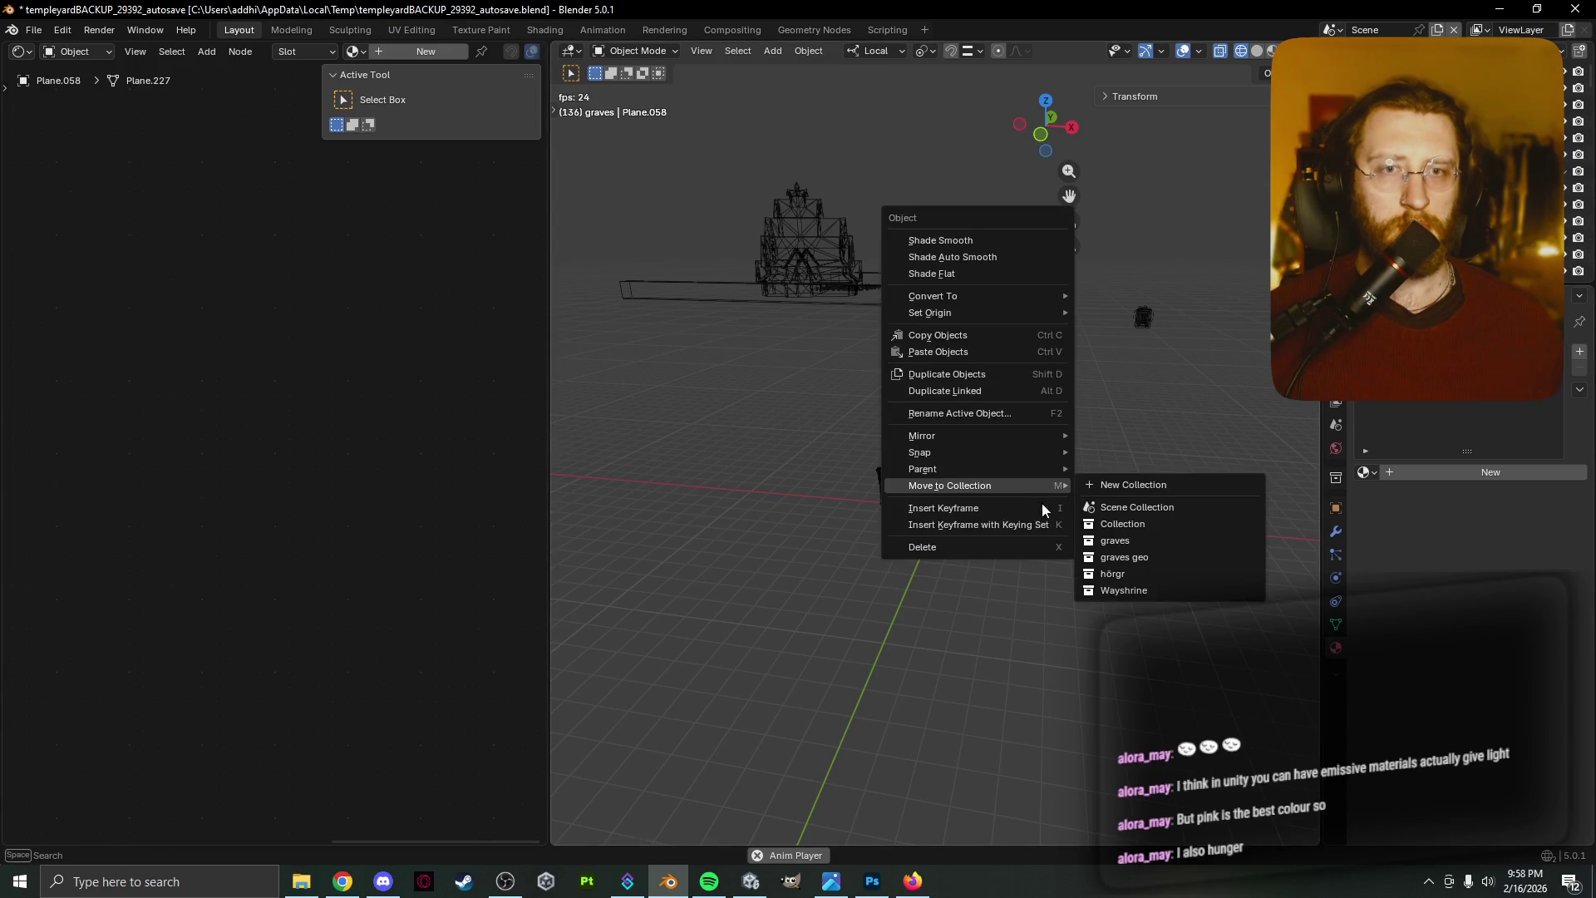
click(1170, 591)
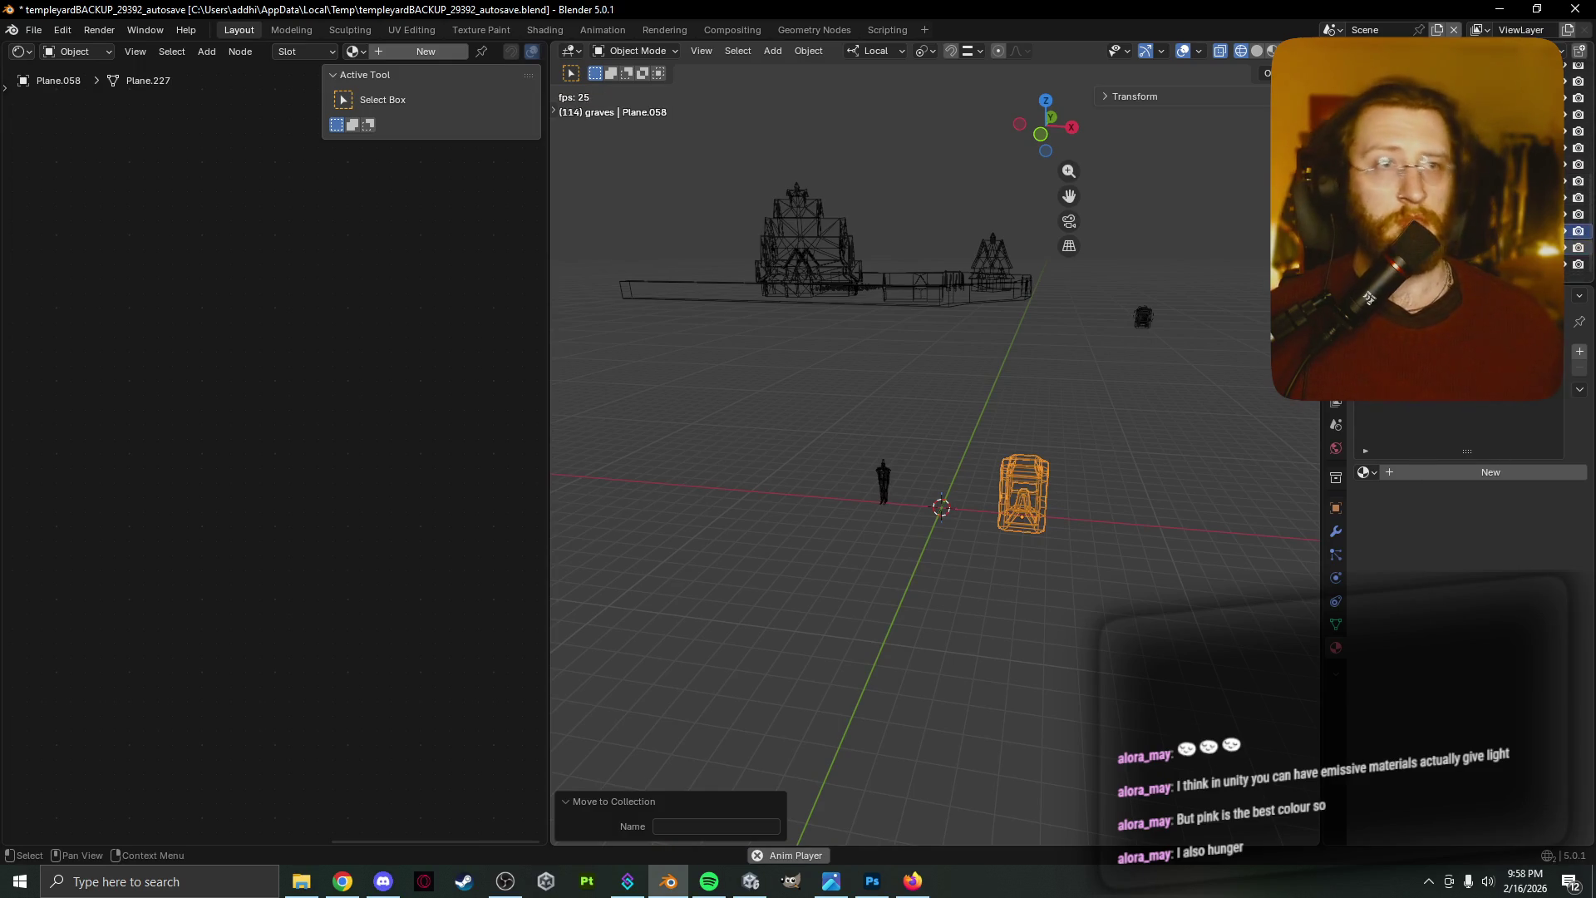
Hide Plane.058 in the outliner and rename it wayshrine.premod
click(1455, 214)
click(1455, 232)
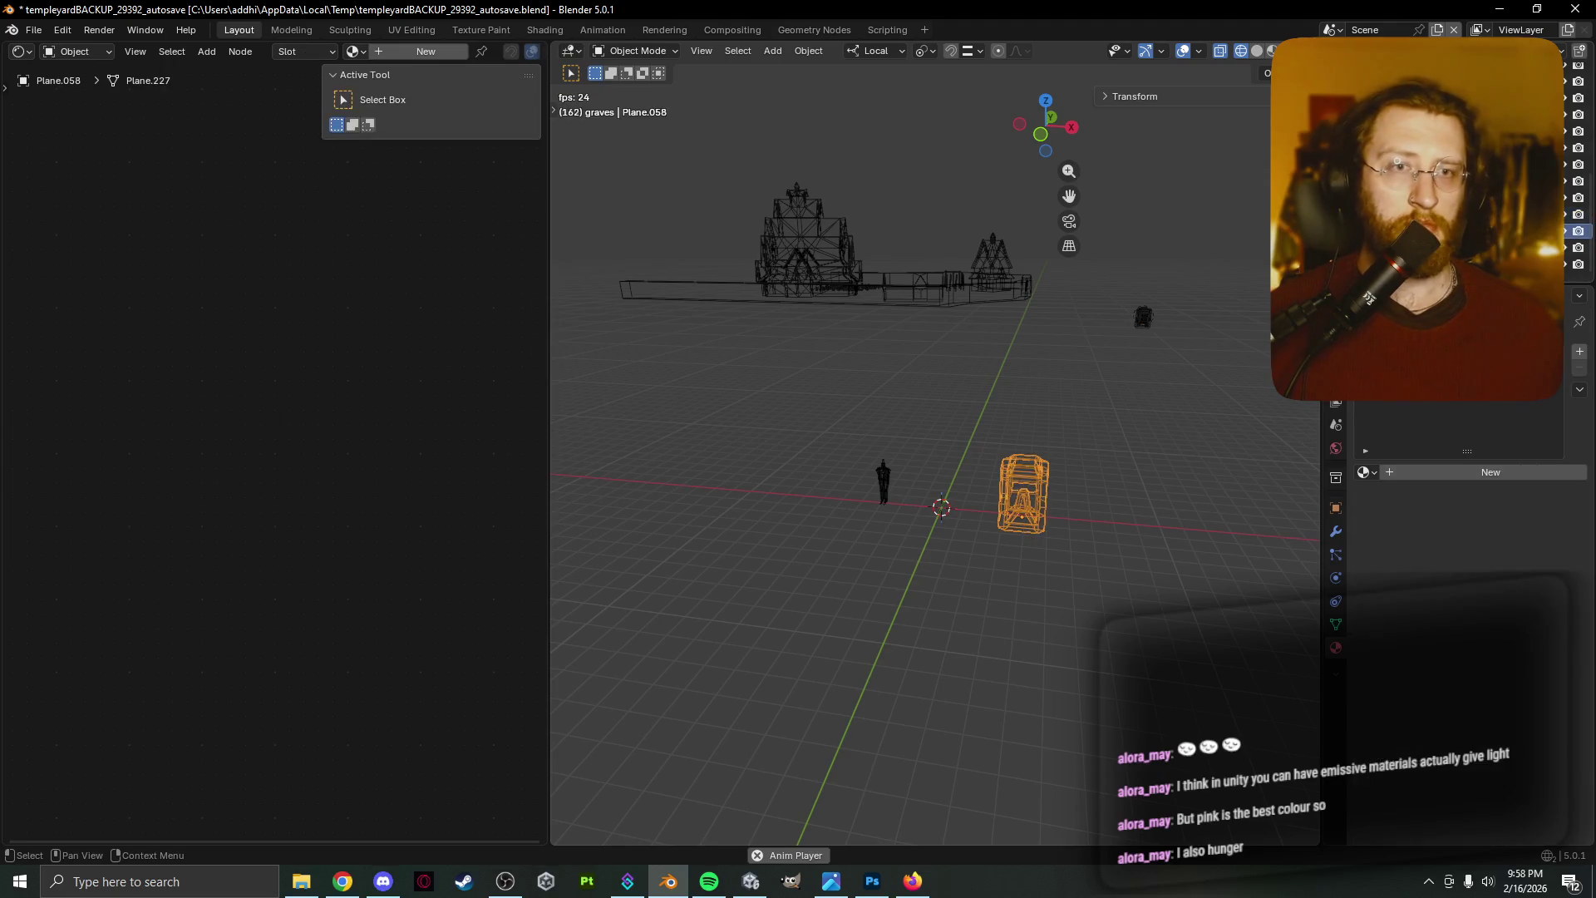
click(1563, 231)
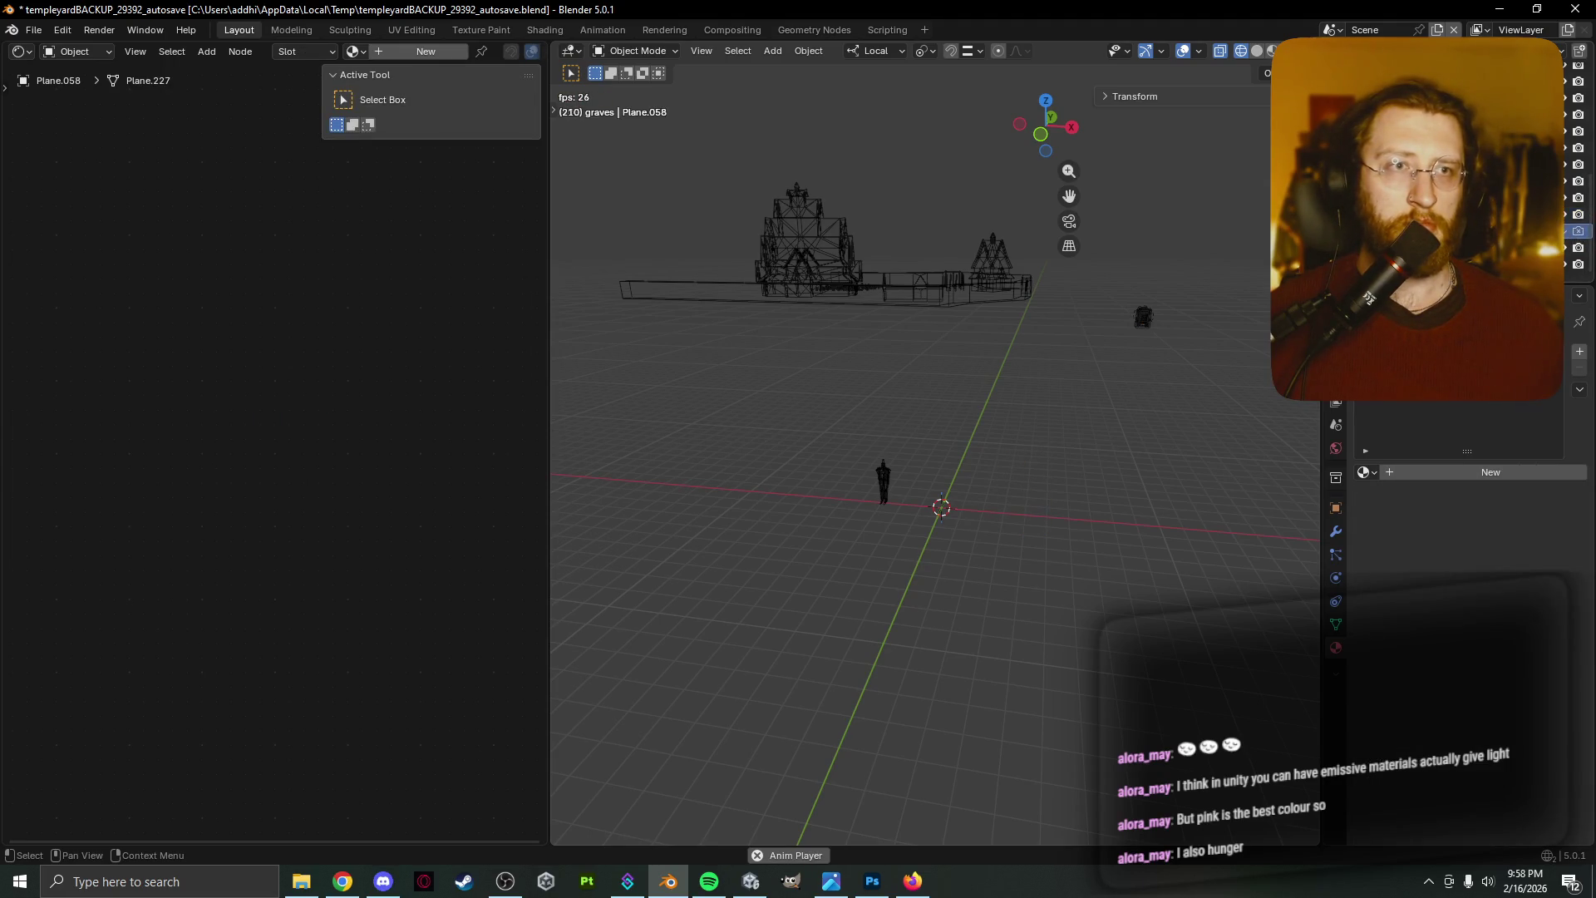
key(F2)
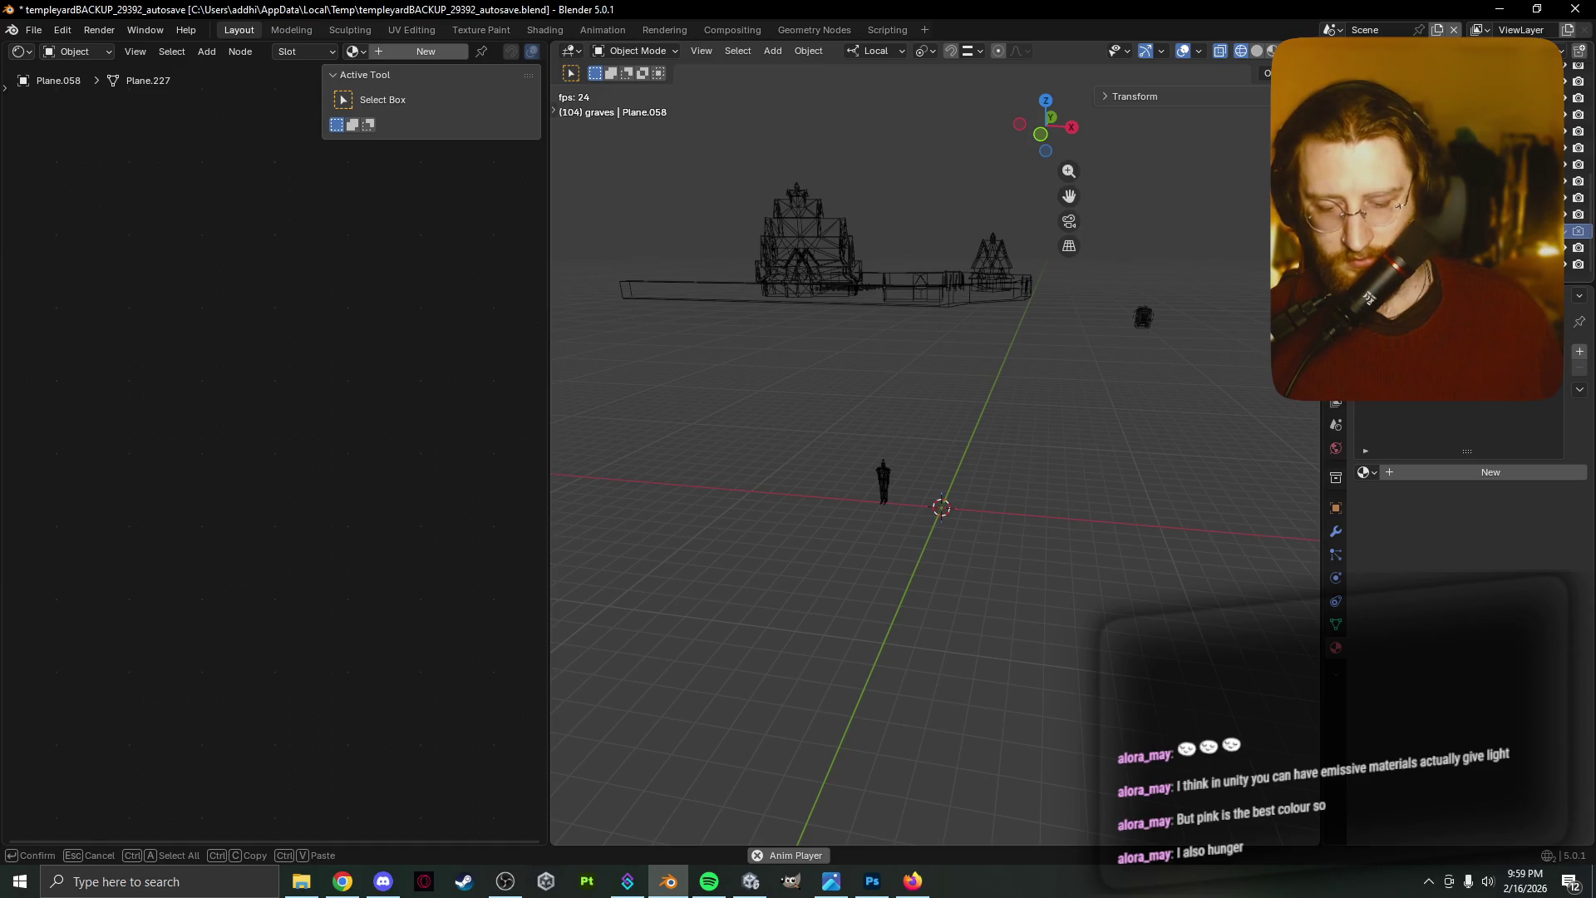
key(Return)
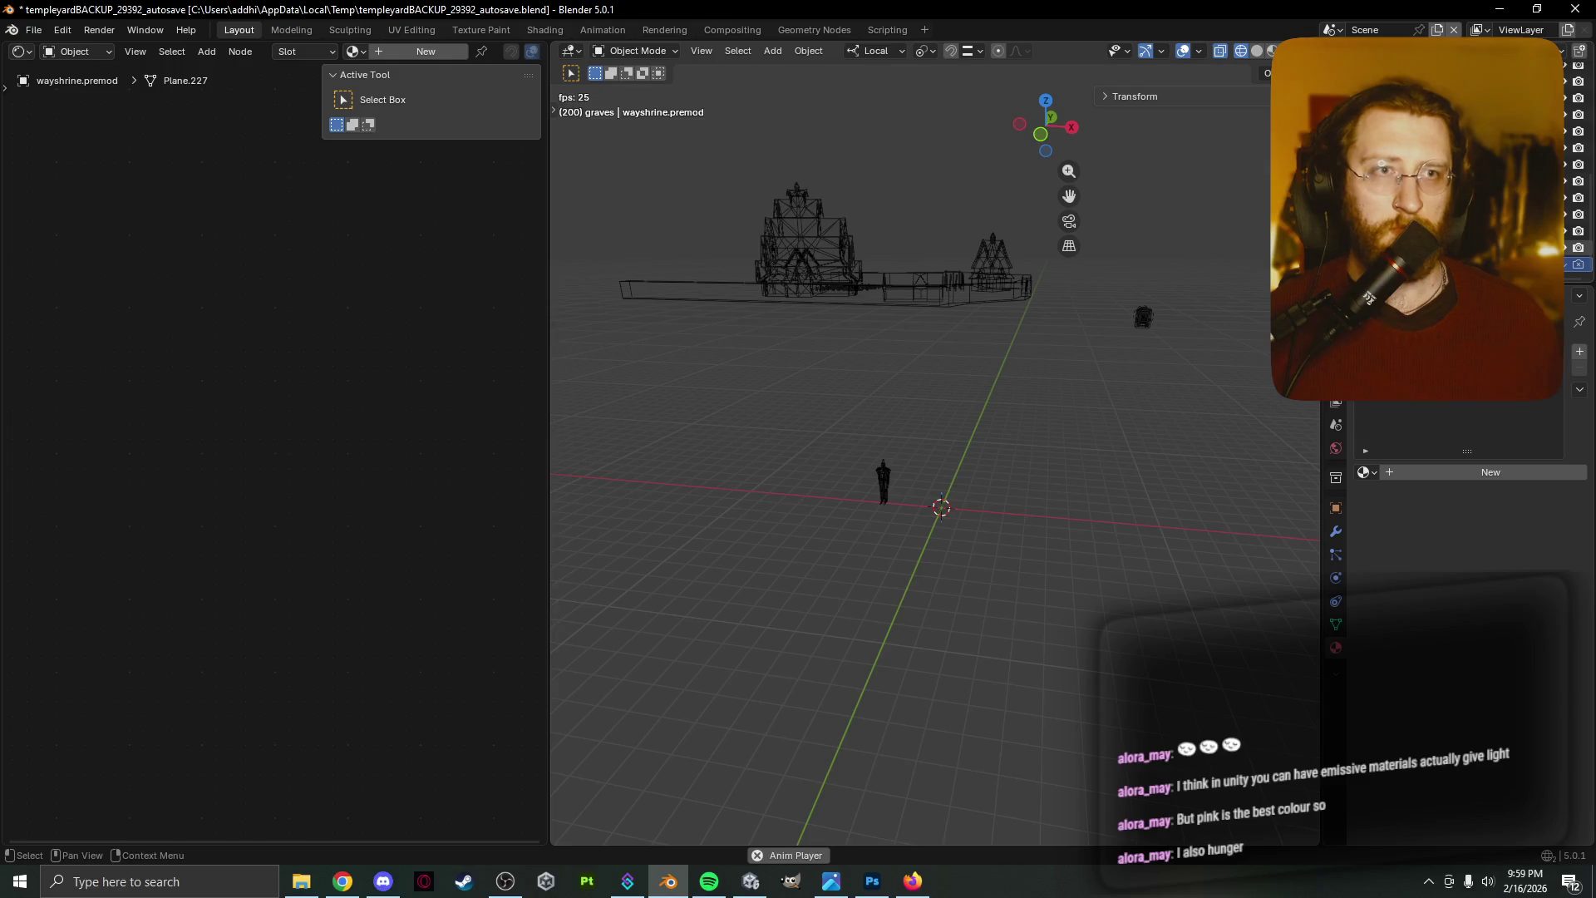
click(1143, 316)
Rename PointCloud to wayshrine.glitter, Plane.056 to wayshrine and Plane.057 to wayshrine.water
key(F2)
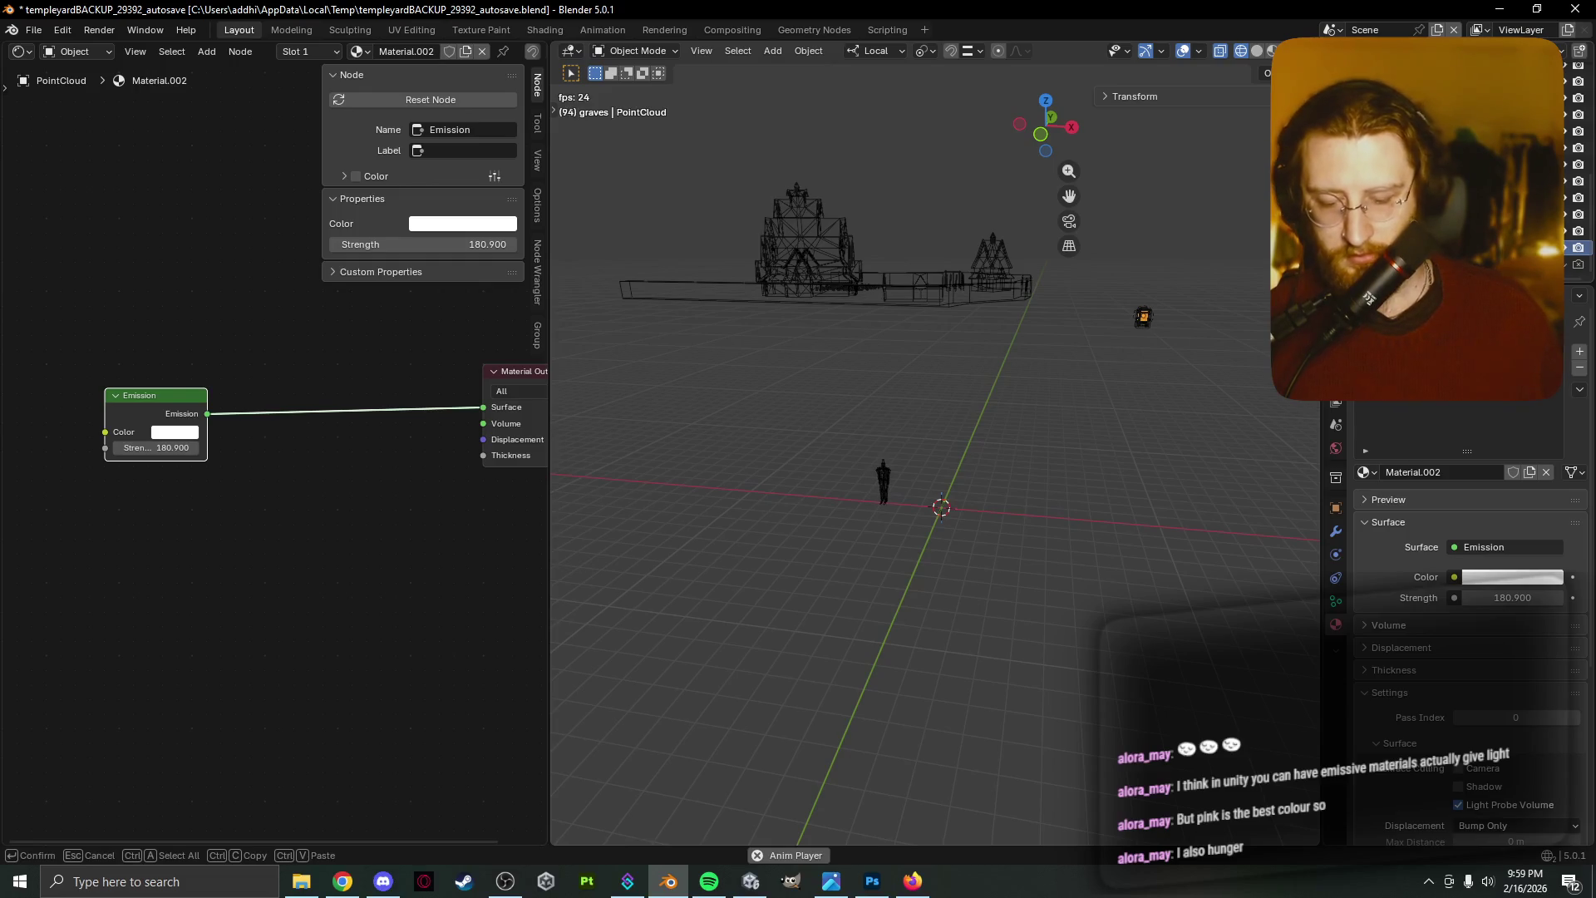
key(Return)
click(1413, 197)
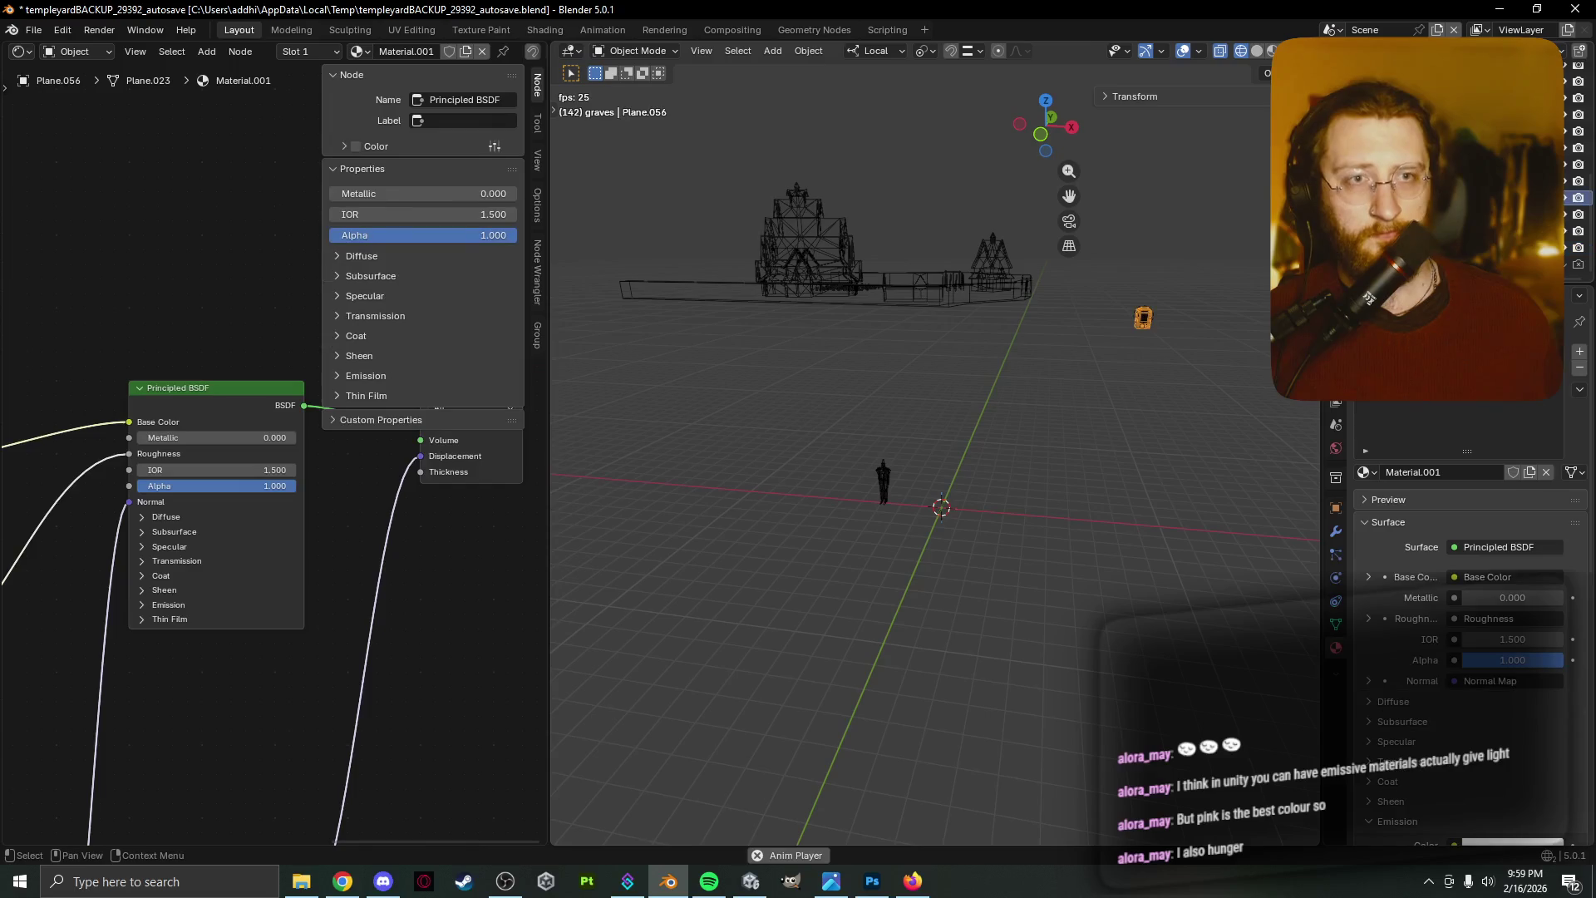
key(F2)
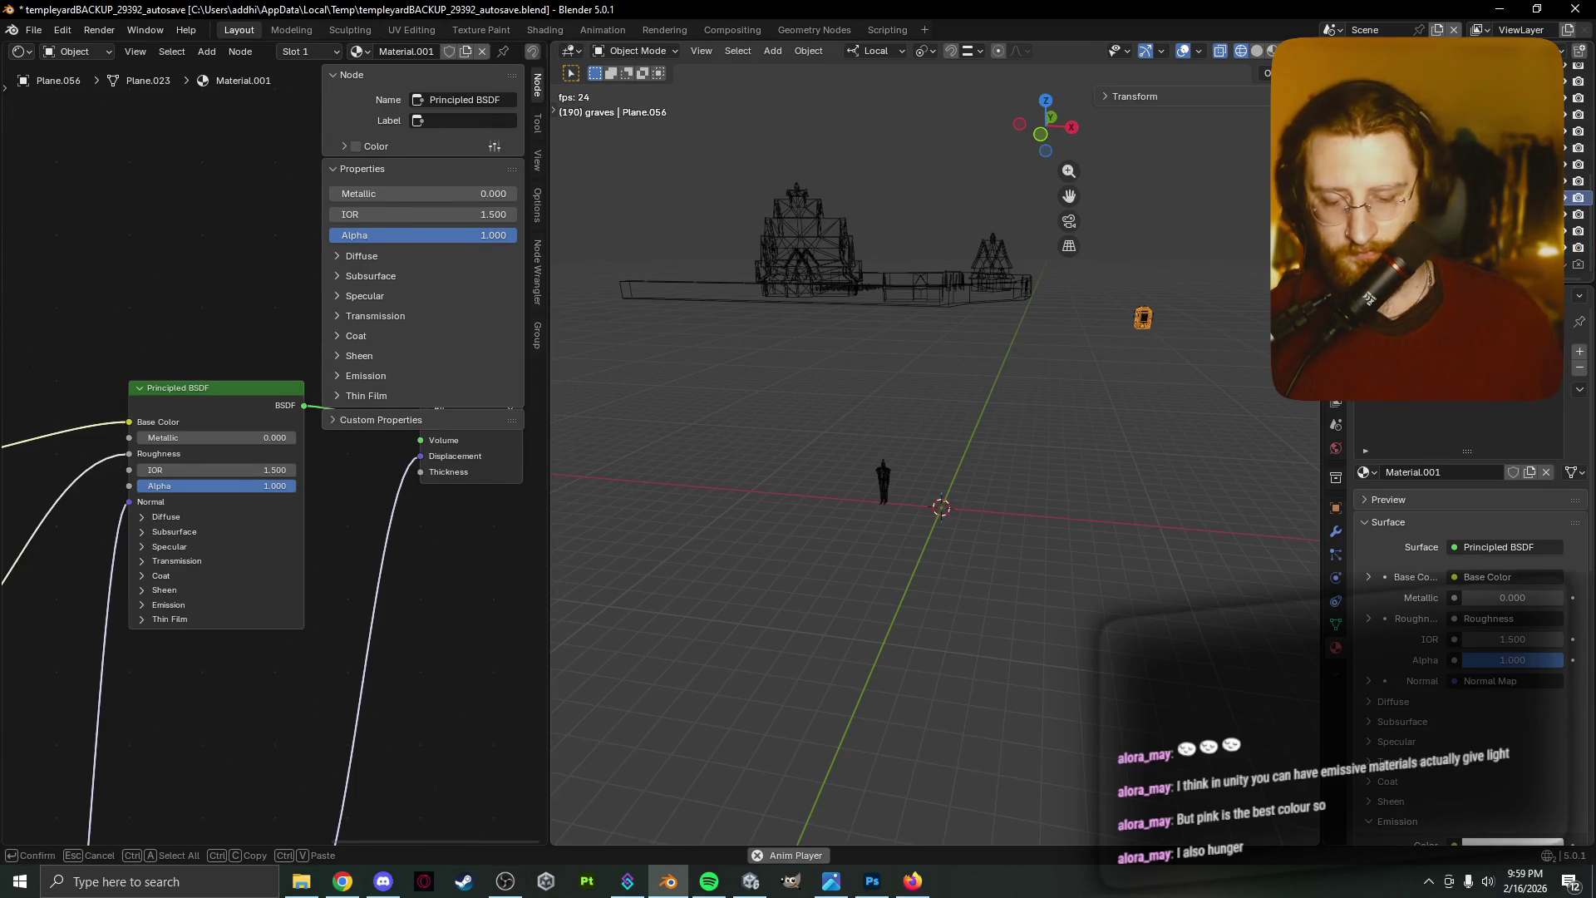
key(Return)
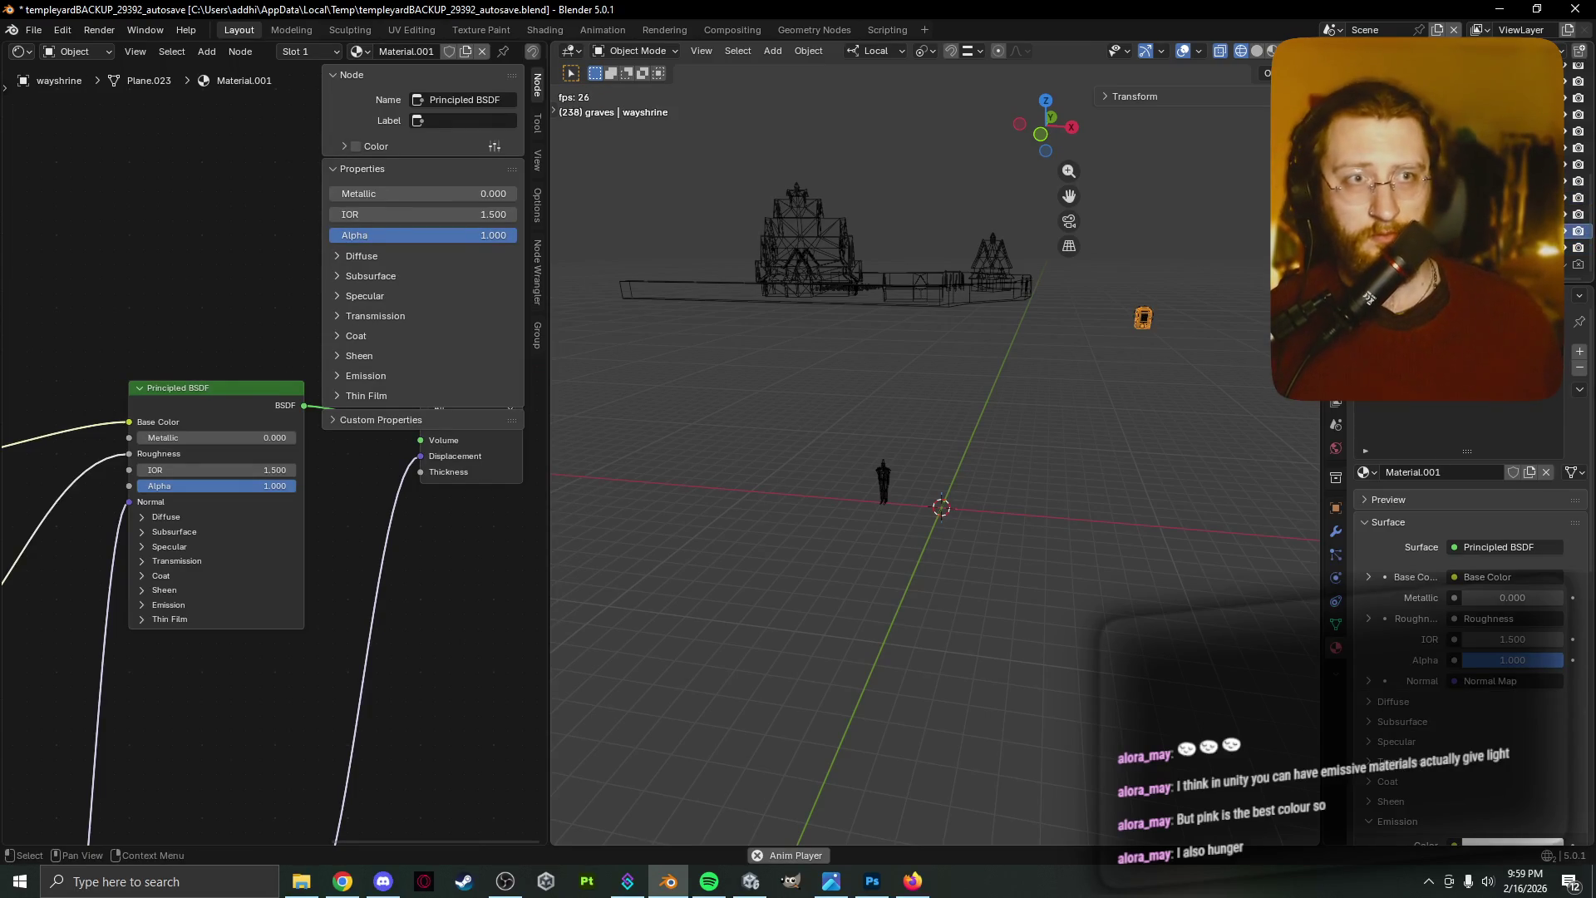
click(1546, 198)
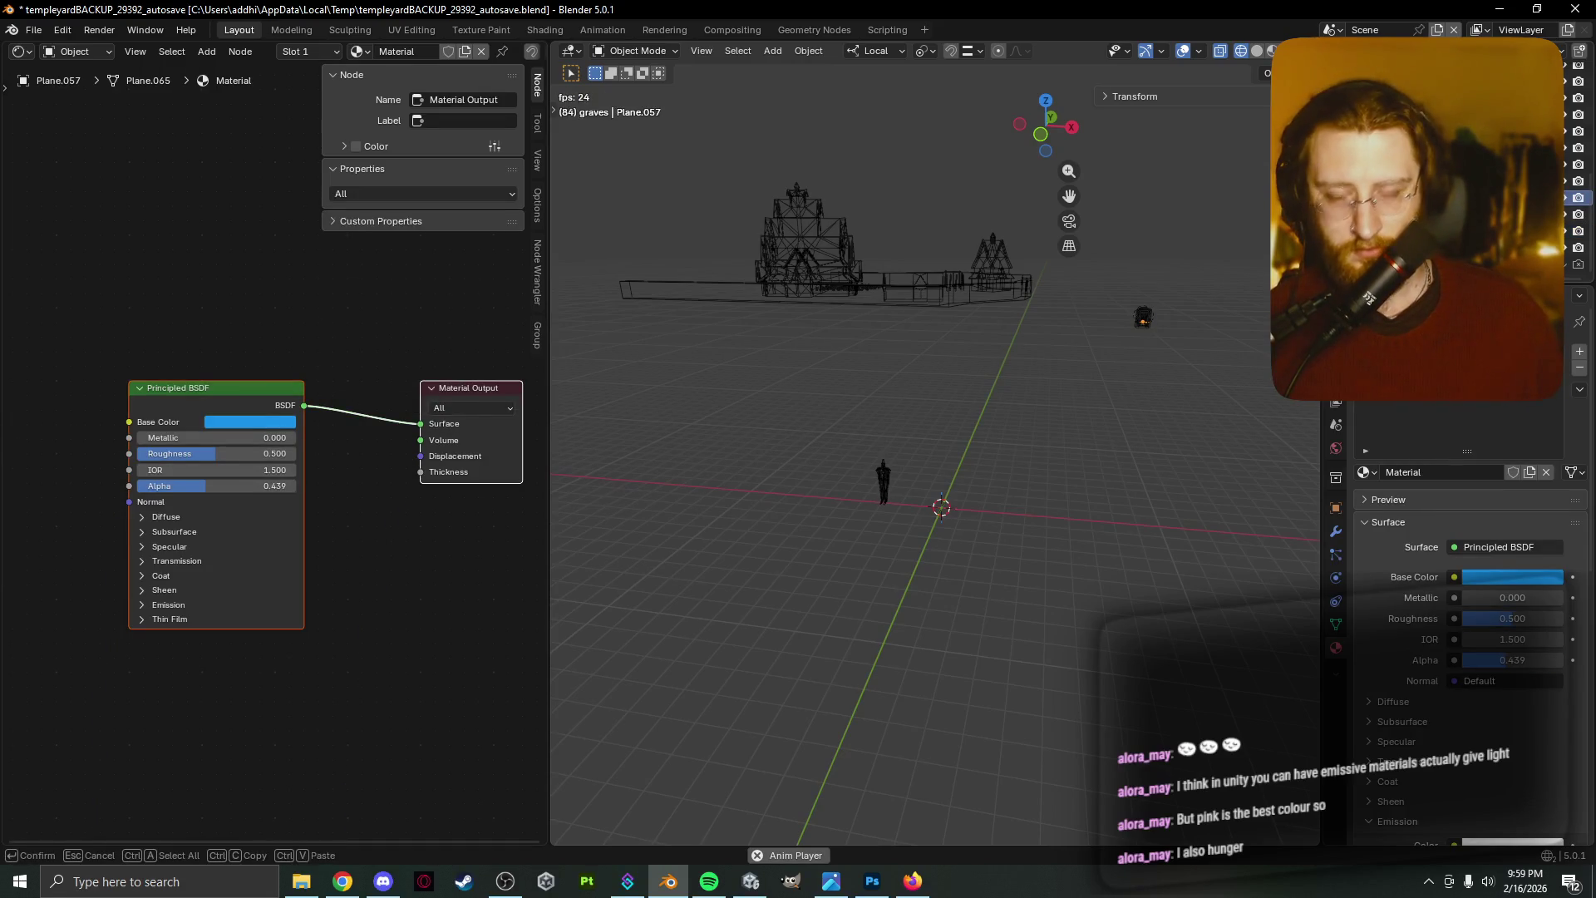
key(Return)
Frame the wayshrine.water plane in view and switch to editing its mesh
scroll(1075, 390, up, 2)
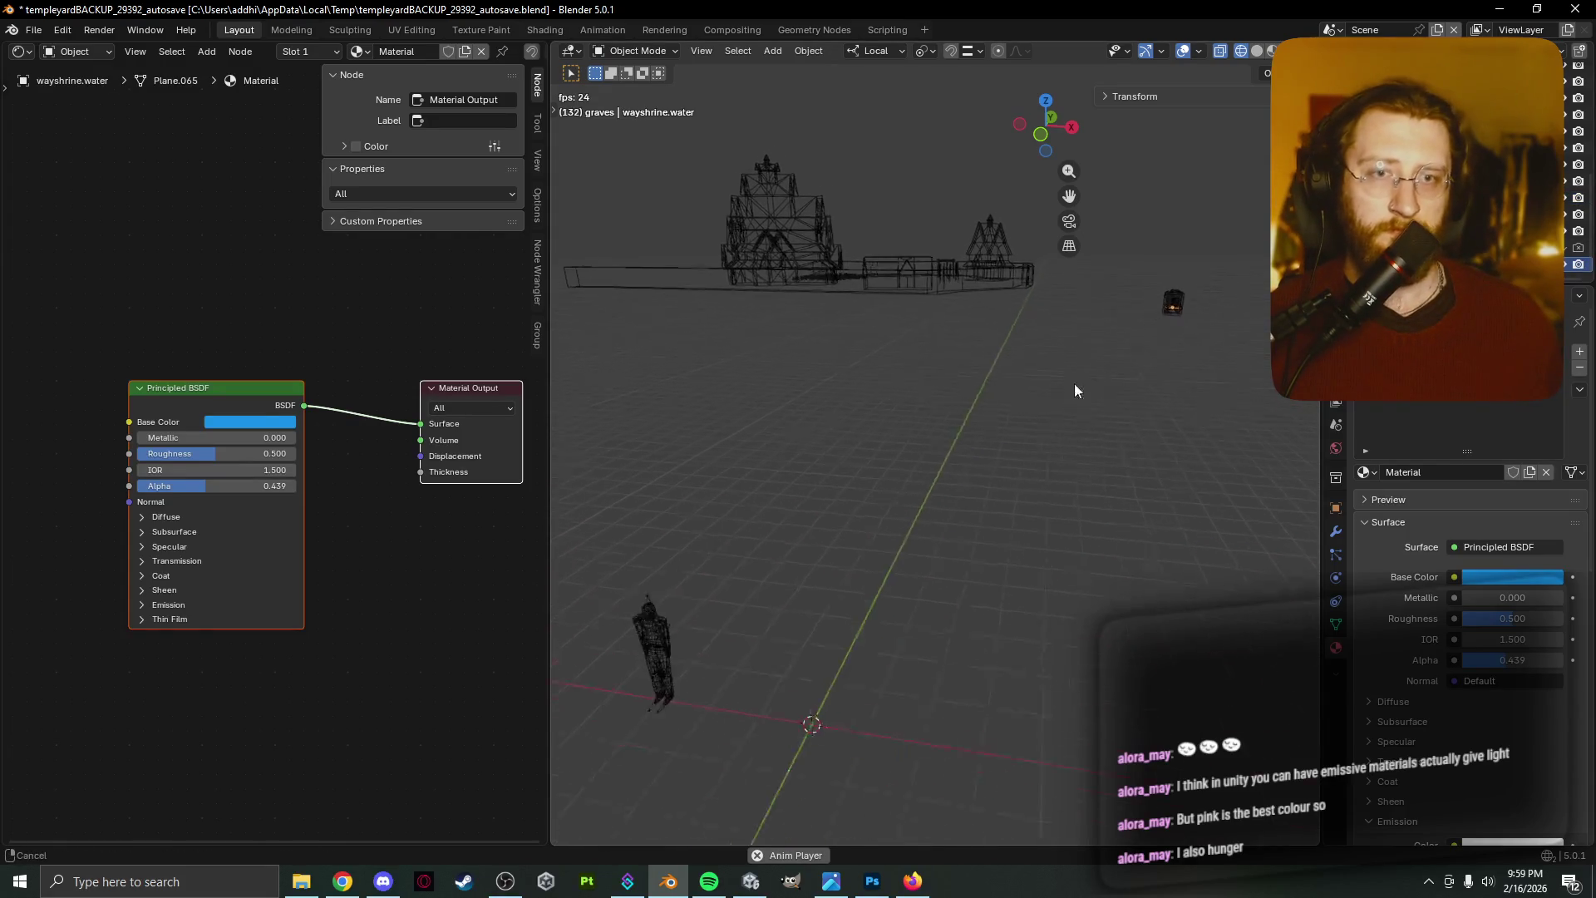
scroll(1074, 391, up, 1)
scroll(999, 420, up, 1)
key(KP_Decimal)
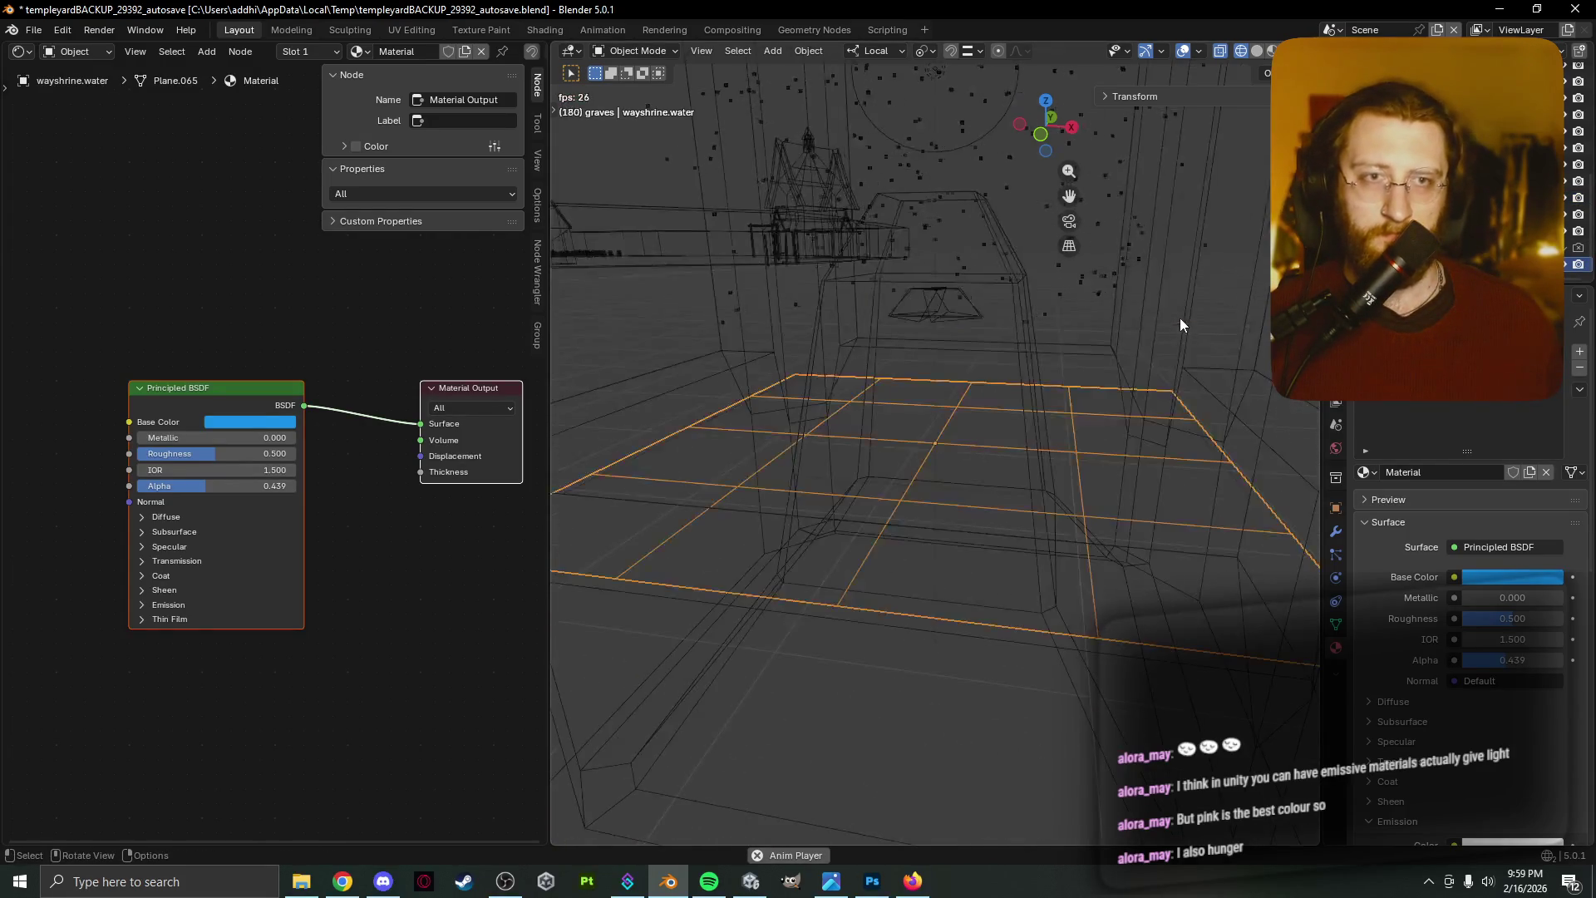
key(ctrl+Tab)
scroll(1122, 354, down, 6)
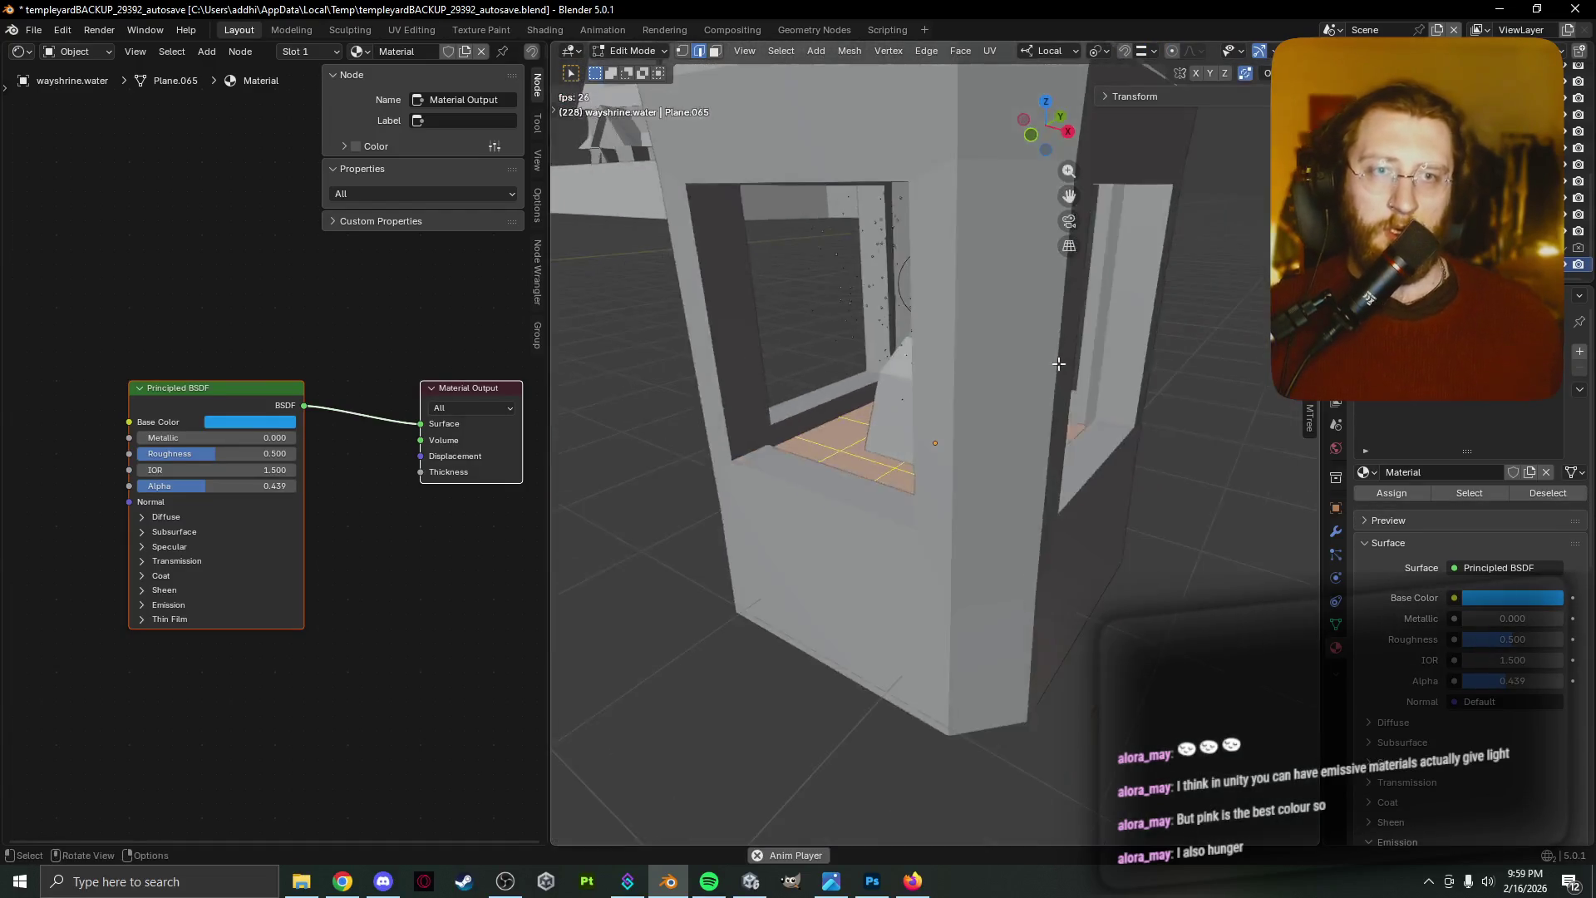
middle_drag(1081, 374, 1015, 389)
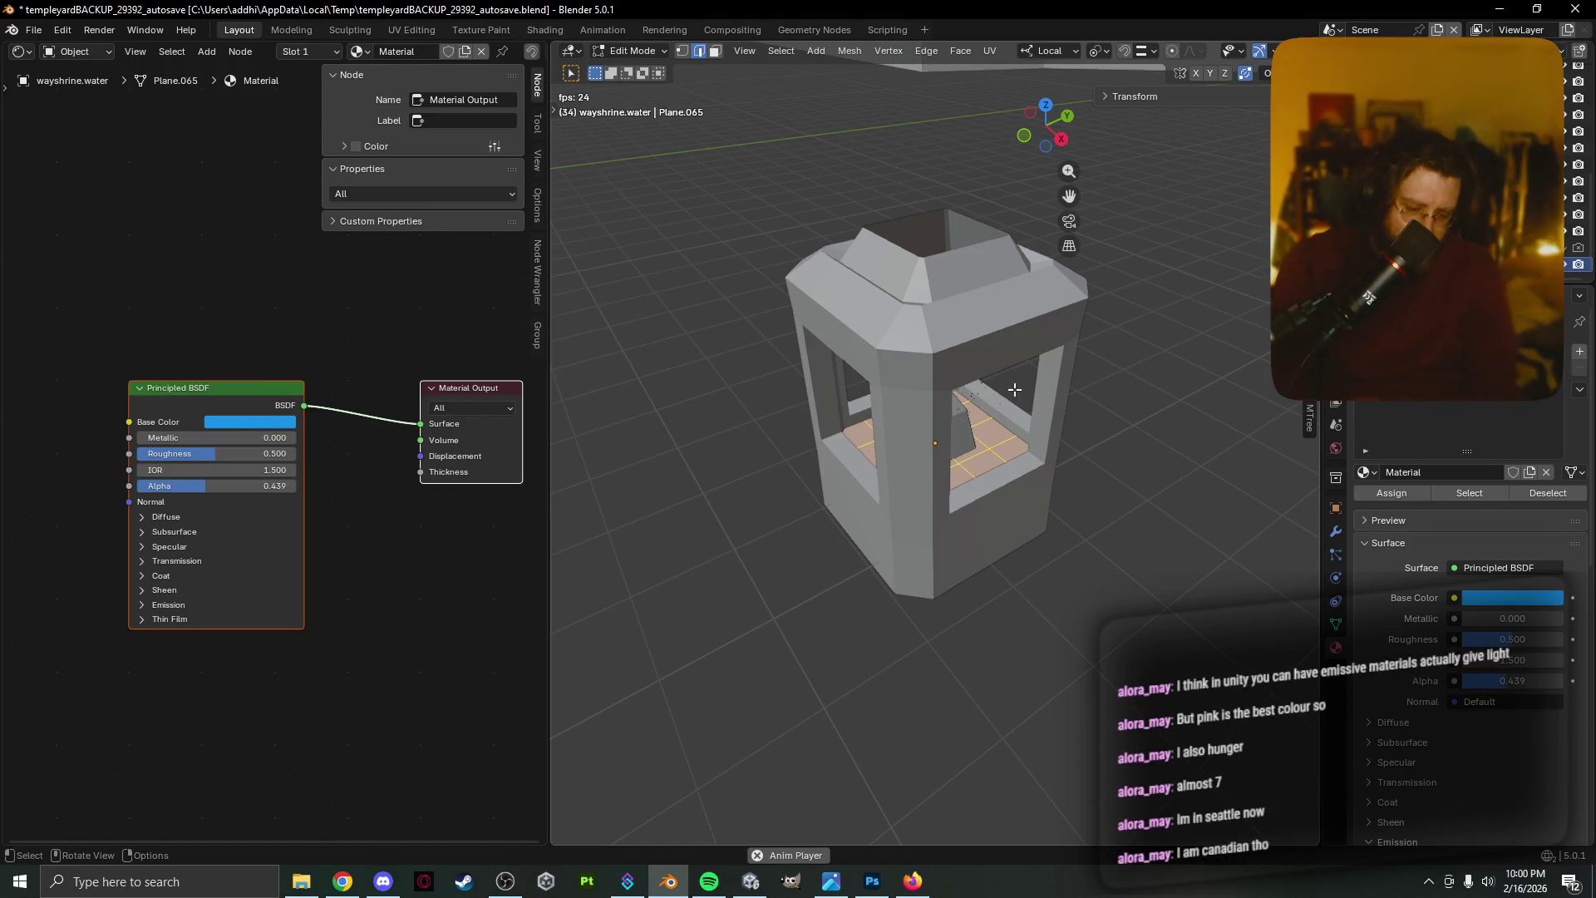
key(KP_Divide)
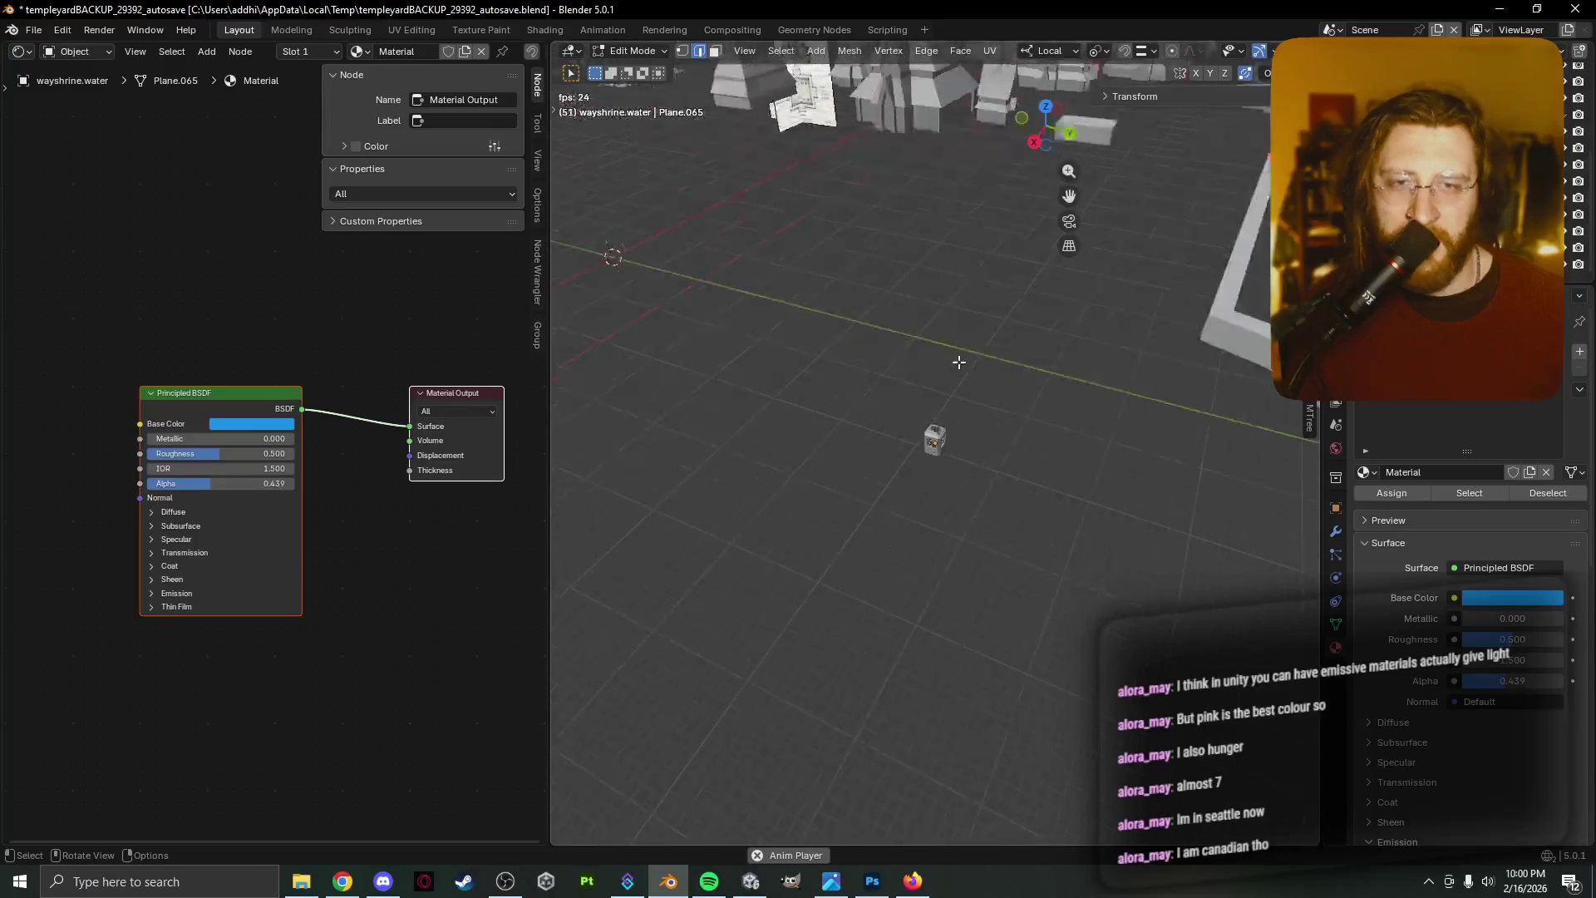
Stop the animation playback and reframe the view across the graveyard with the shrine lower right
mouse_move(844, 371)
shift+middle_down()
mouse_move(1036, 431)
mouse_move(1251, 400)
shift+middle_up()
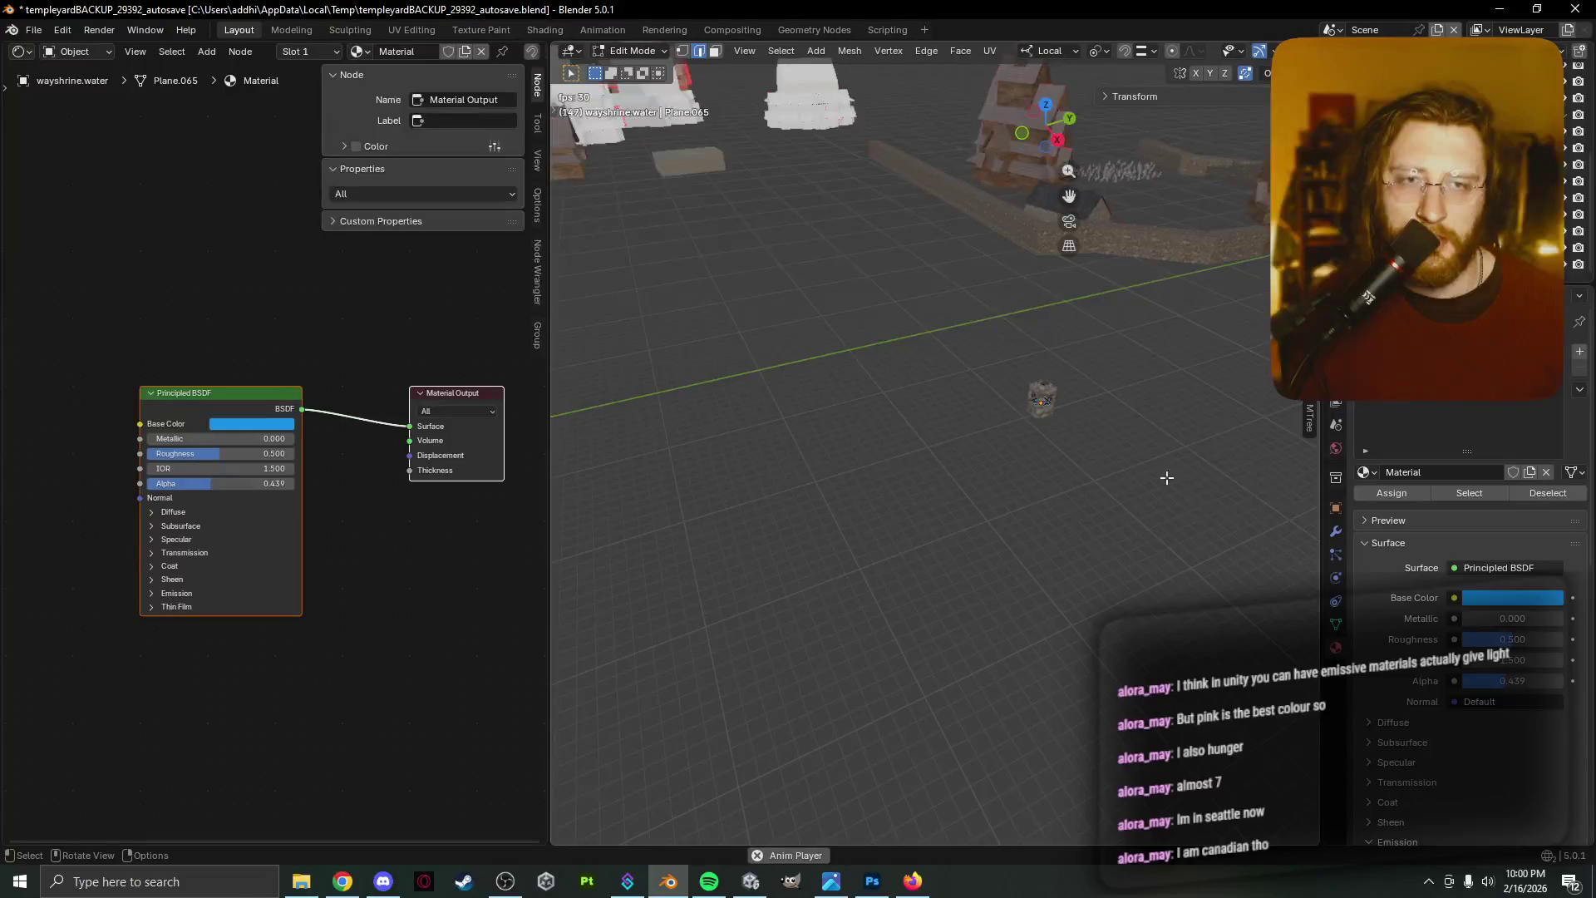
scroll(1251, 400, up, 4)
key(space)
scroll(1012, 474, down, 2)
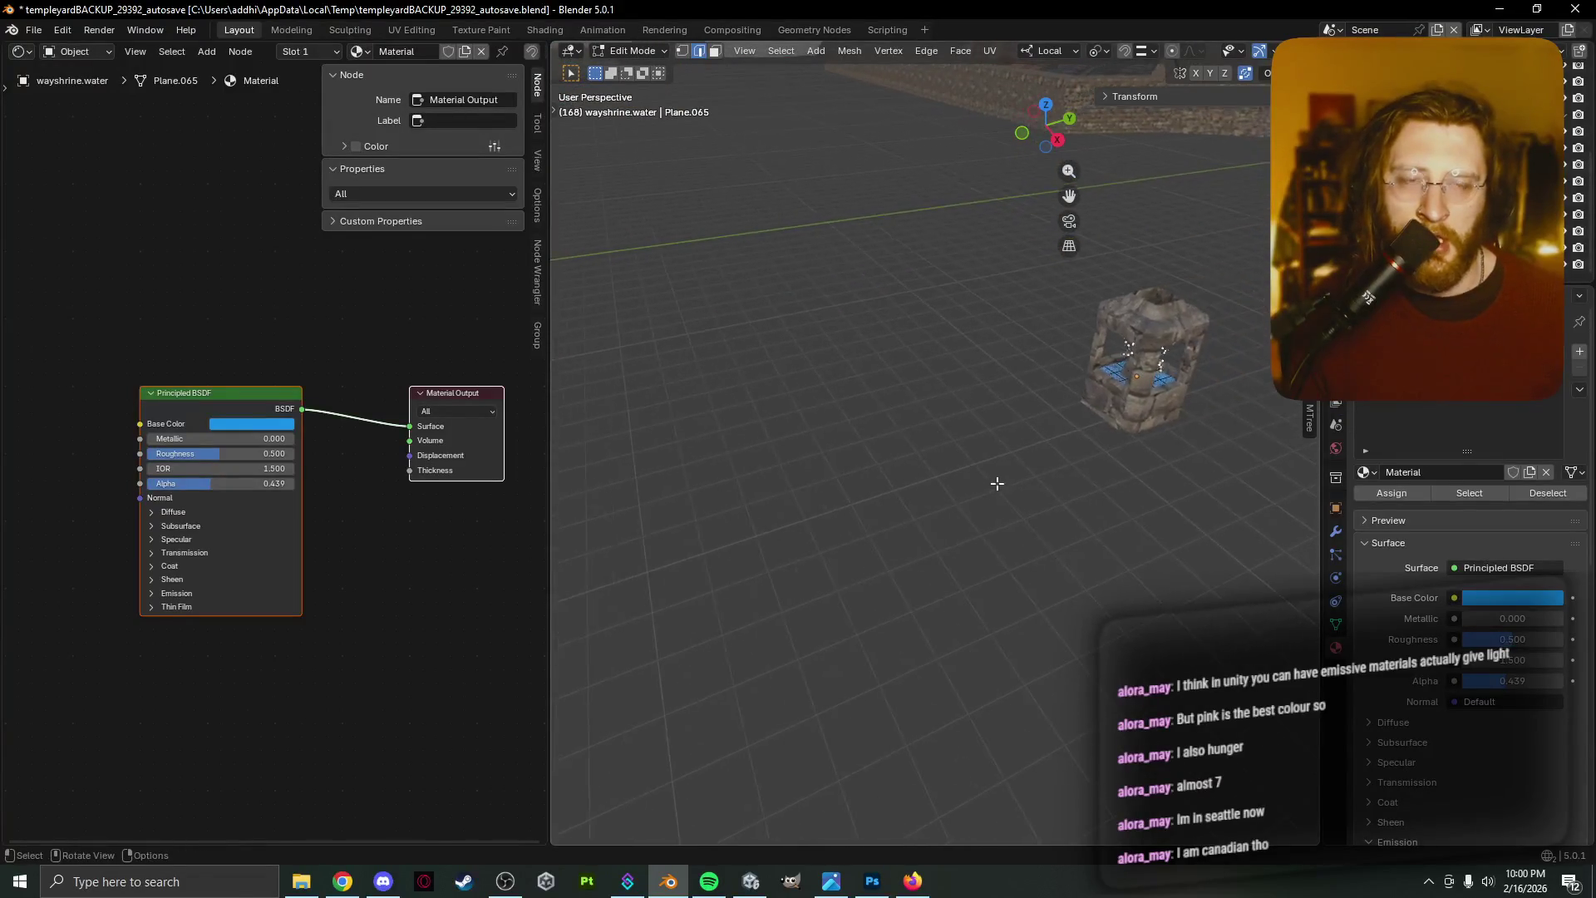
scroll(1058, 451, down, 5)
scroll(1054, 448, down, 1)
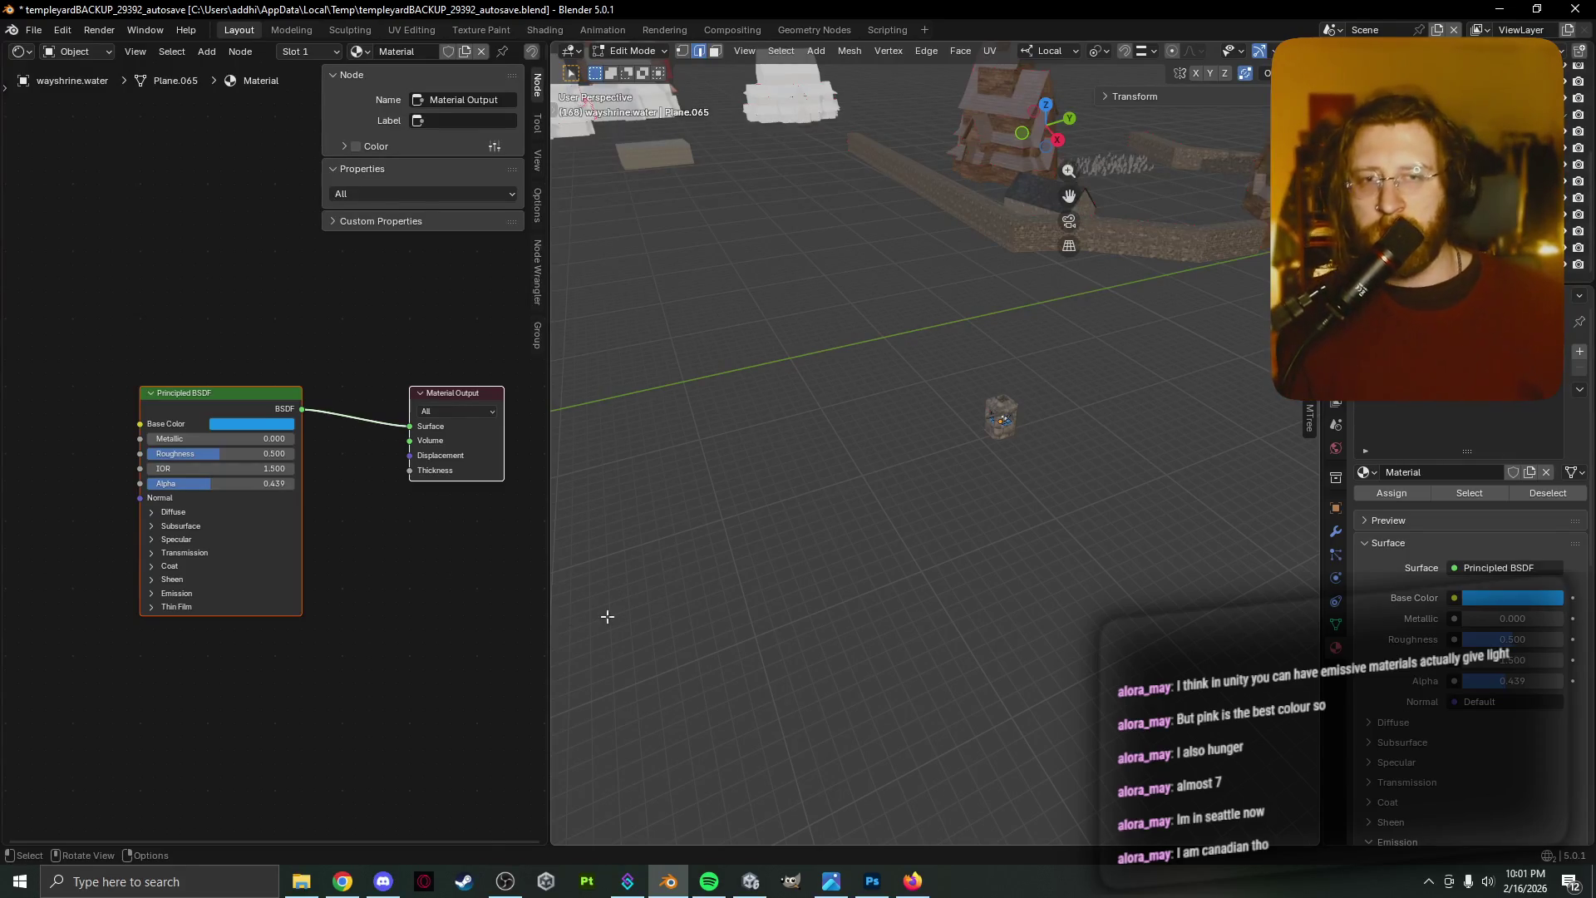
mouse_move(859, 552)
middle_down()
mouse_move(839, 541)
mouse_move(916, 552)
mouse_move(890, 577)
mouse_move(955, 566)
middle_up()
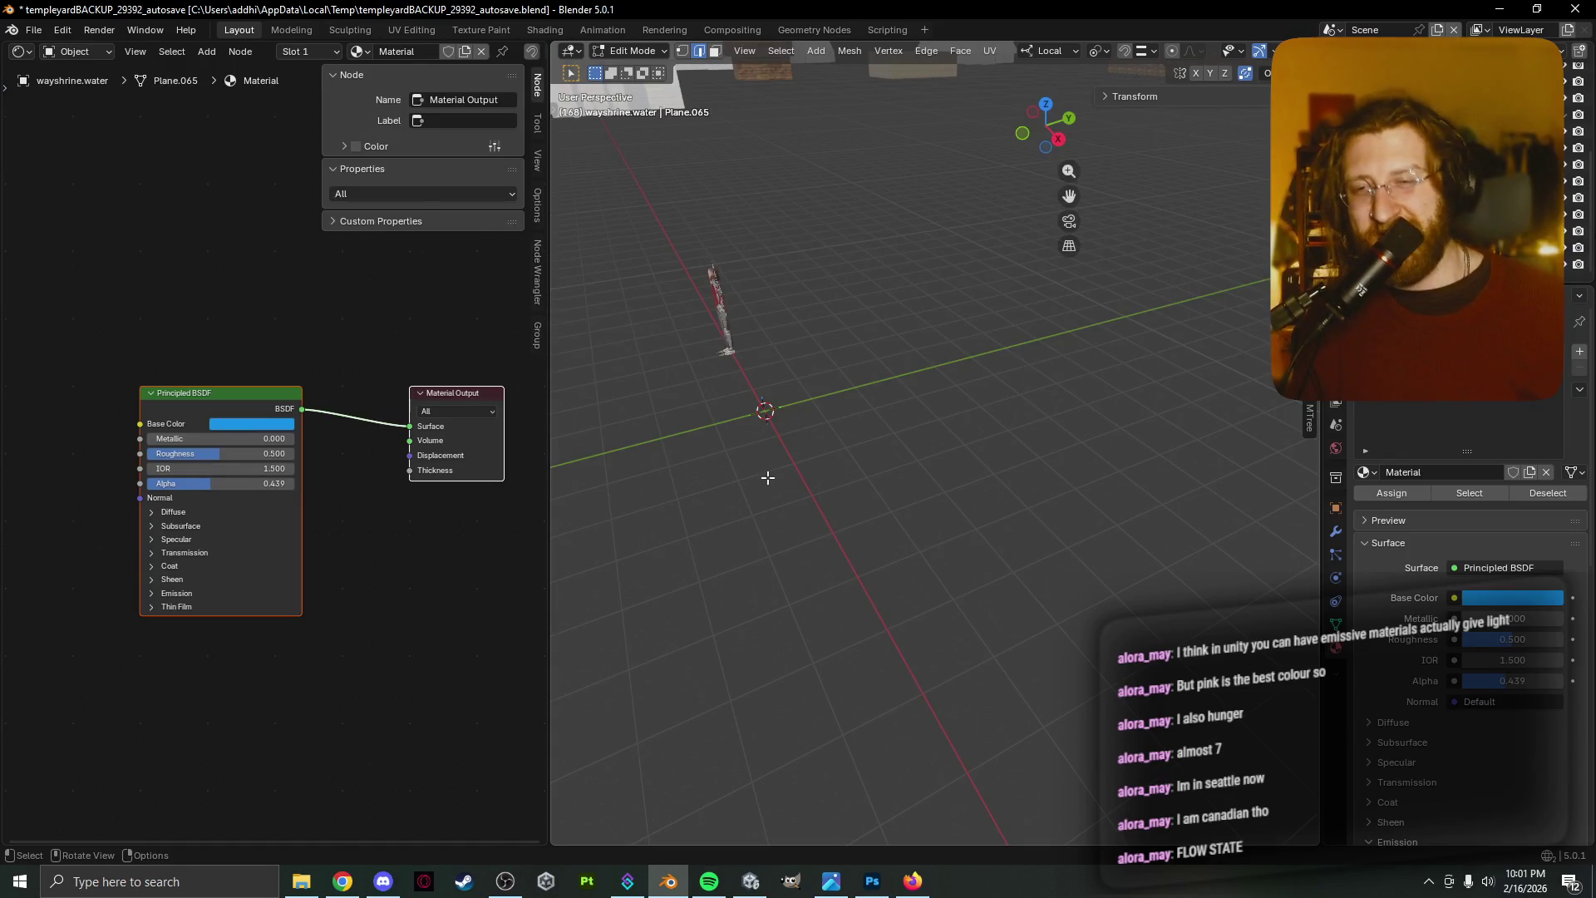
mouse_move(741, 474)
middle_down()
mouse_move(795, 428)
mouse_move(916, 421)
mouse_move(906, 434)
mouse_move(909, 396)
mouse_move(859, 446)
mouse_move(842, 441)
mouse_move(829, 391)
middle_up()
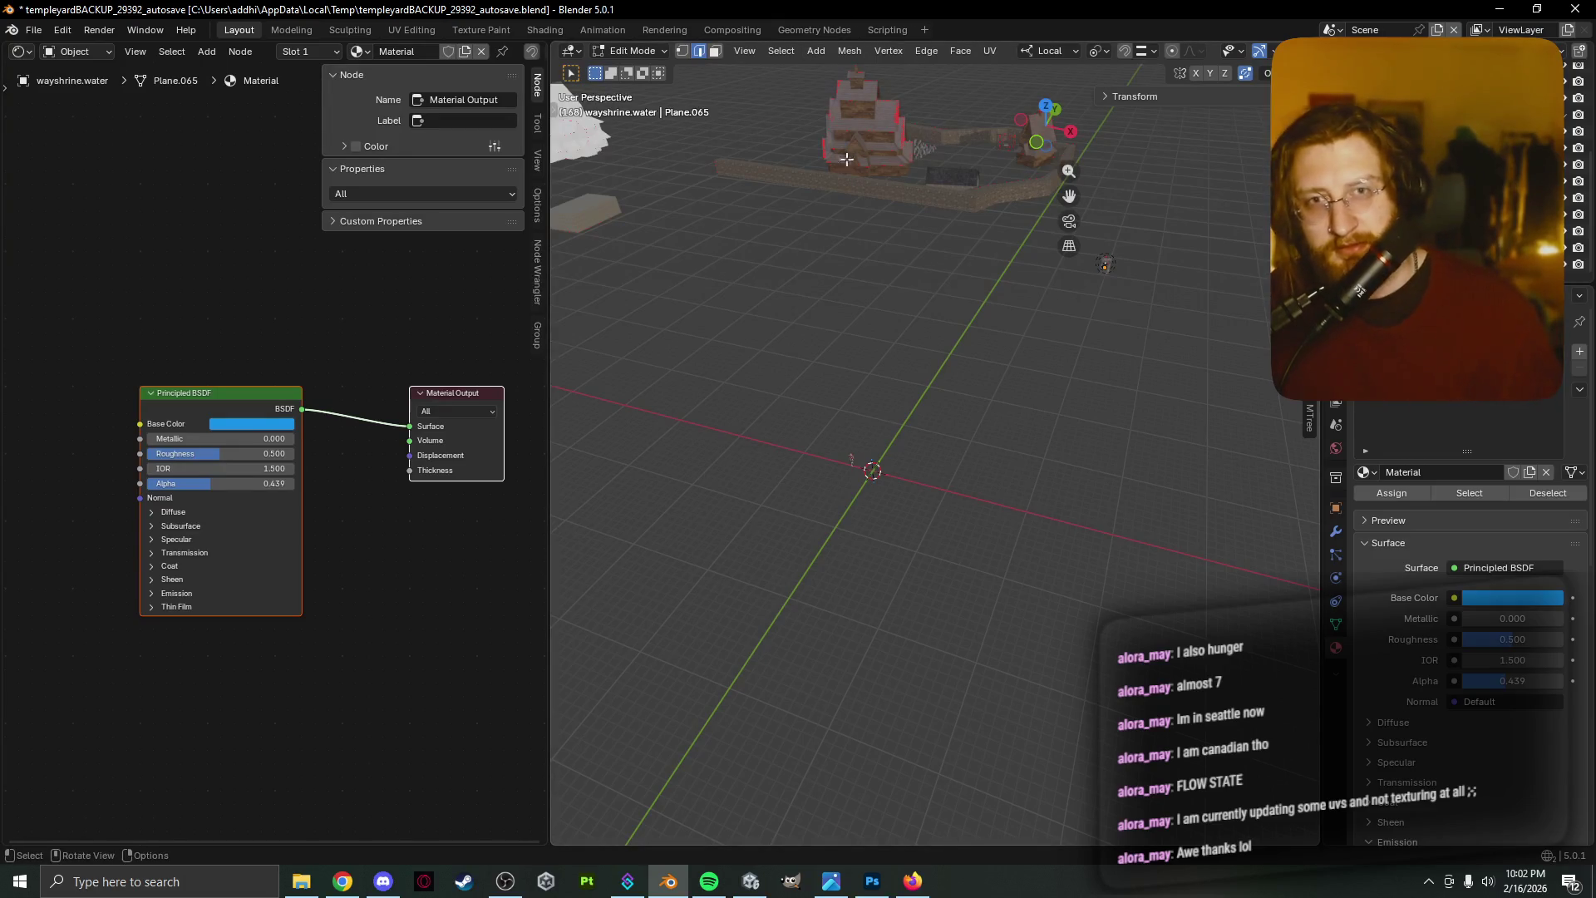
Bring OBS to the front and switch the stream to the Just Chatting scene
scroll(862, 382, up, 2)
scroll(946, 374, down, 1)
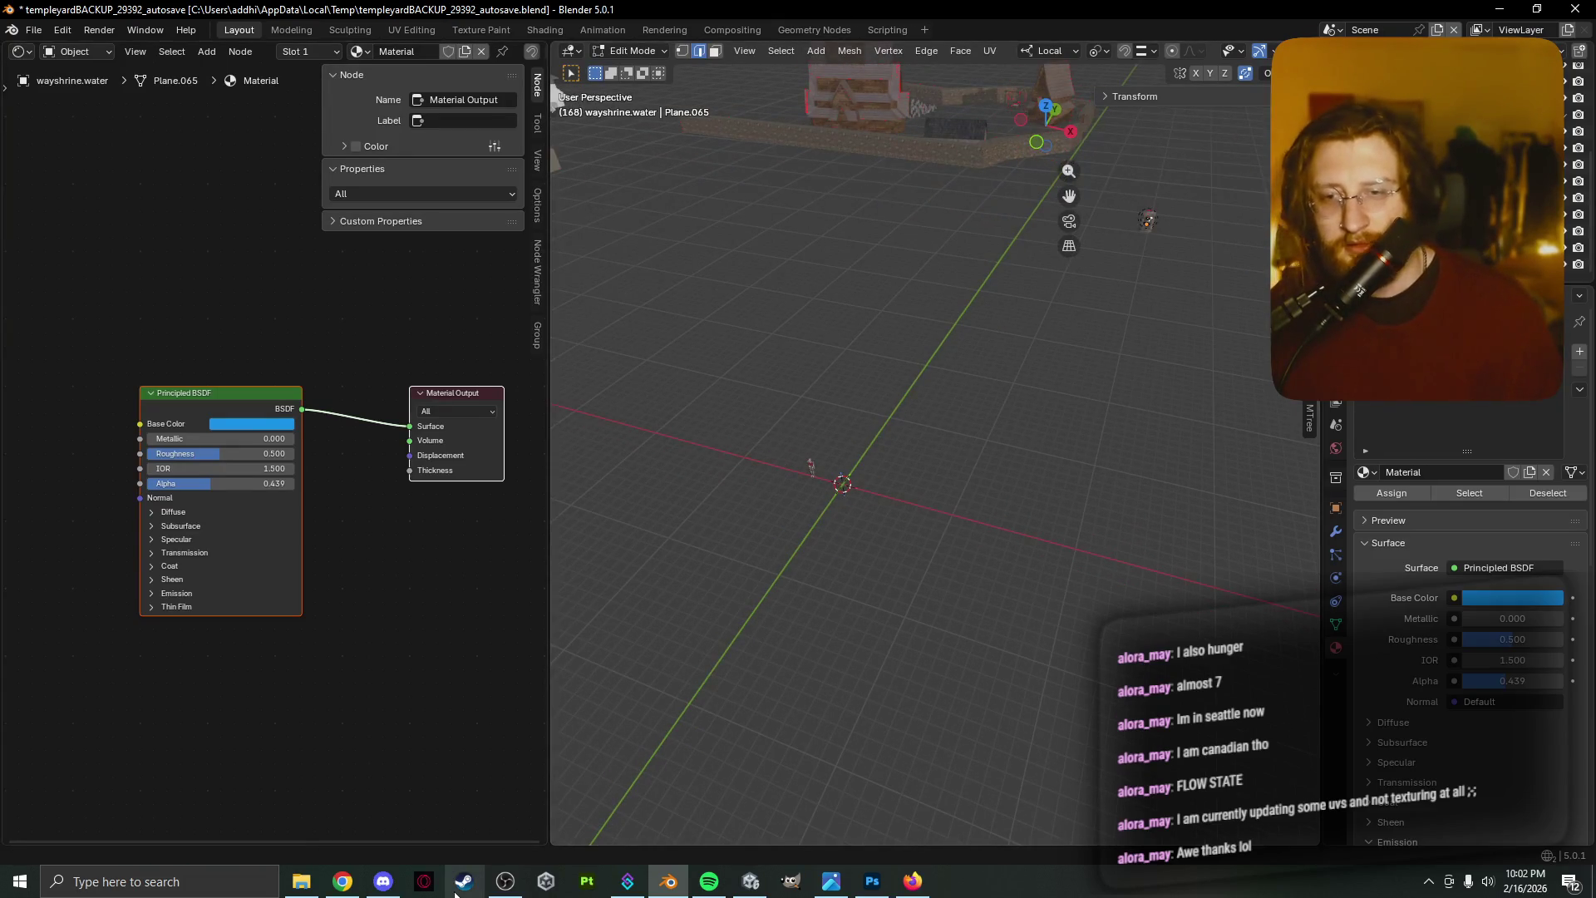
click(505, 882)
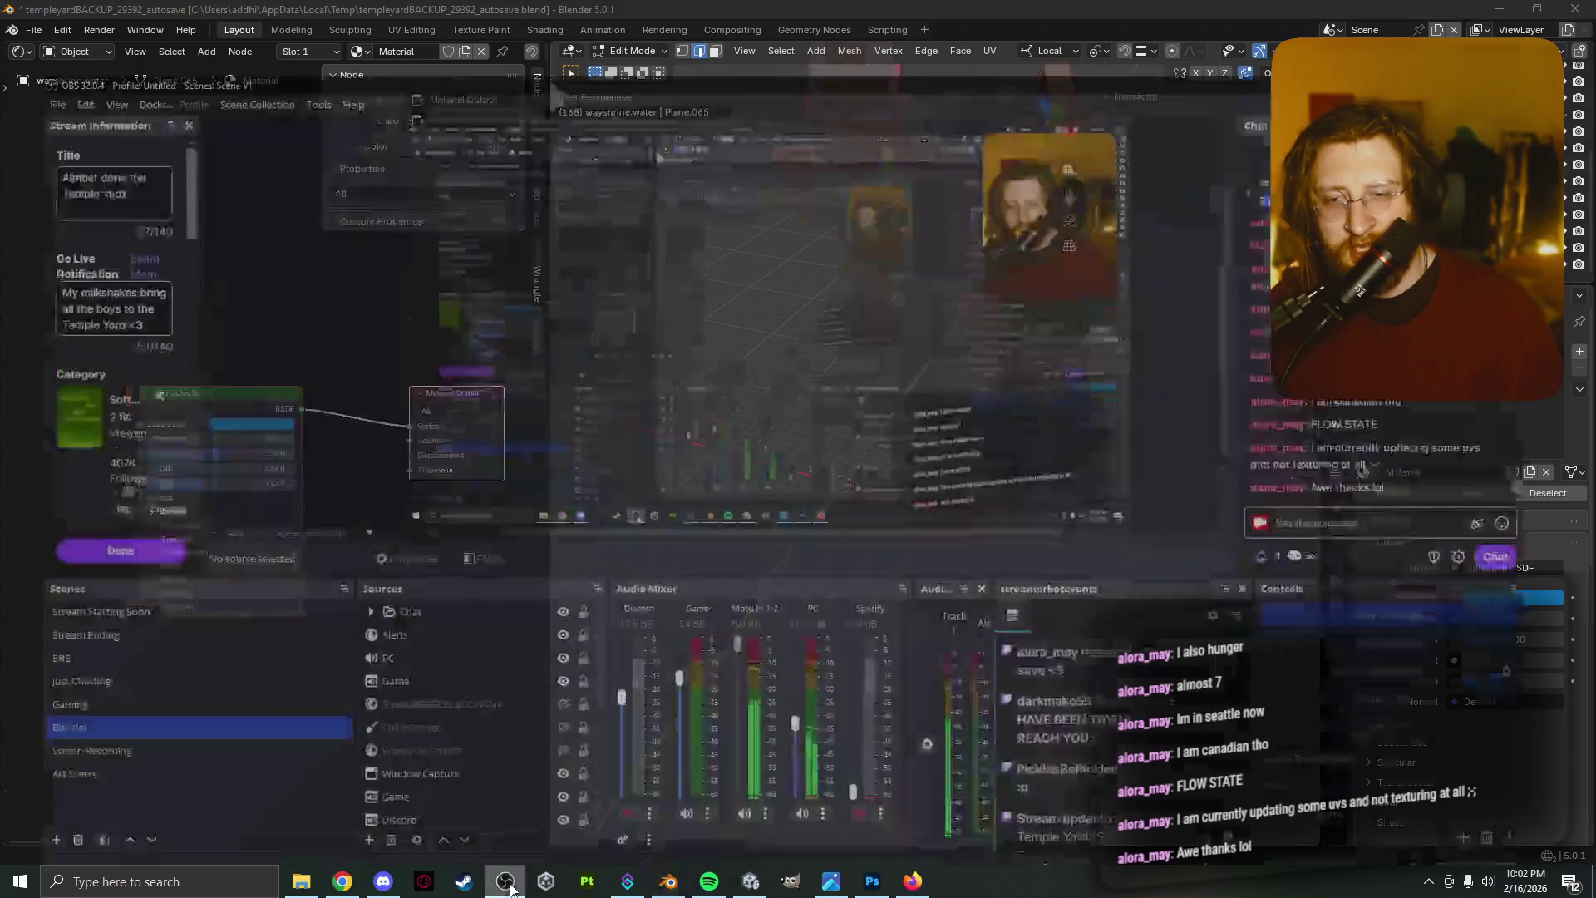
click(153, 660)
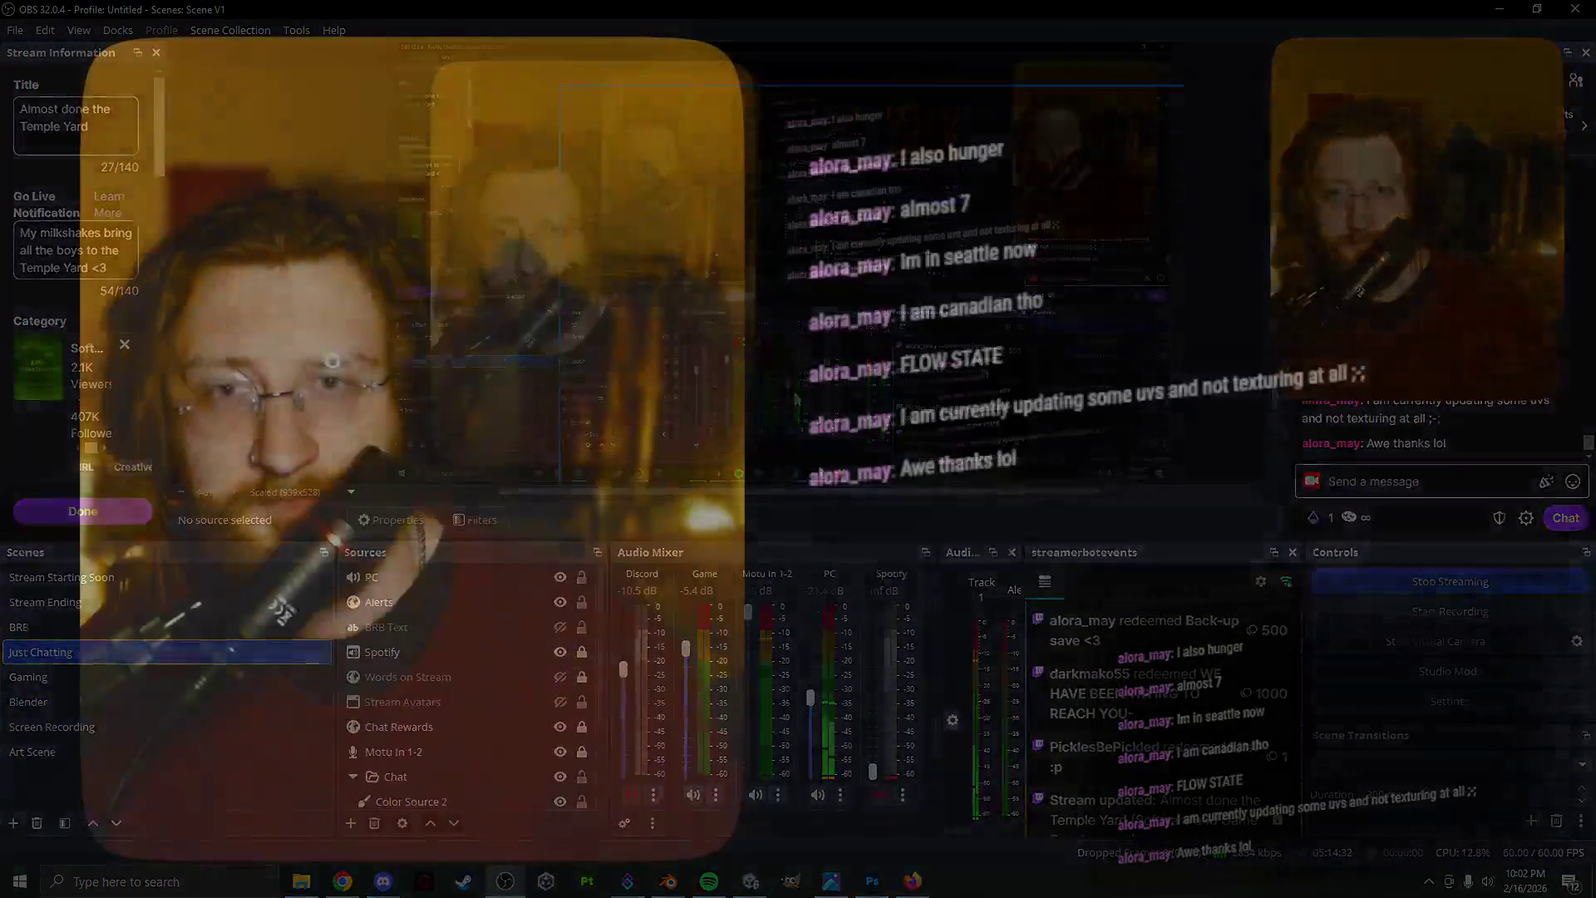
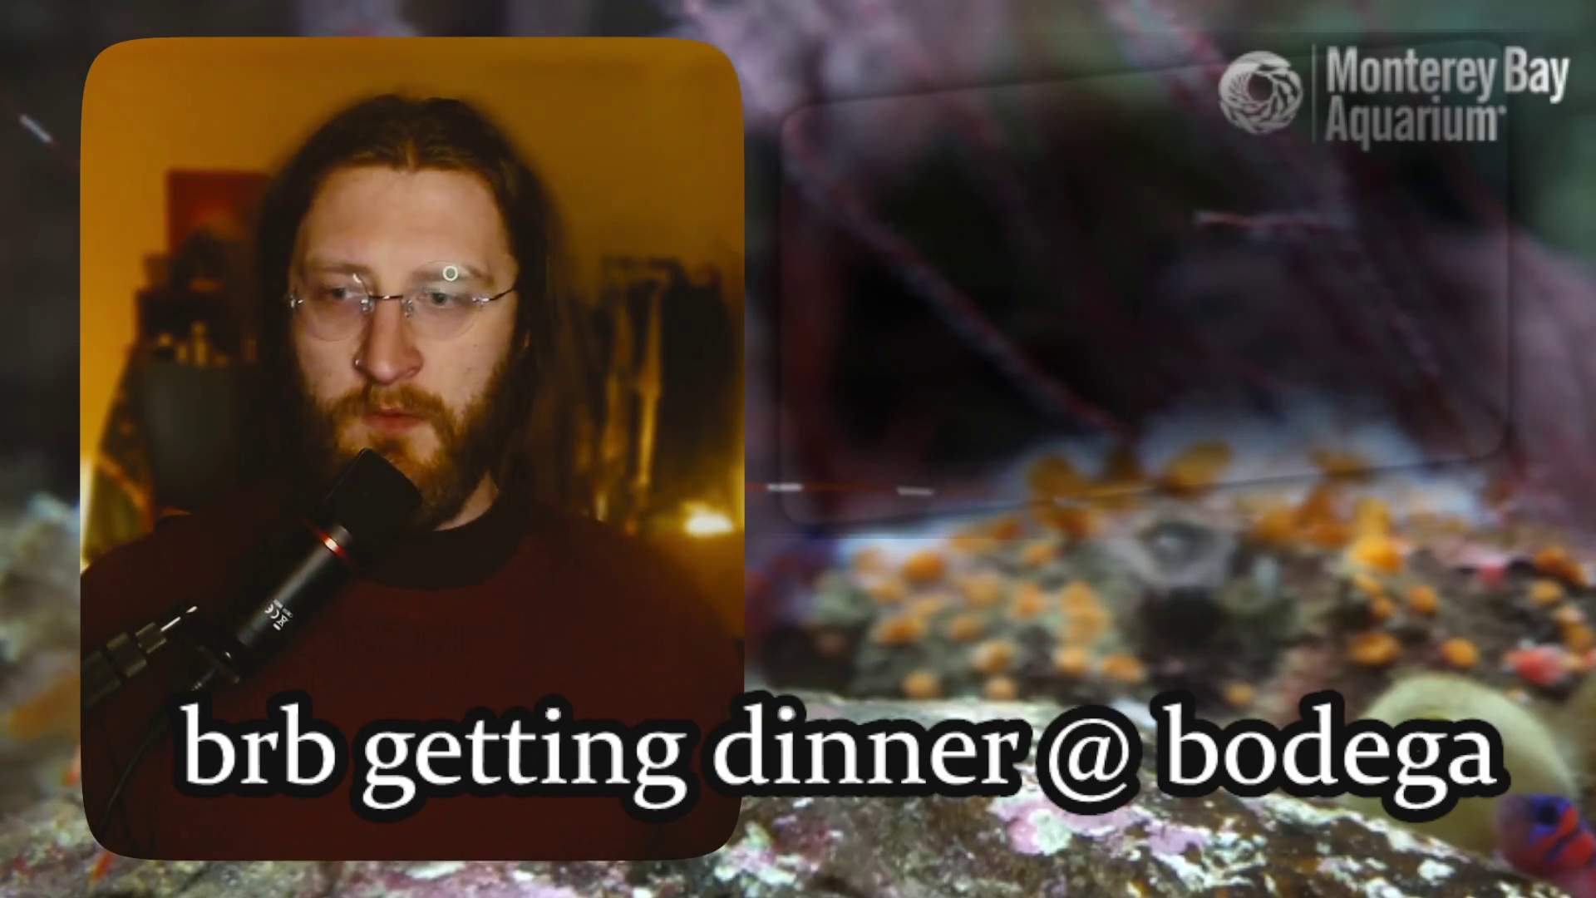
Switch the OBS stream from BRB to the Blender scene and minimize OBS to reveal Blender
click(154, 701)
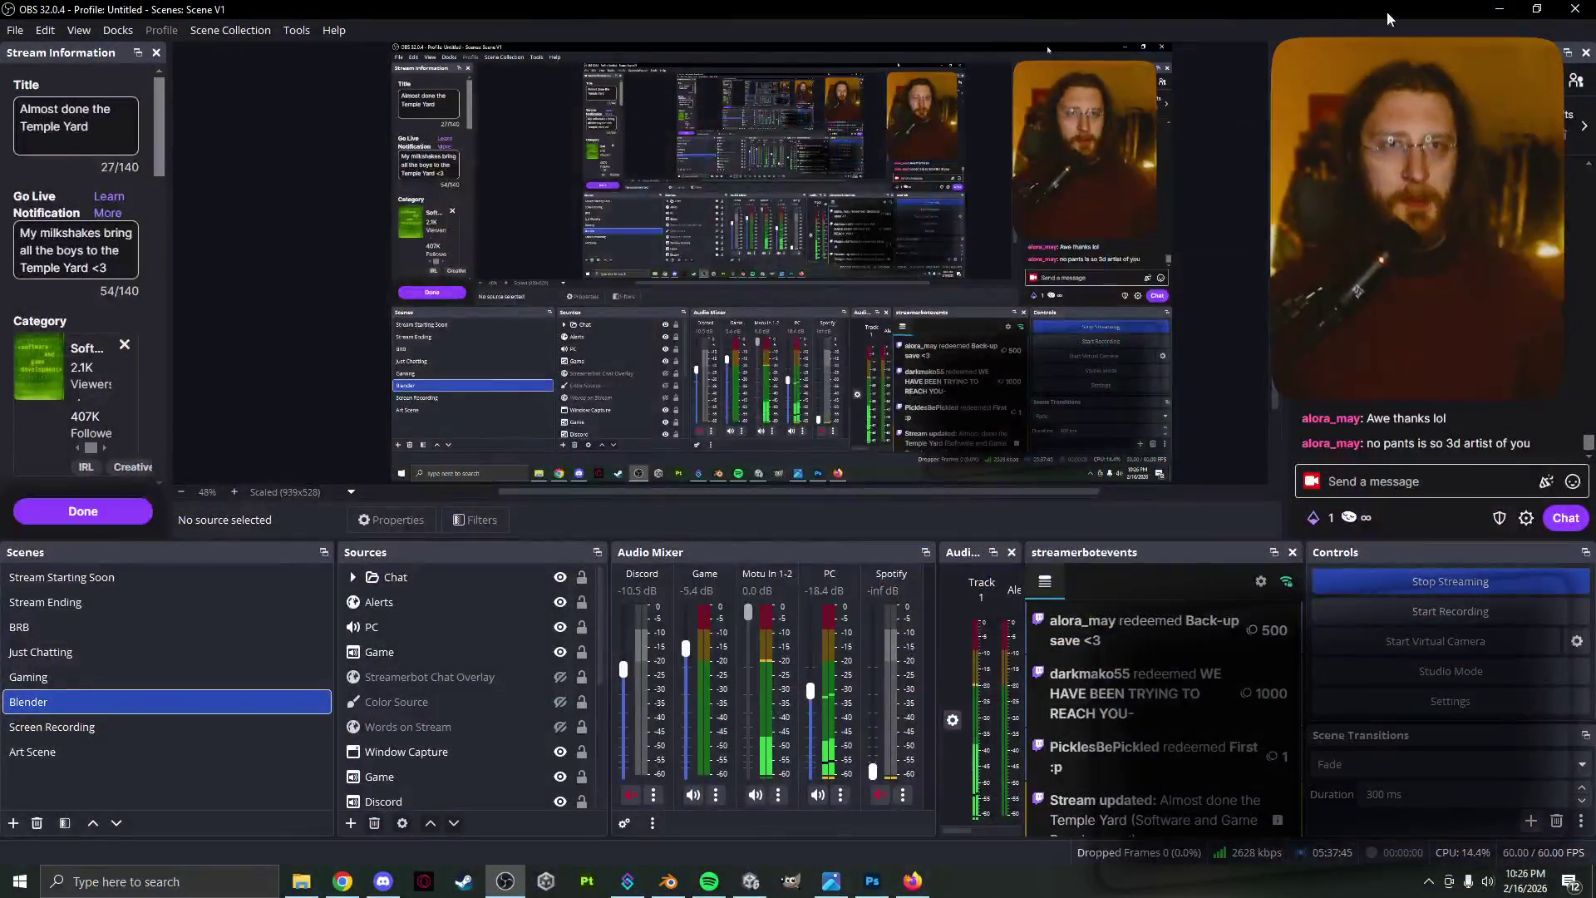
click(1488, 9)
scroll(875, 558, up, 3)
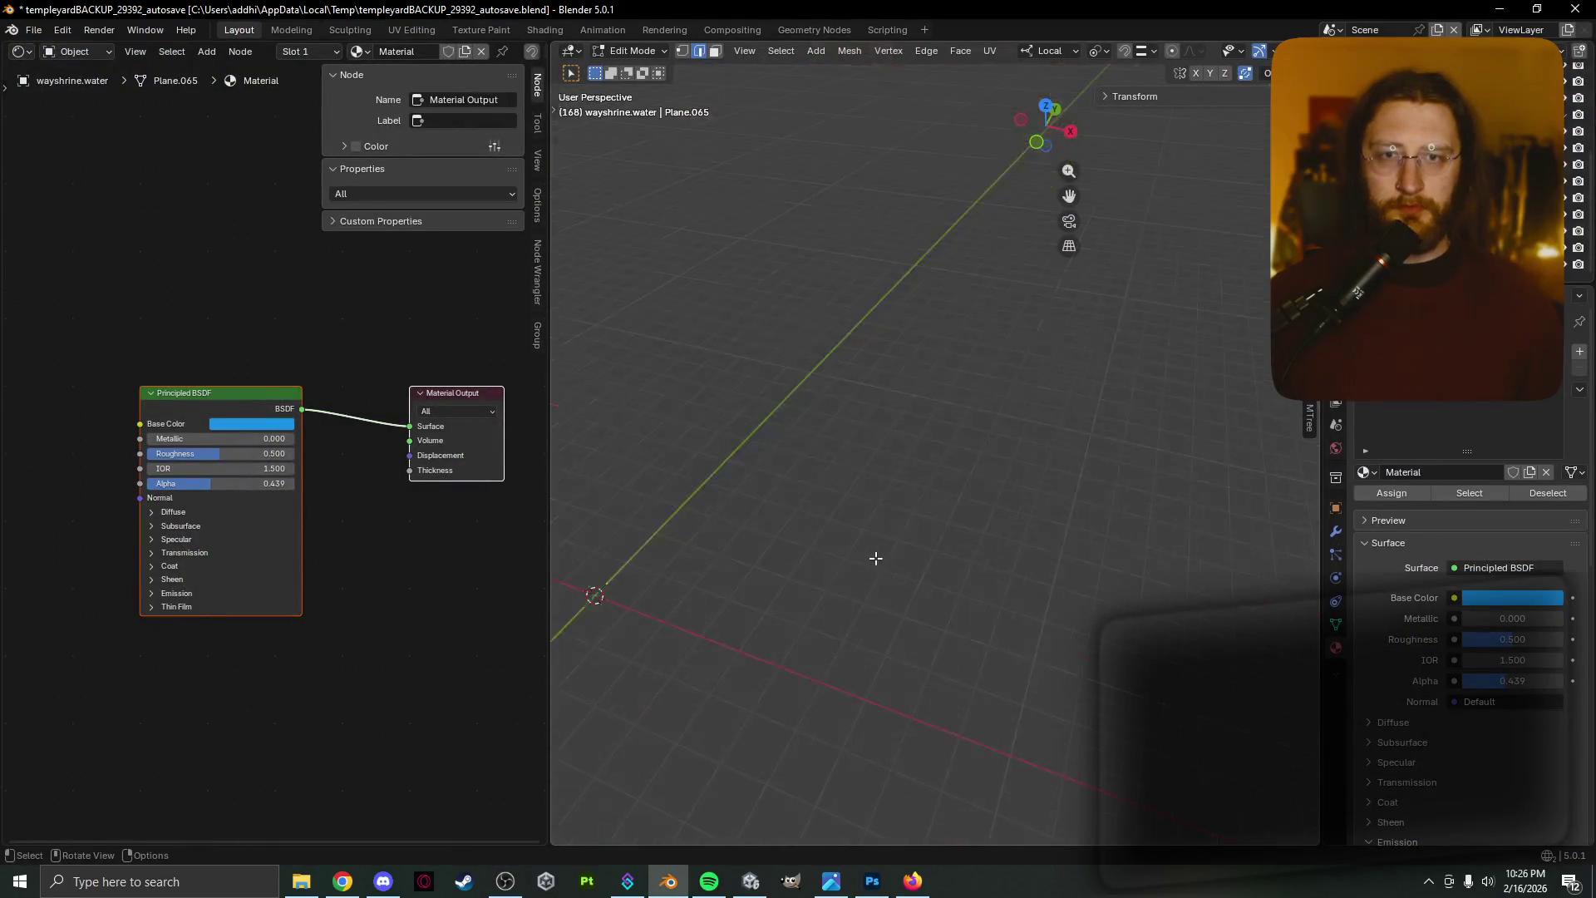
scroll(983, 554, down, 4)
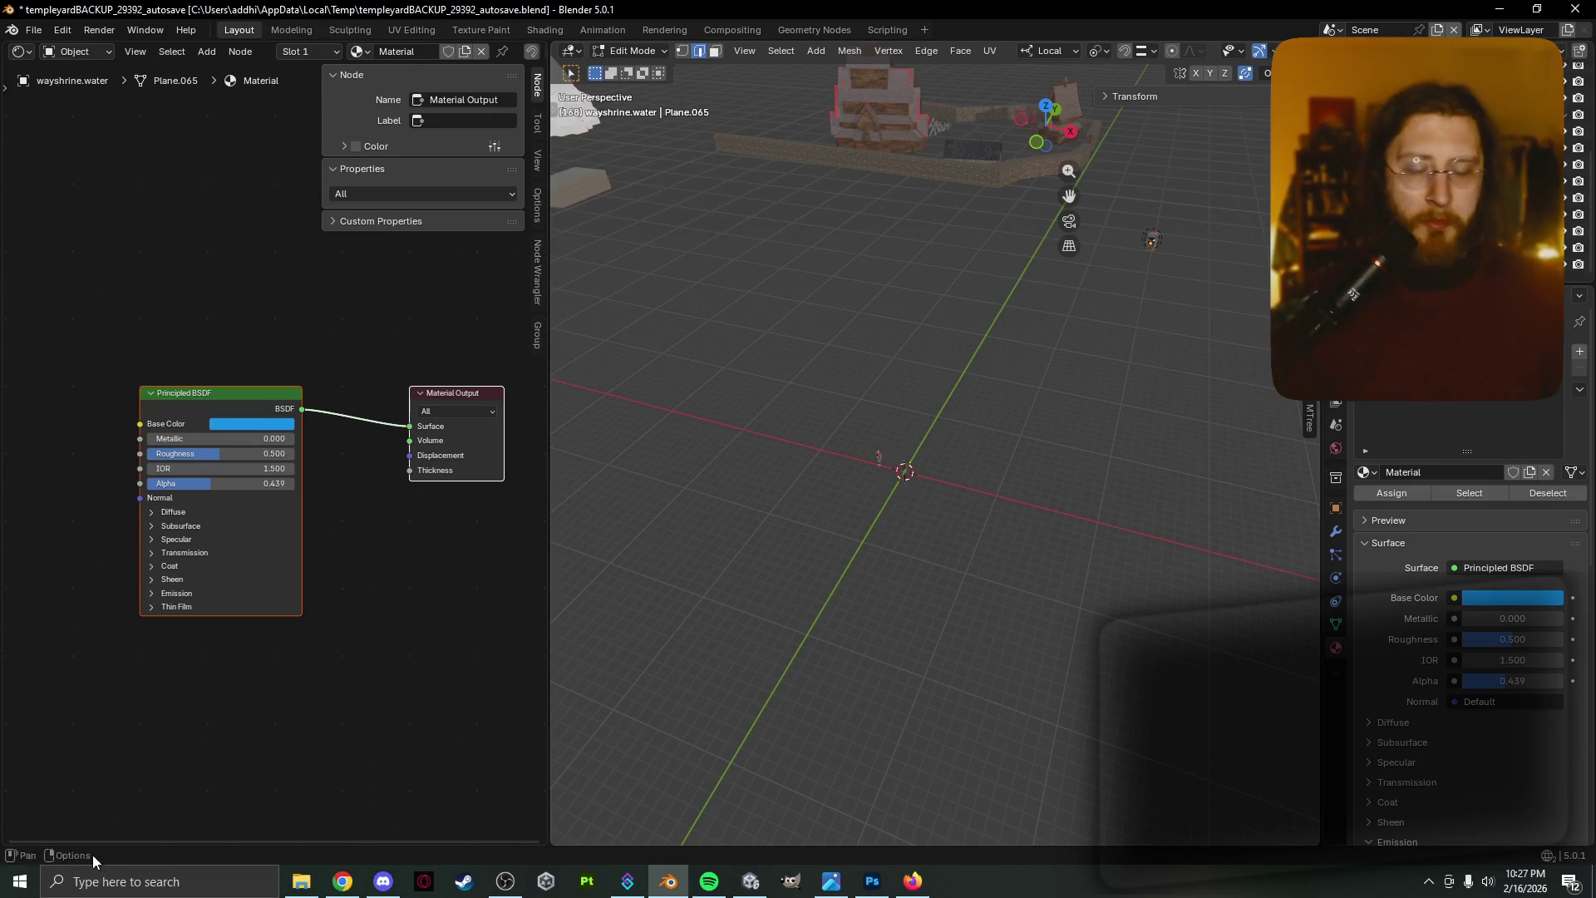
middle_drag(853, 486, 849, 501)
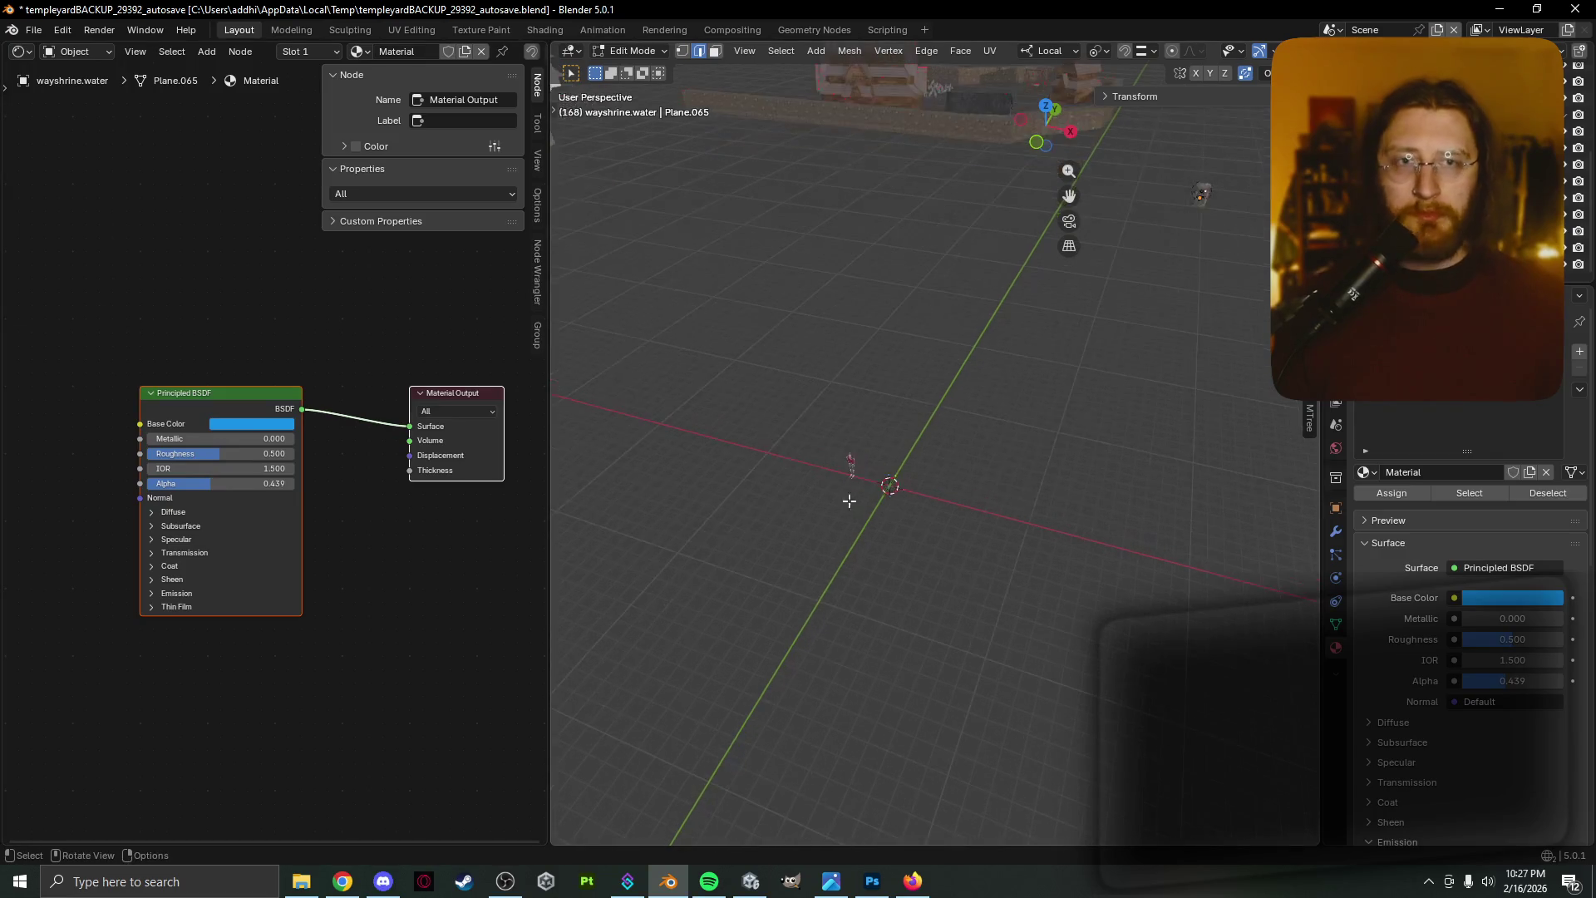
middle_drag(948, 397, 812, 470)
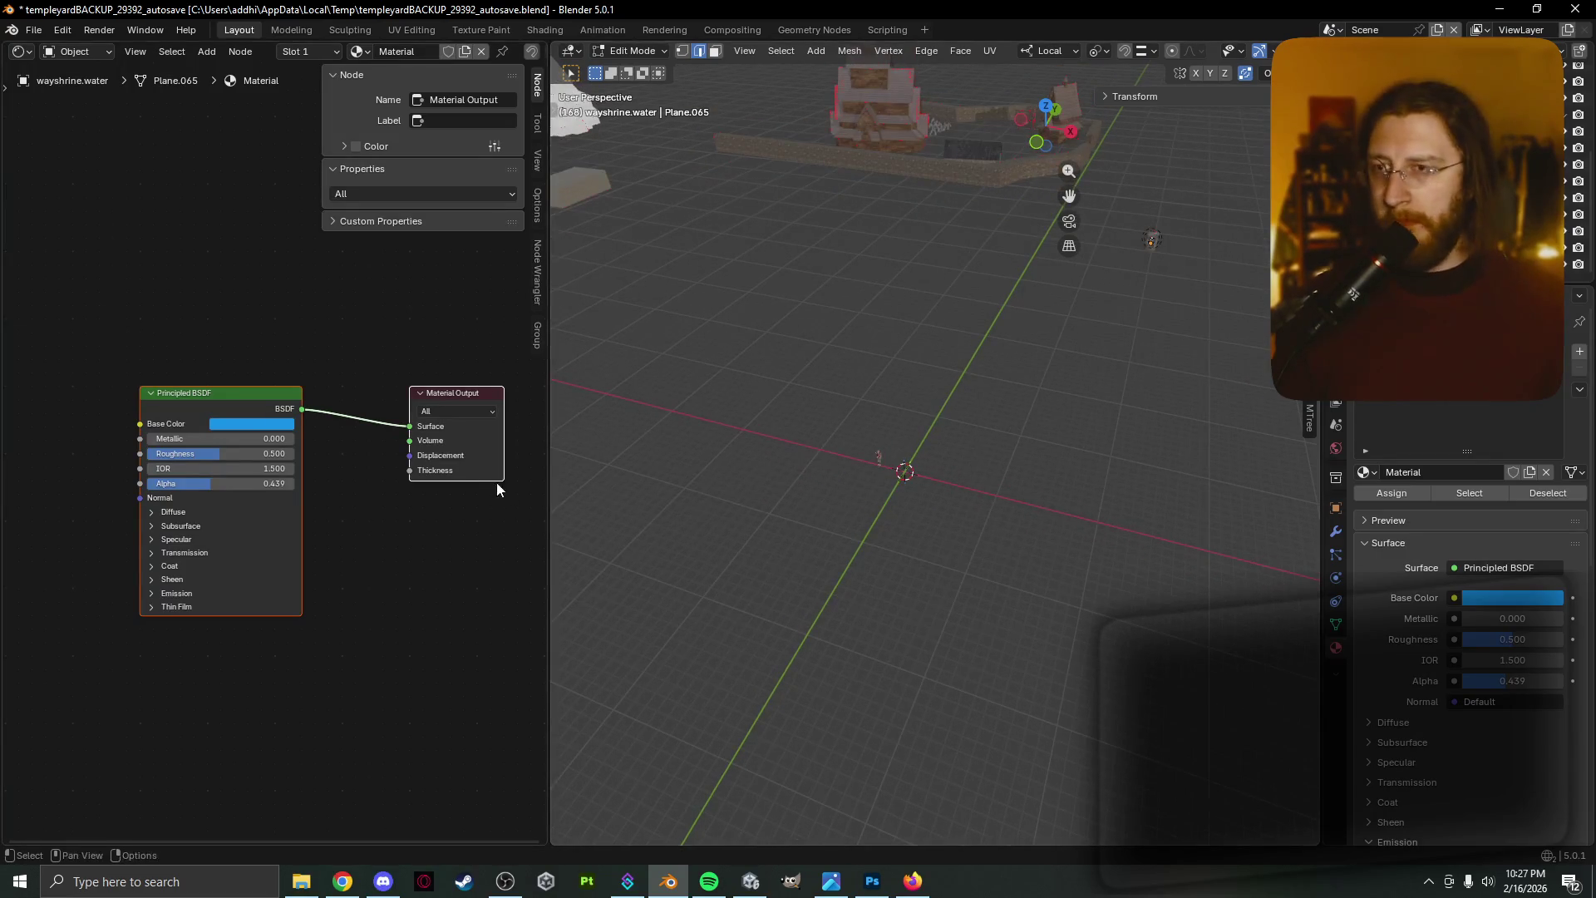
scroll(843, 453, up, 3)
scroll(867, 443, down, 2)
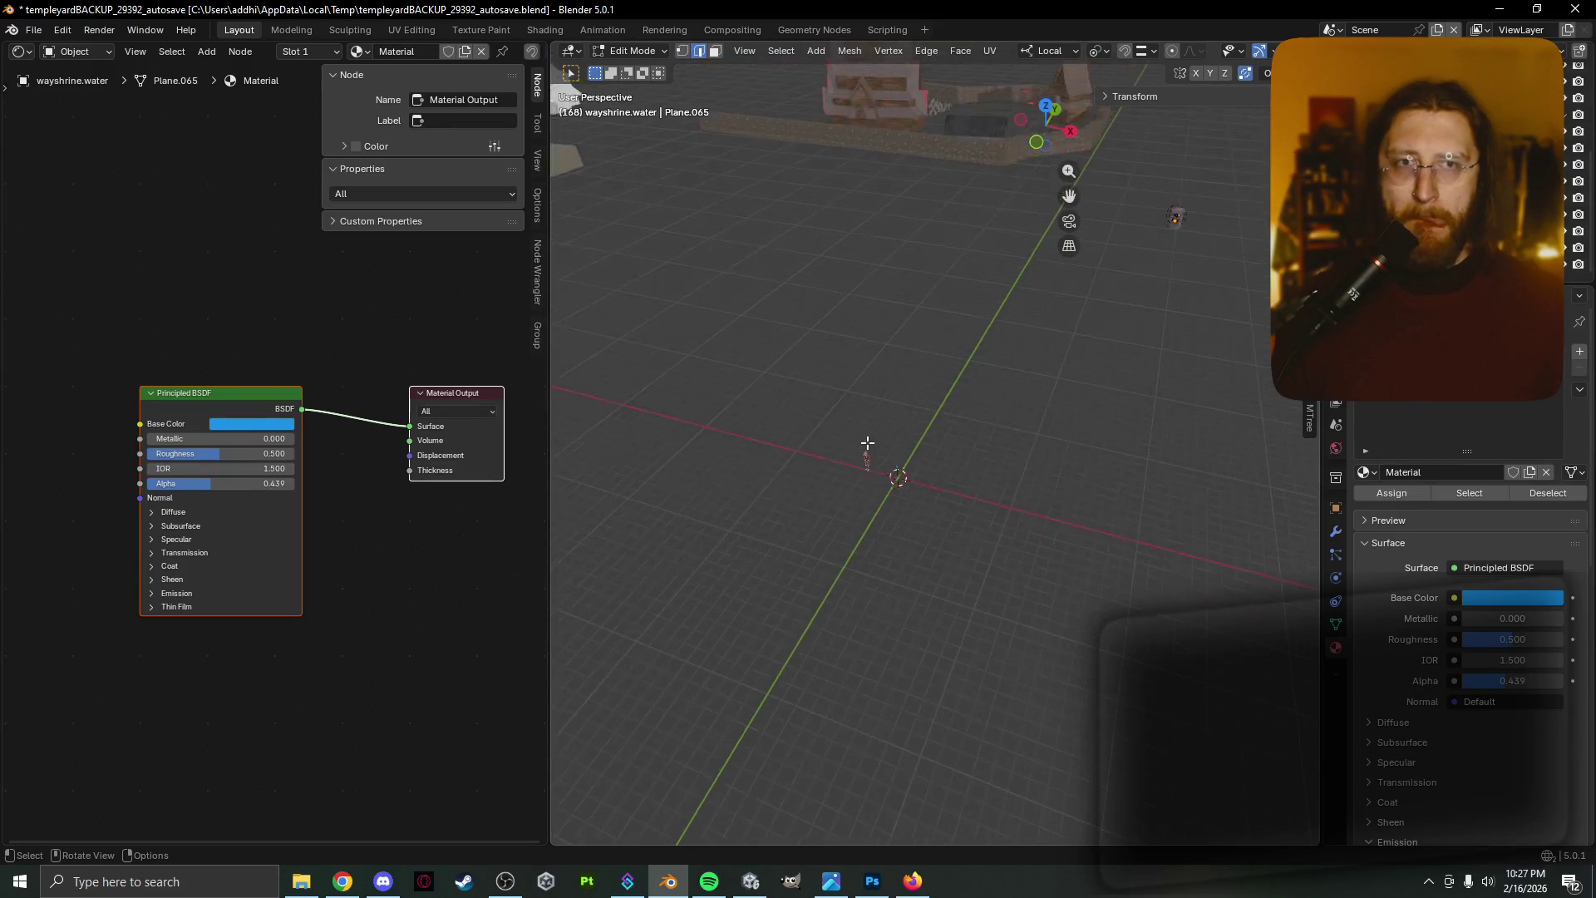
click(383, 881)
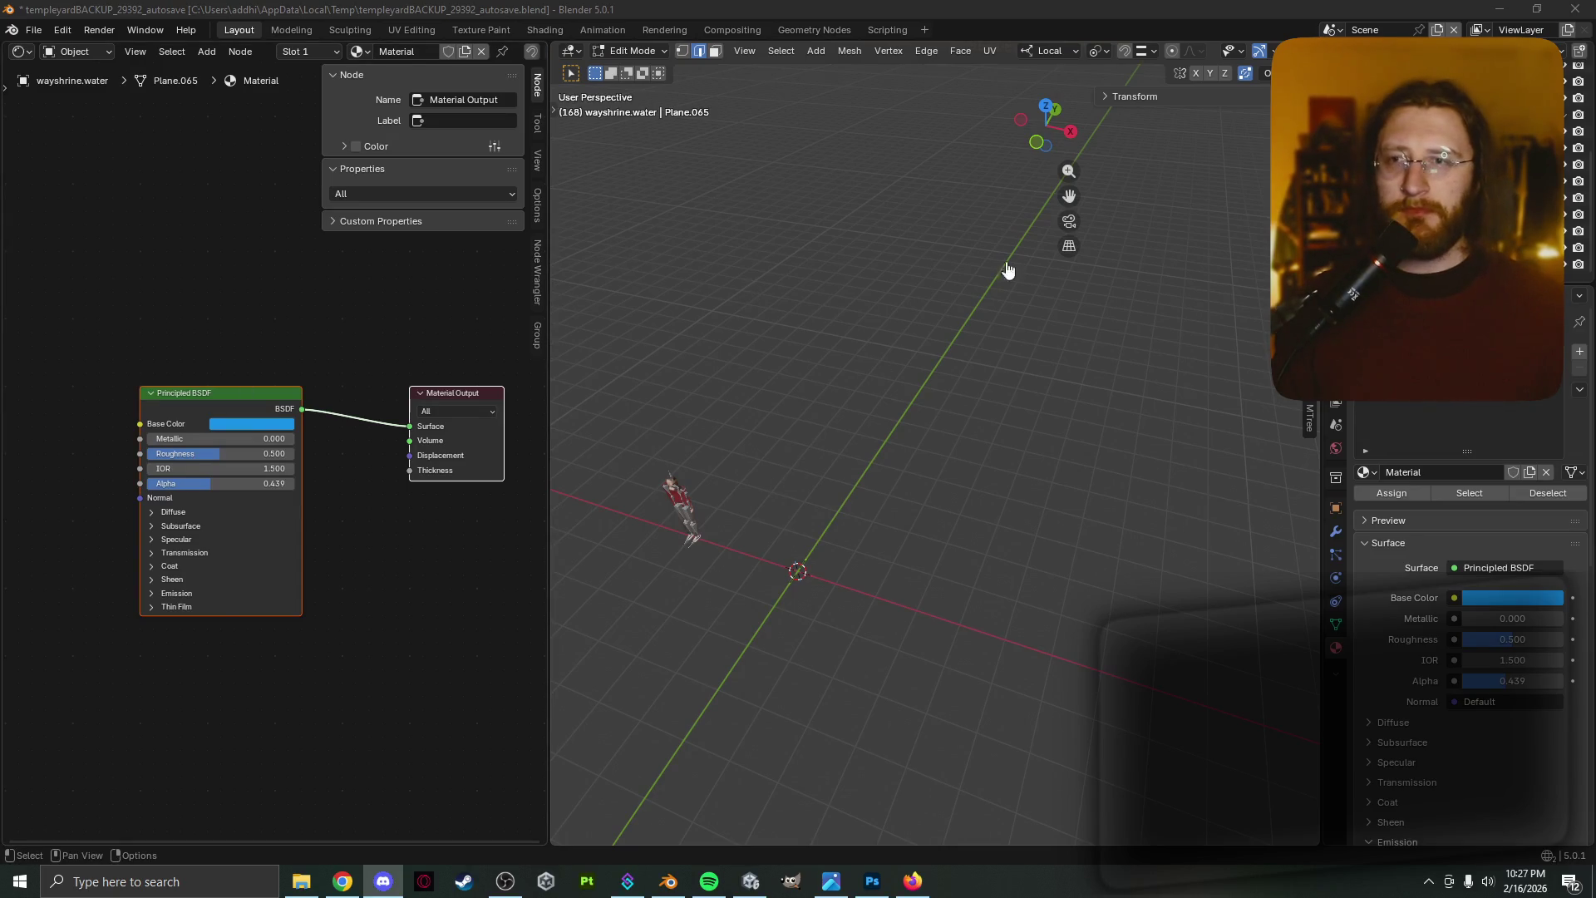
click(1255, 9)
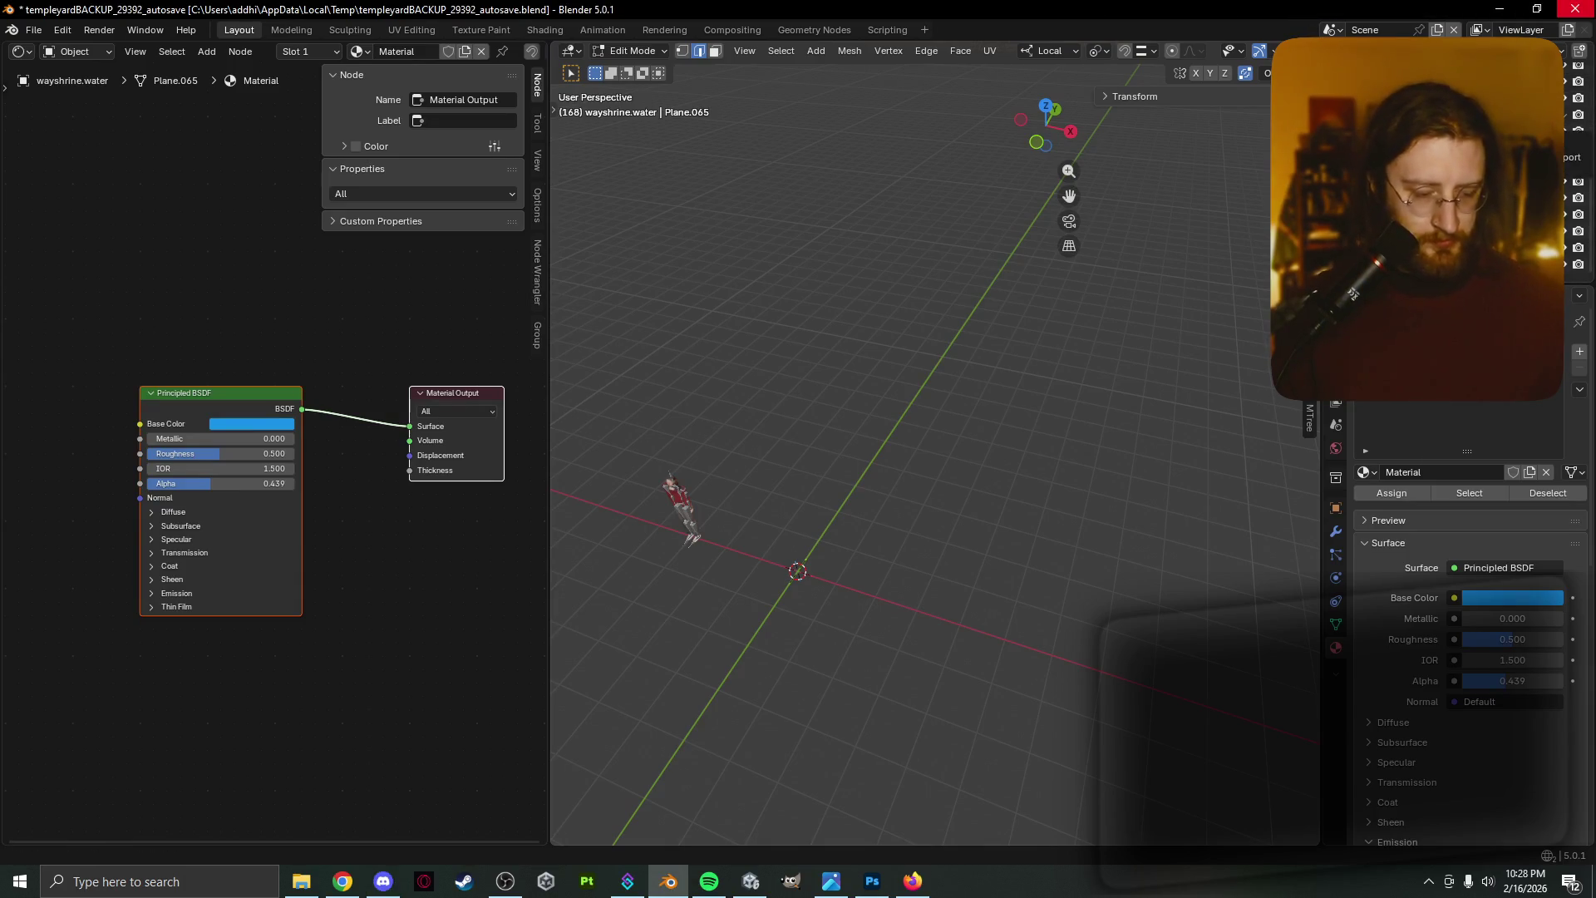
scroll(731, 670, up, 3)
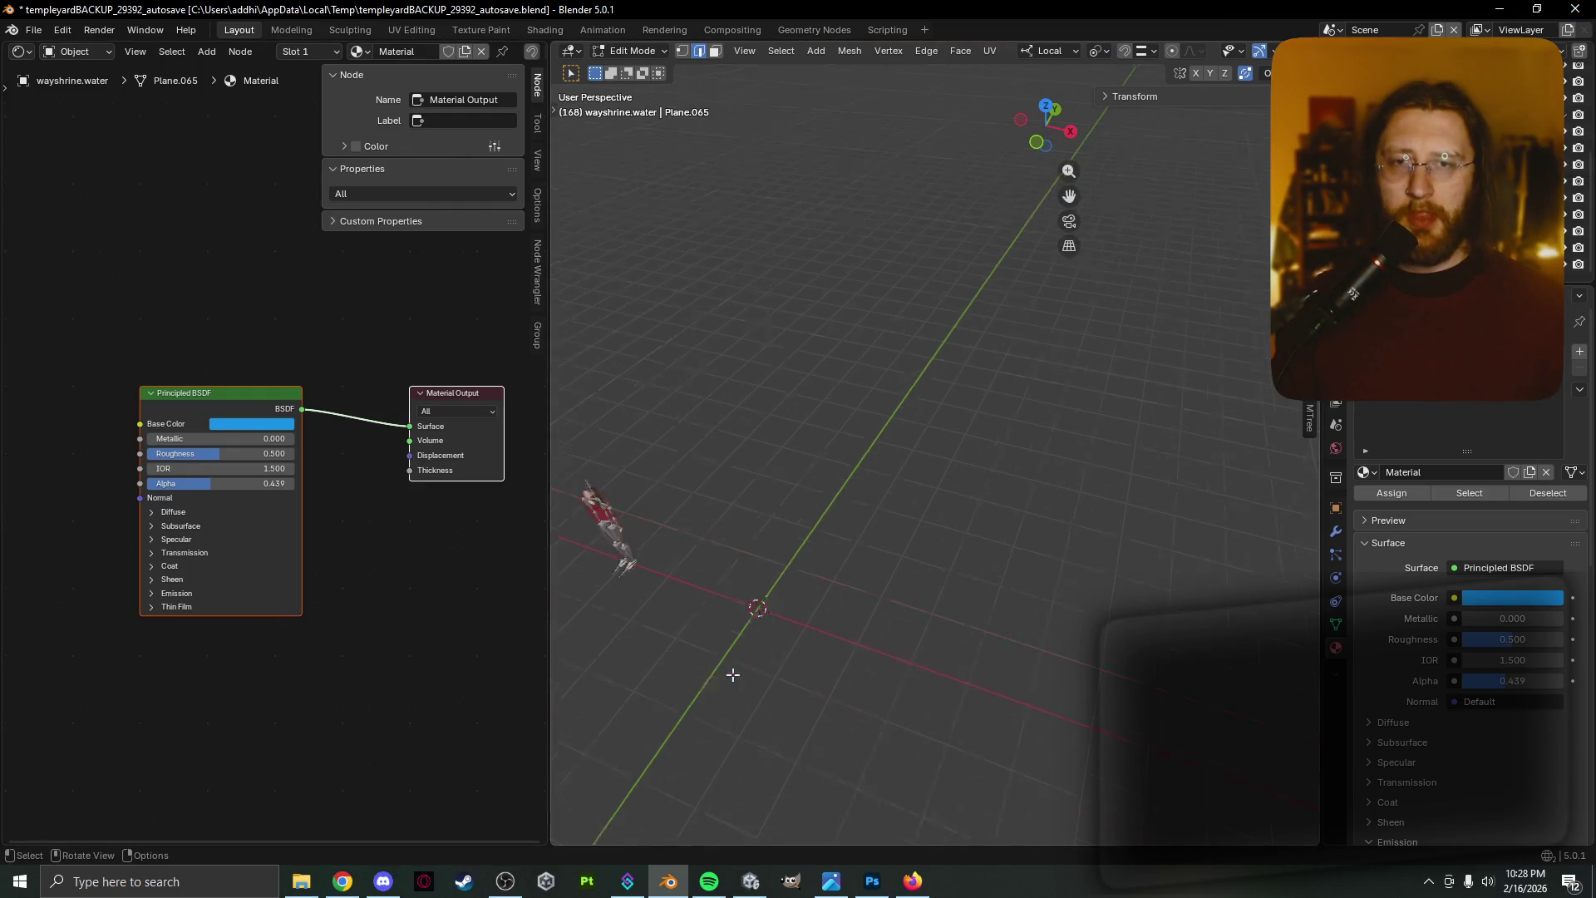
scroll(742, 661, down, 2)
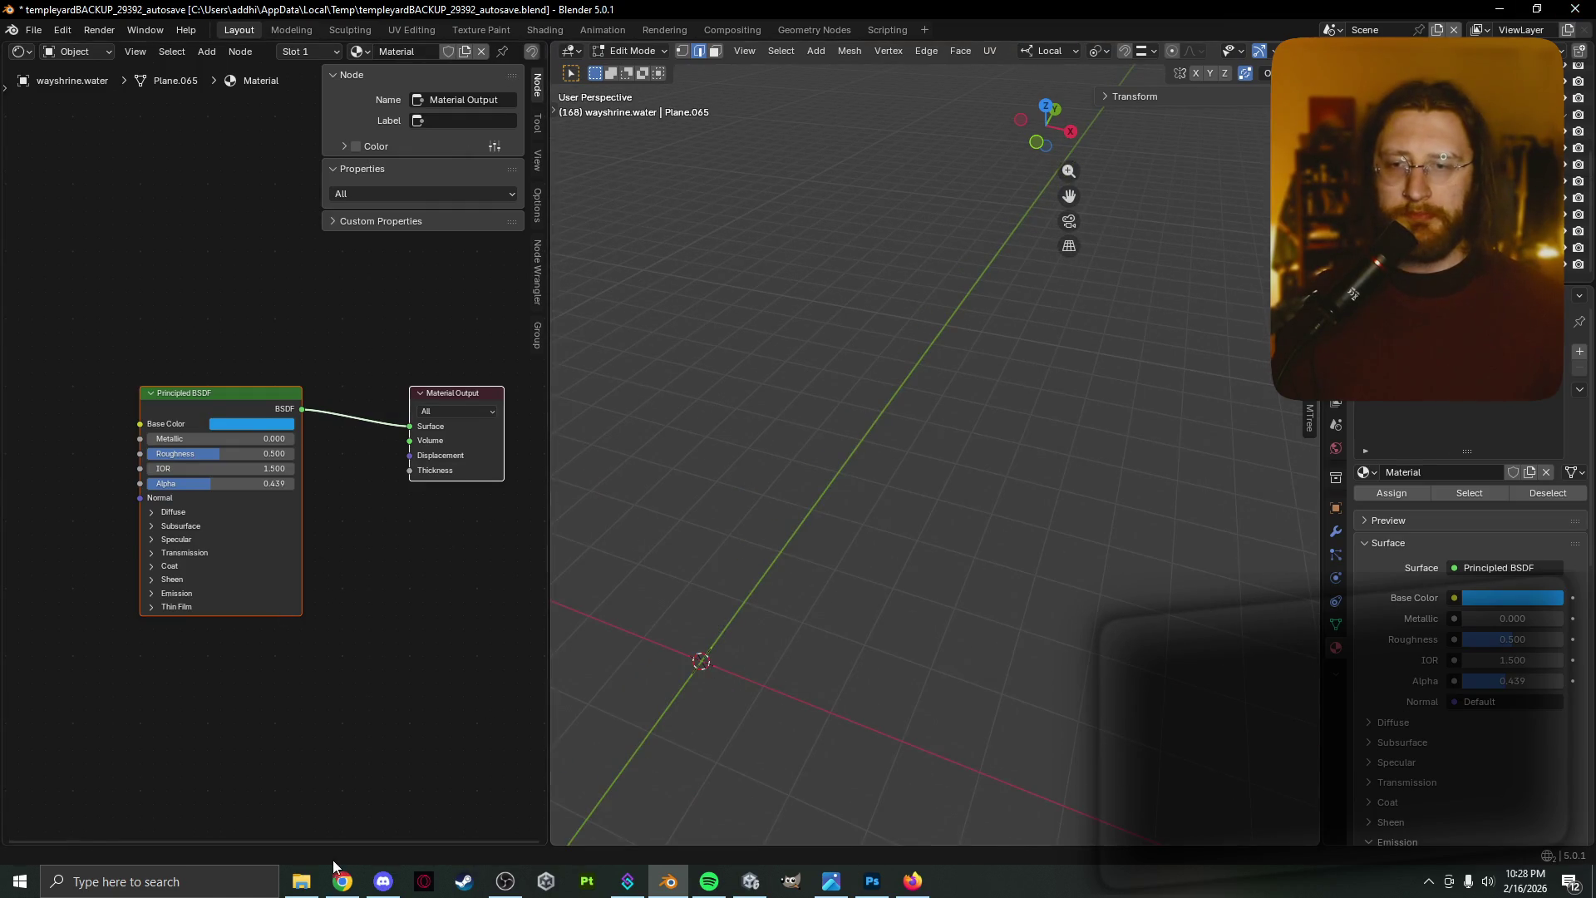
scroll(713, 594, down, 2)
mouse_move(715, 597)
middle_down()
mouse_move(771, 541)
mouse_move(816, 545)
middle_up()
scroll(898, 559, down, 1)
scroll(906, 562, up, 2)
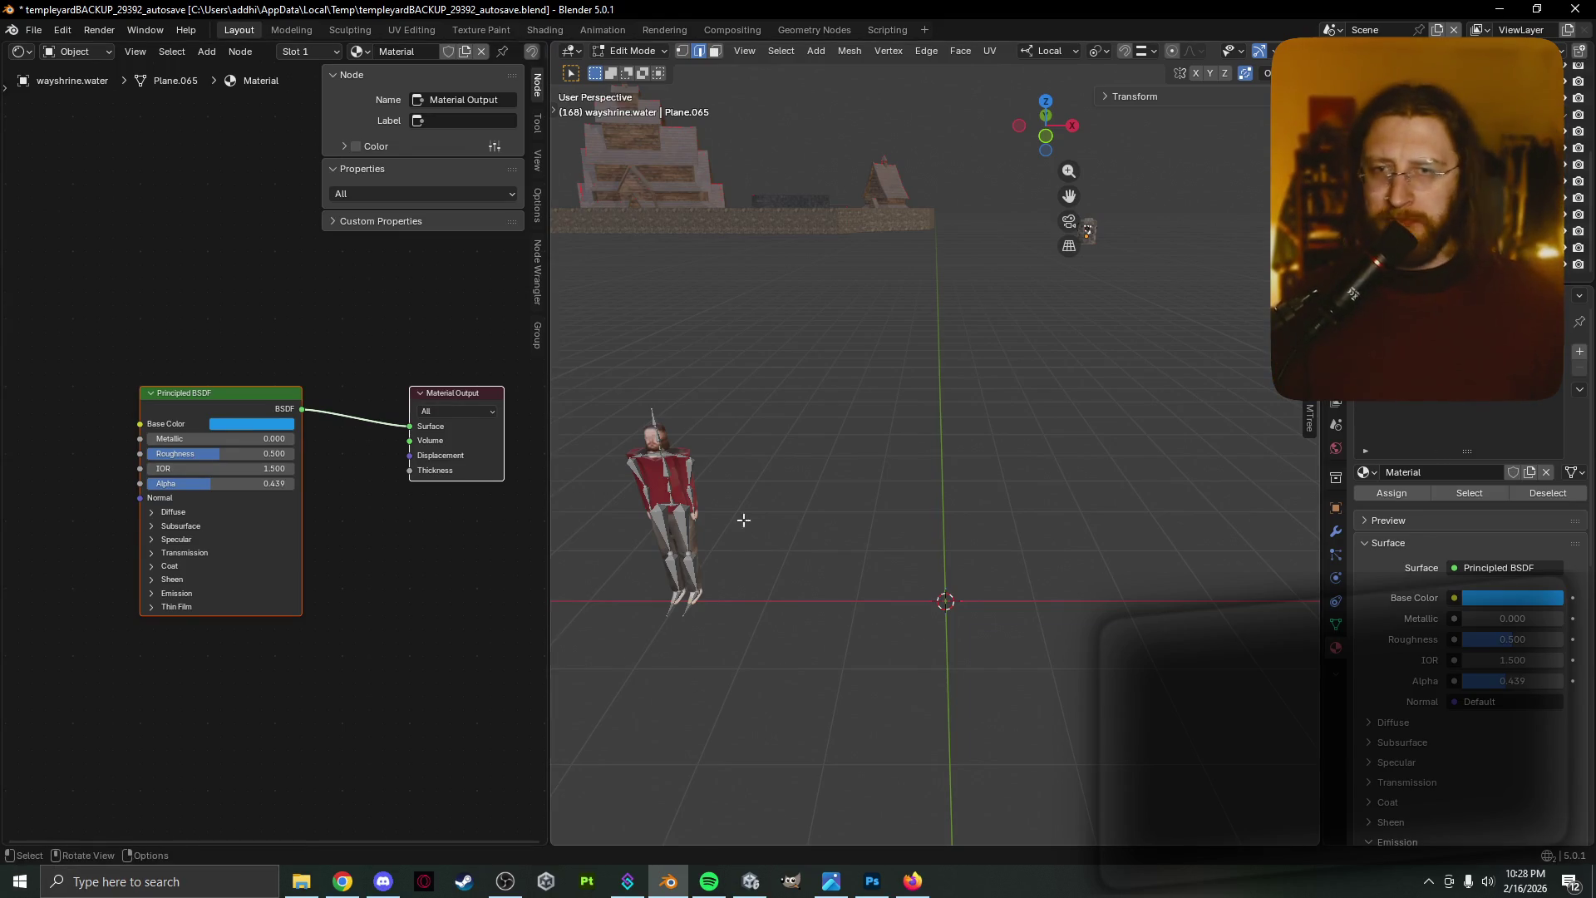
mouse_move(943, 530)
middle_down()
mouse_move(919, 527)
mouse_move(919, 550)
middle_up()
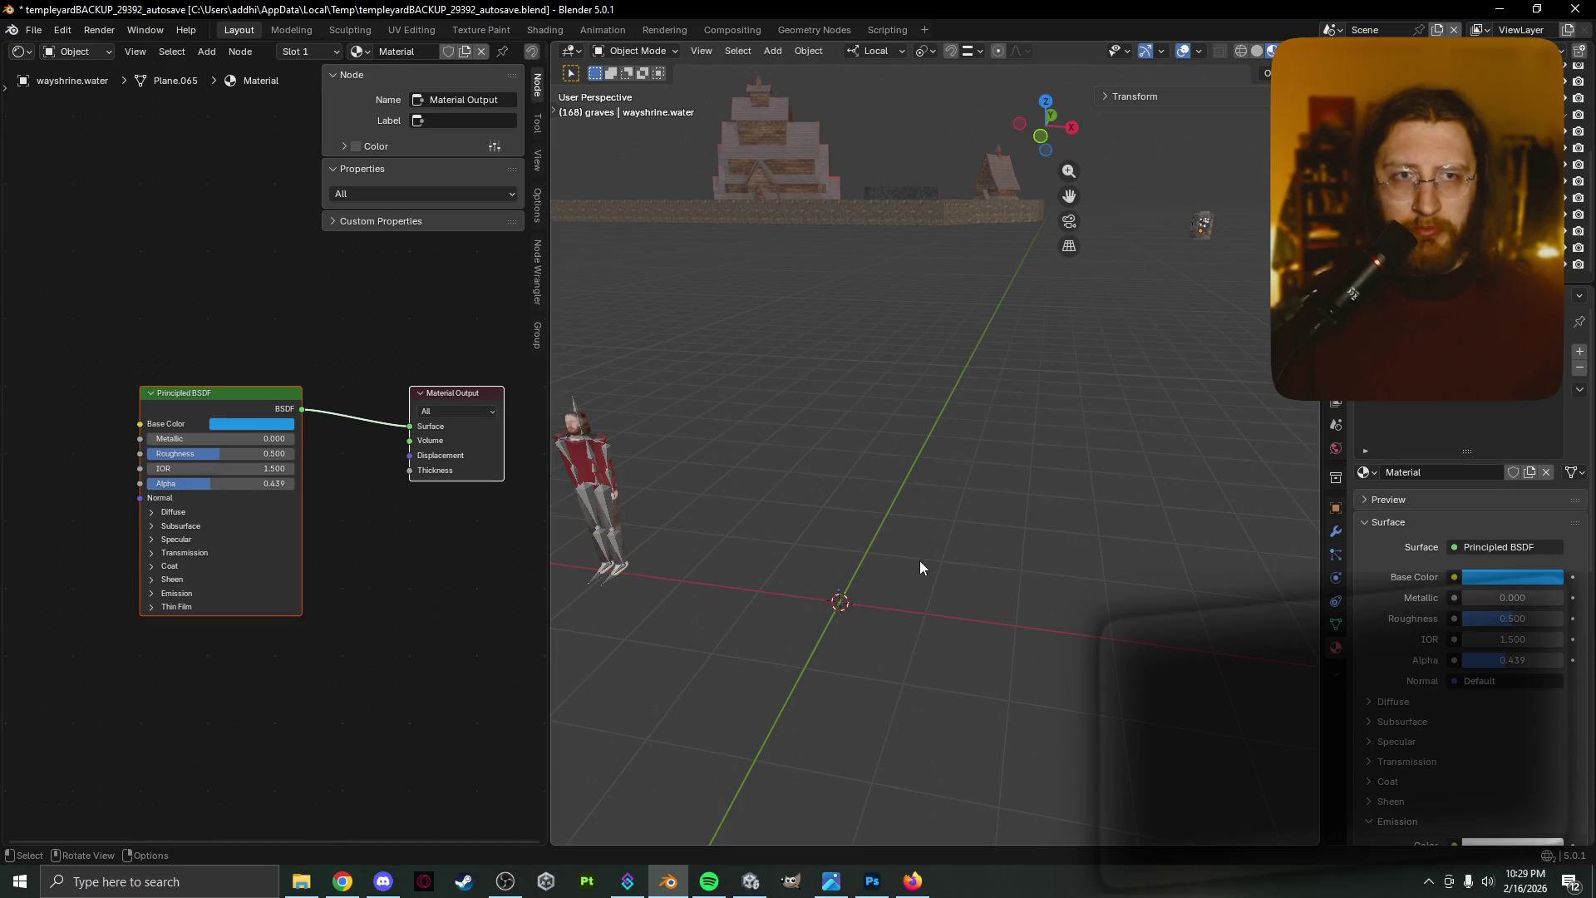
Return Blender to Object Mode, then switch to the running Unity game and dismiss its map overlay
key(Tab)
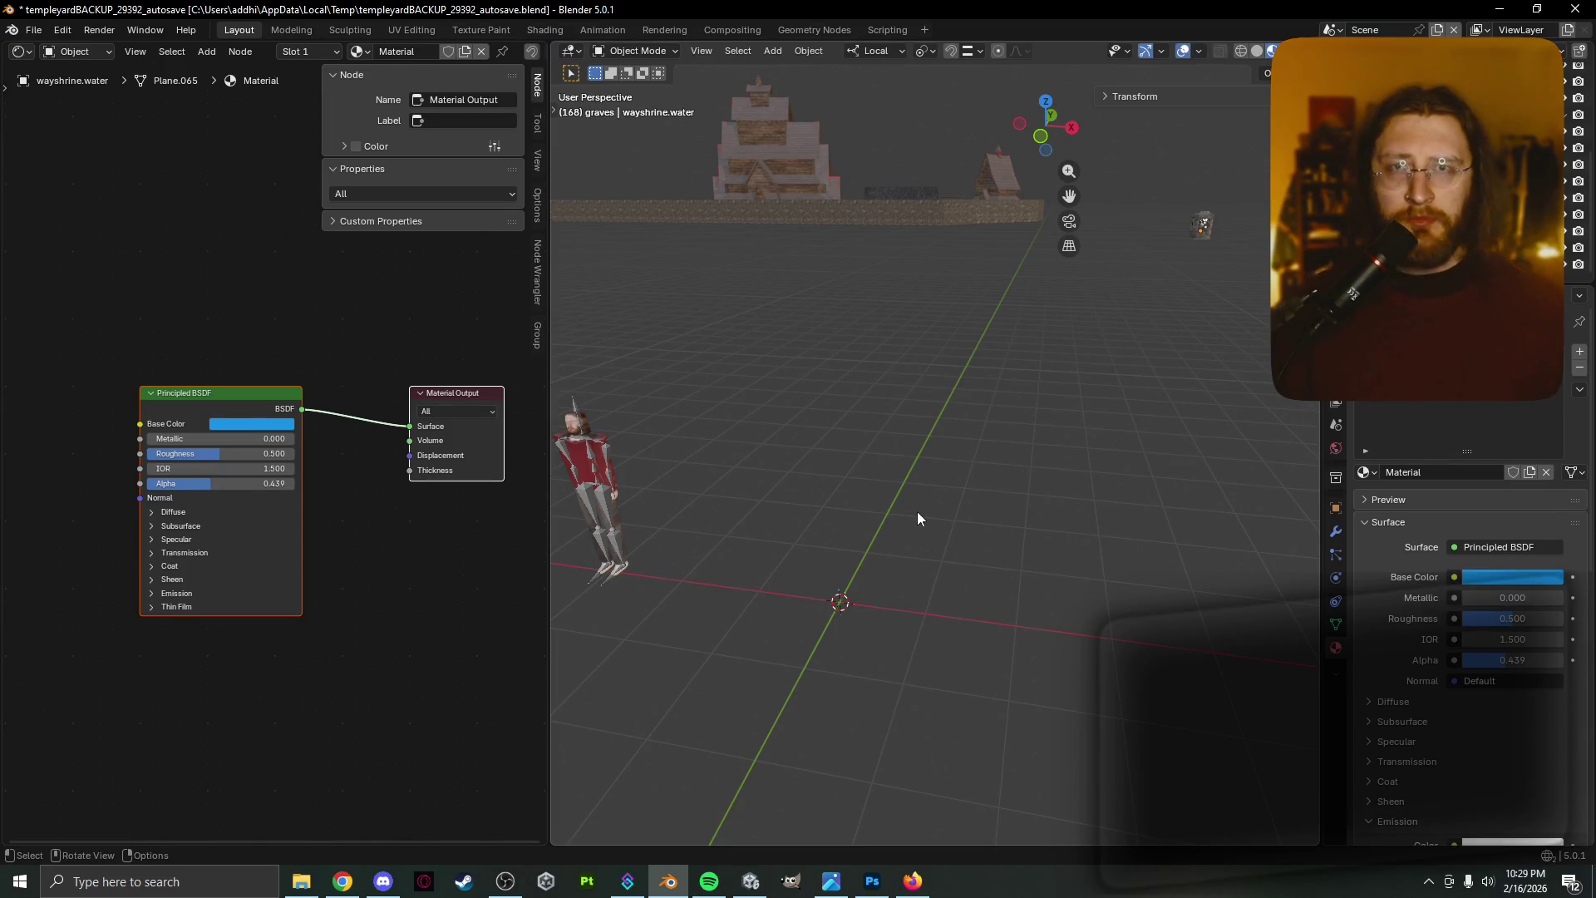
key(shift+a)
mouse_move(894, 519)
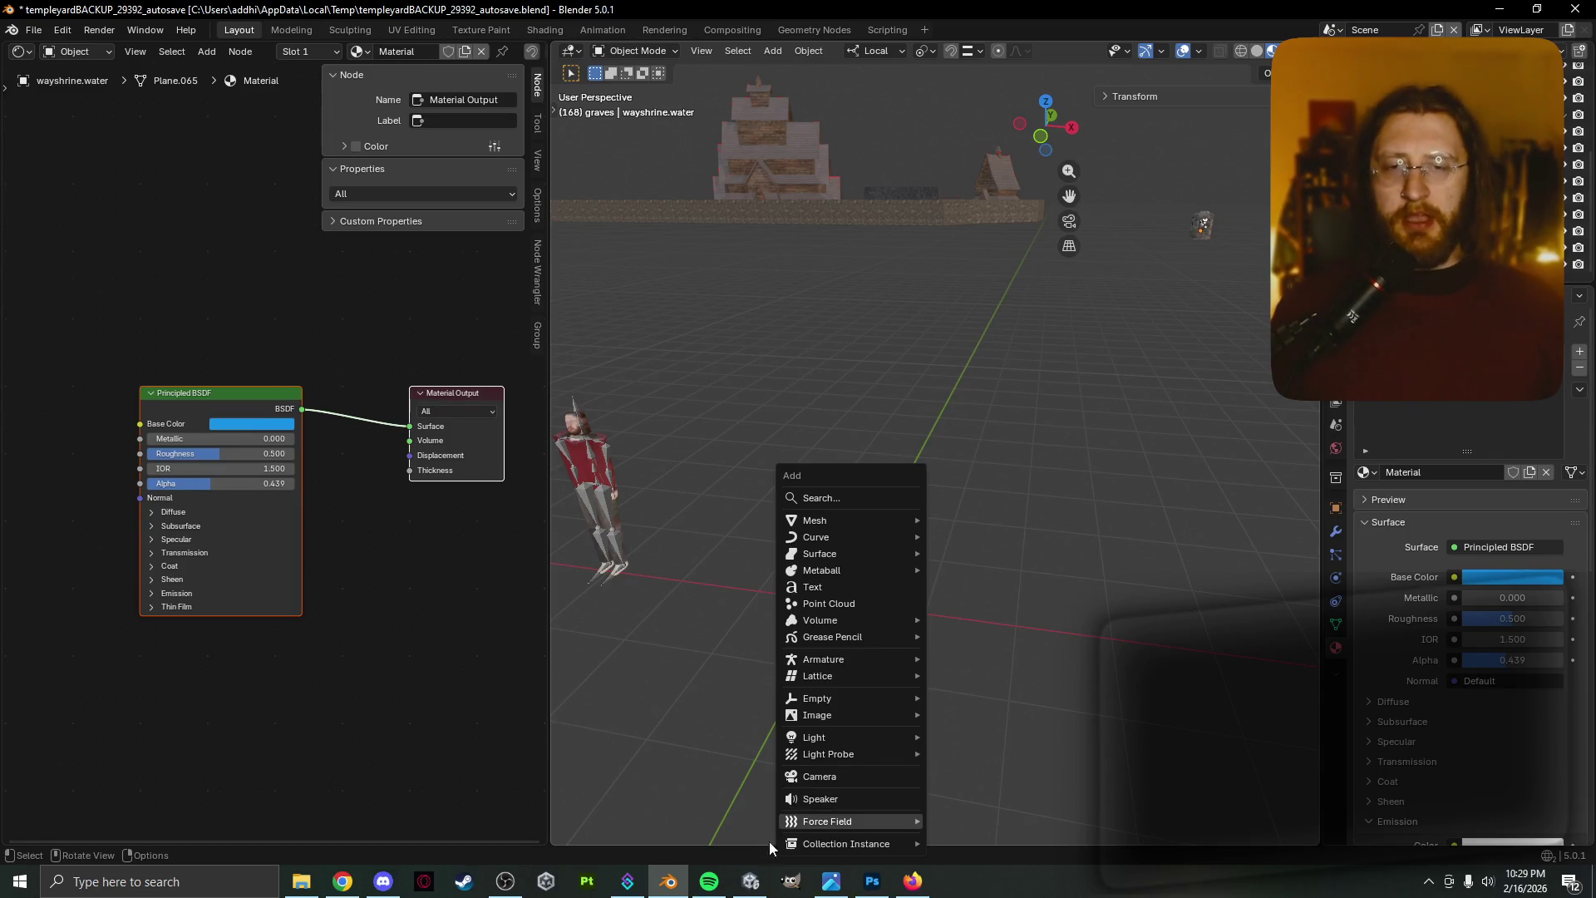
click(751, 881)
click(871, 382)
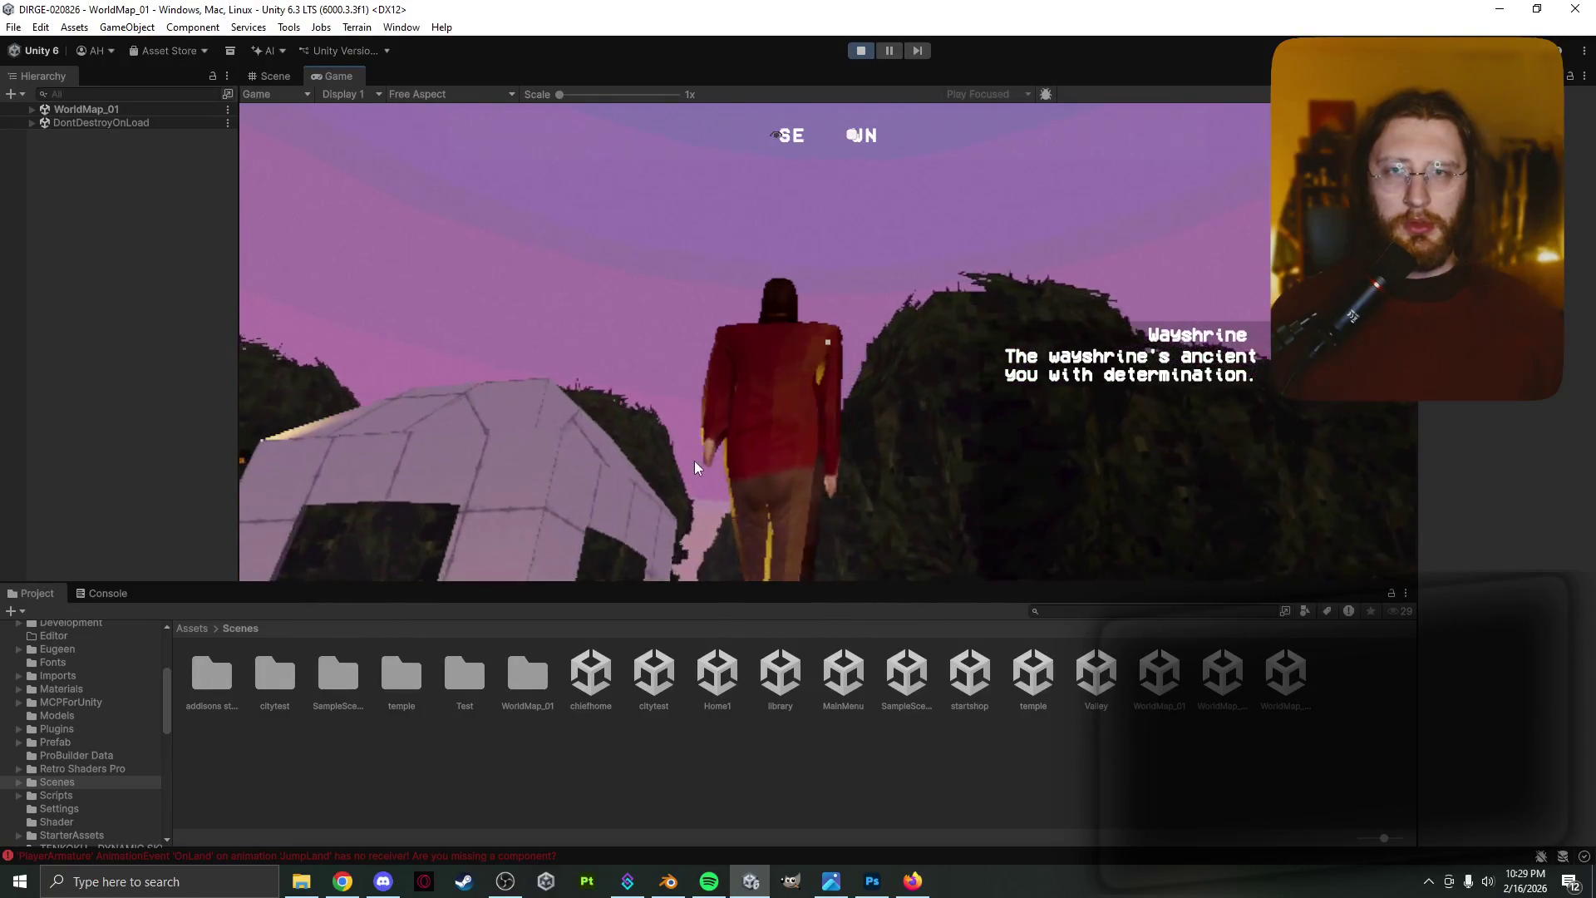
Toggle the in-game map with M, then walk the character up to and around the wayshrine
key(m)
key(m)
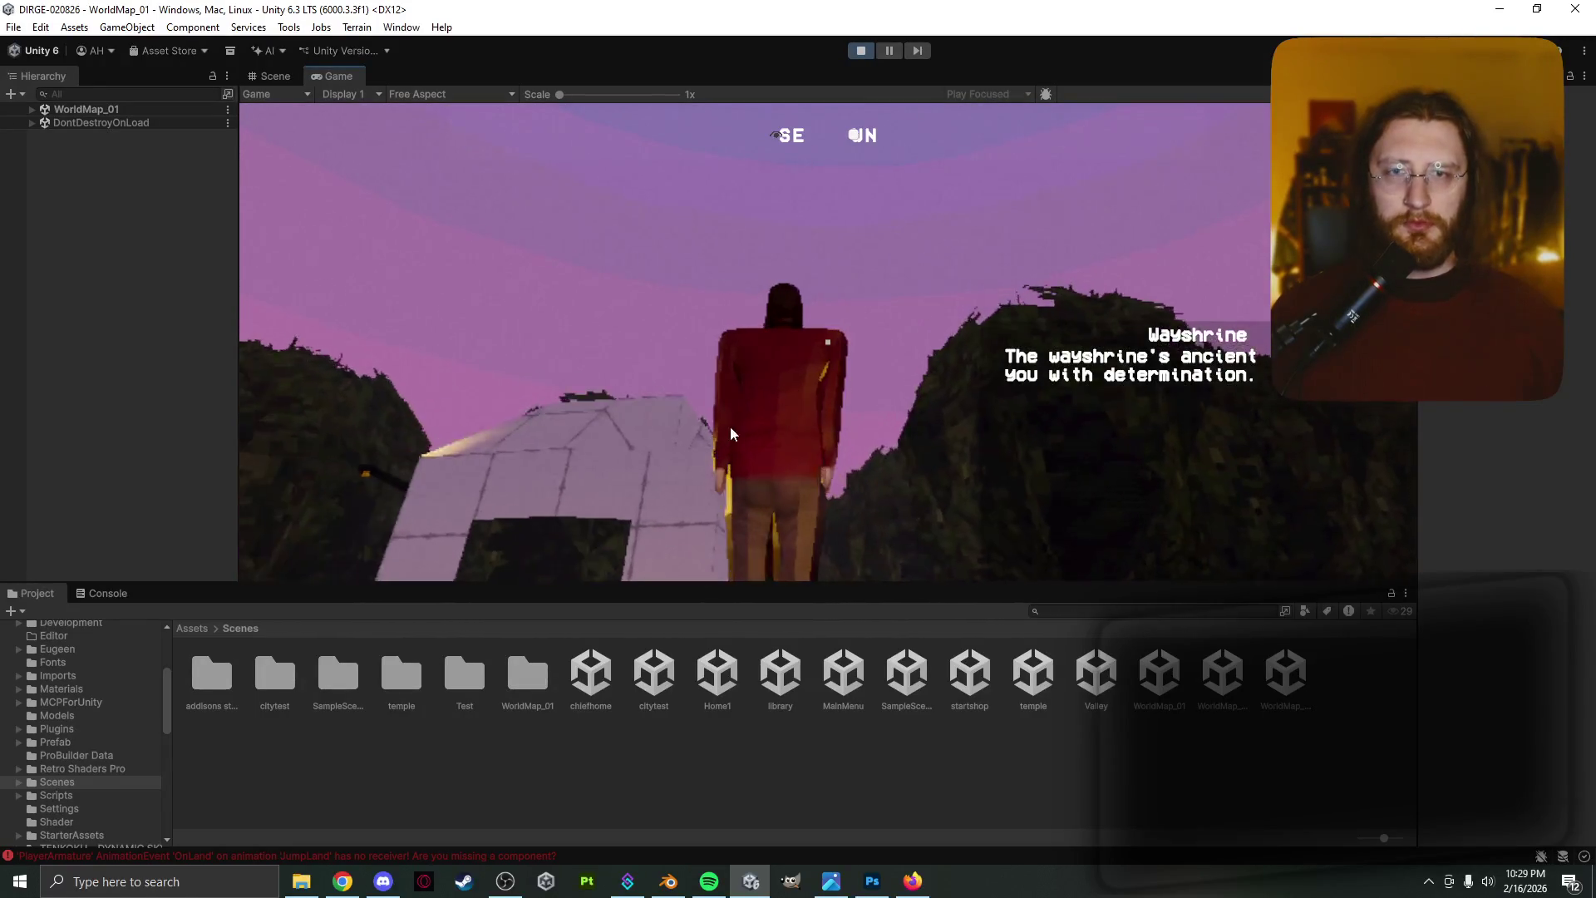
key(m)
key(m)
key(w)
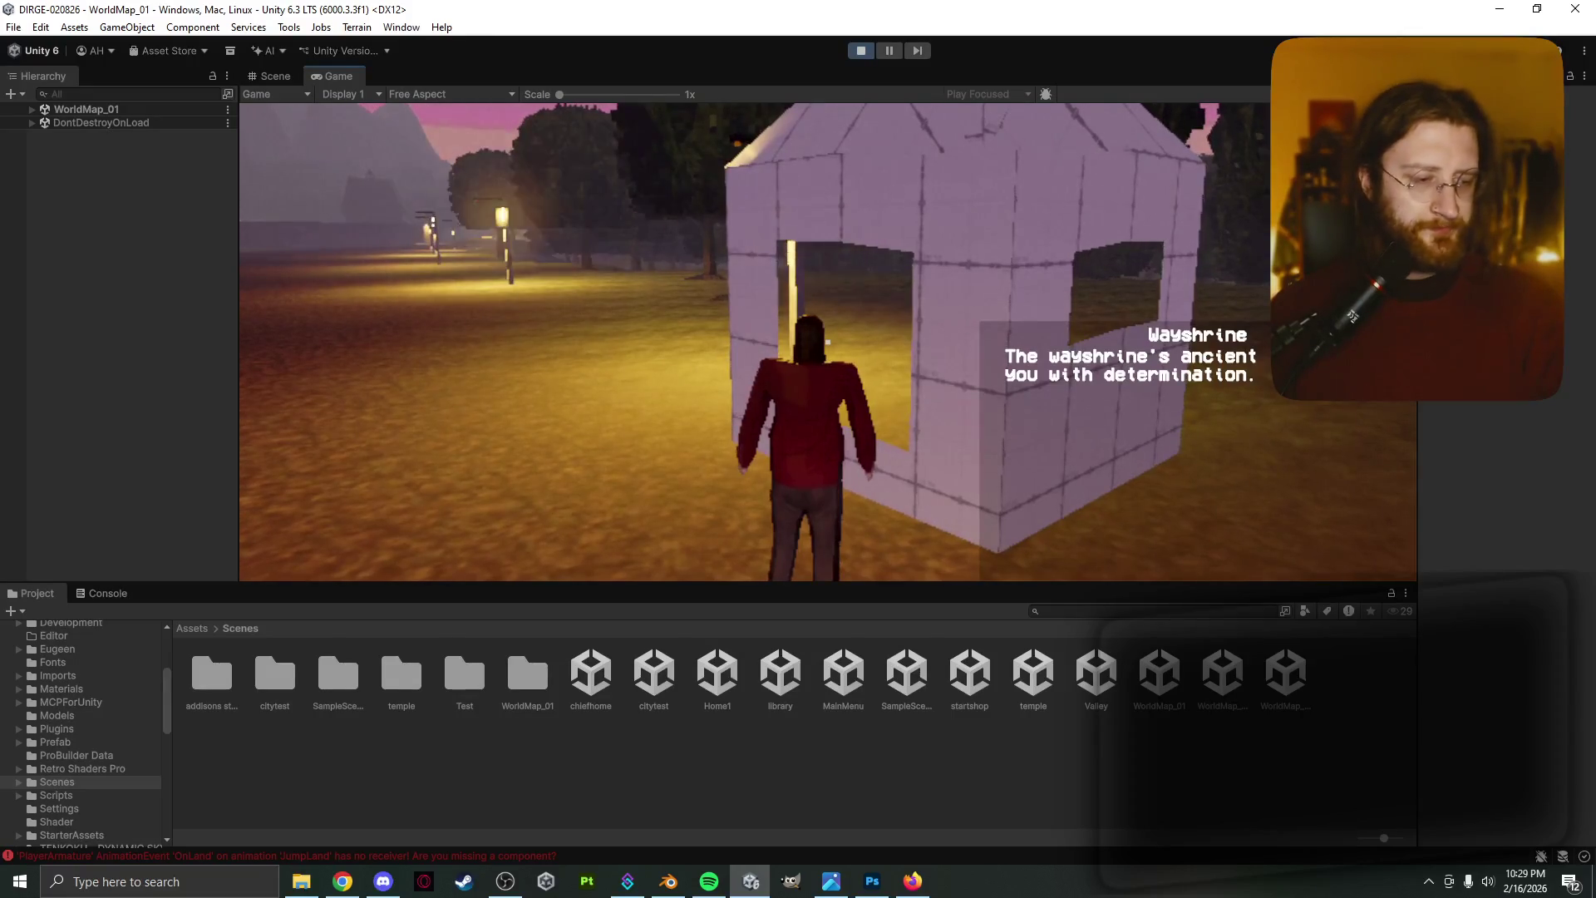
key(e)
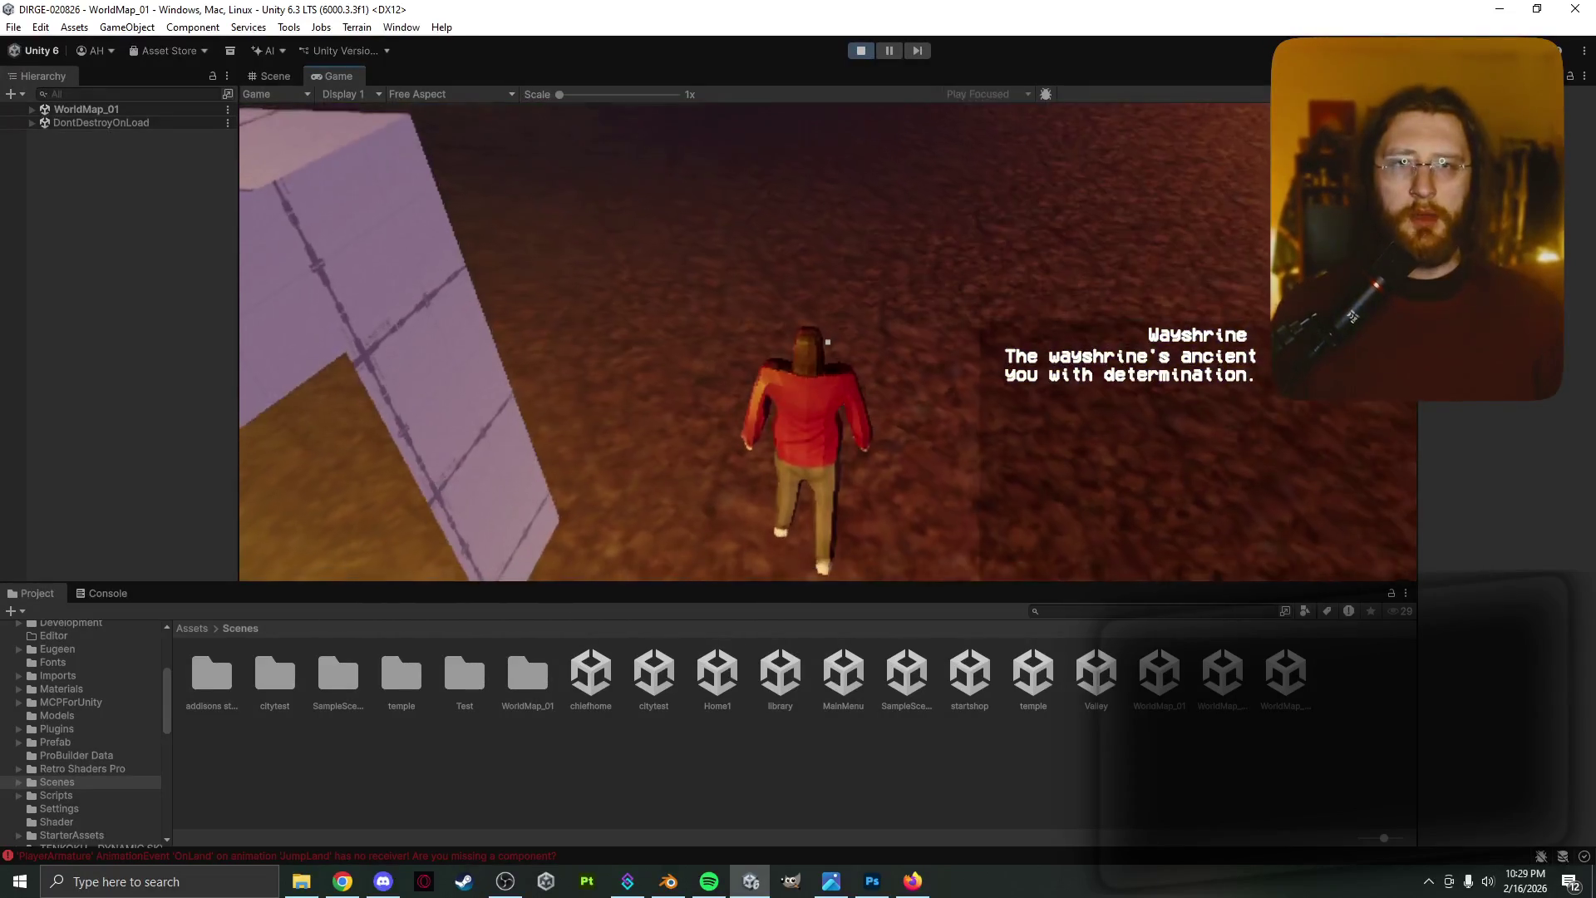
Walk past the lit buildings and torches into the Fjalgarthr area, then back beside the wayshrine
key(w)
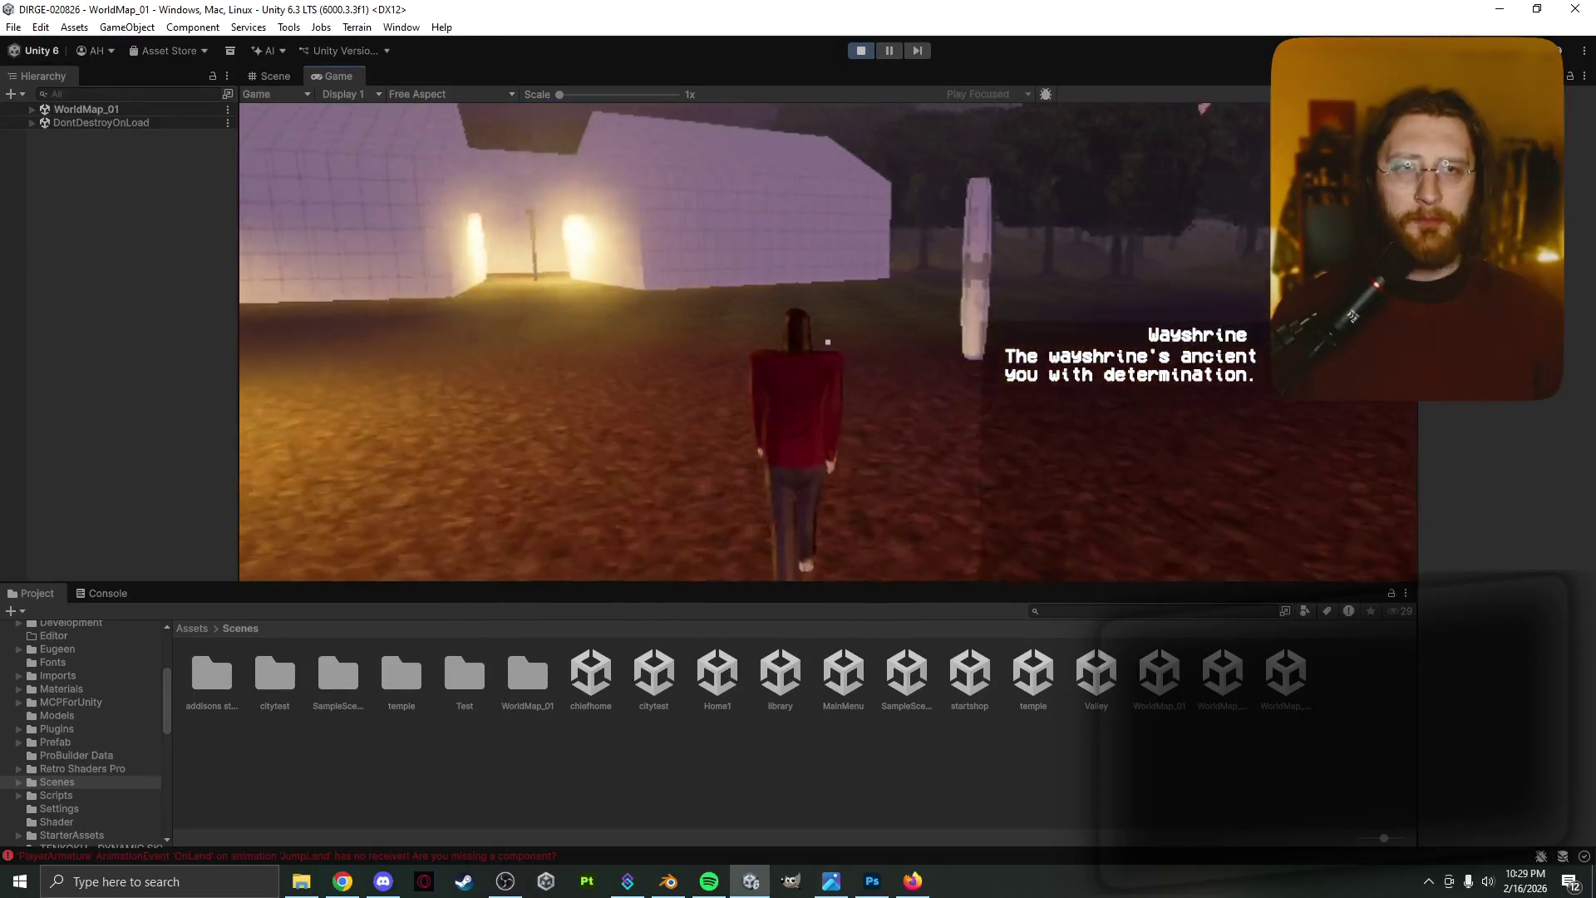
key(w)
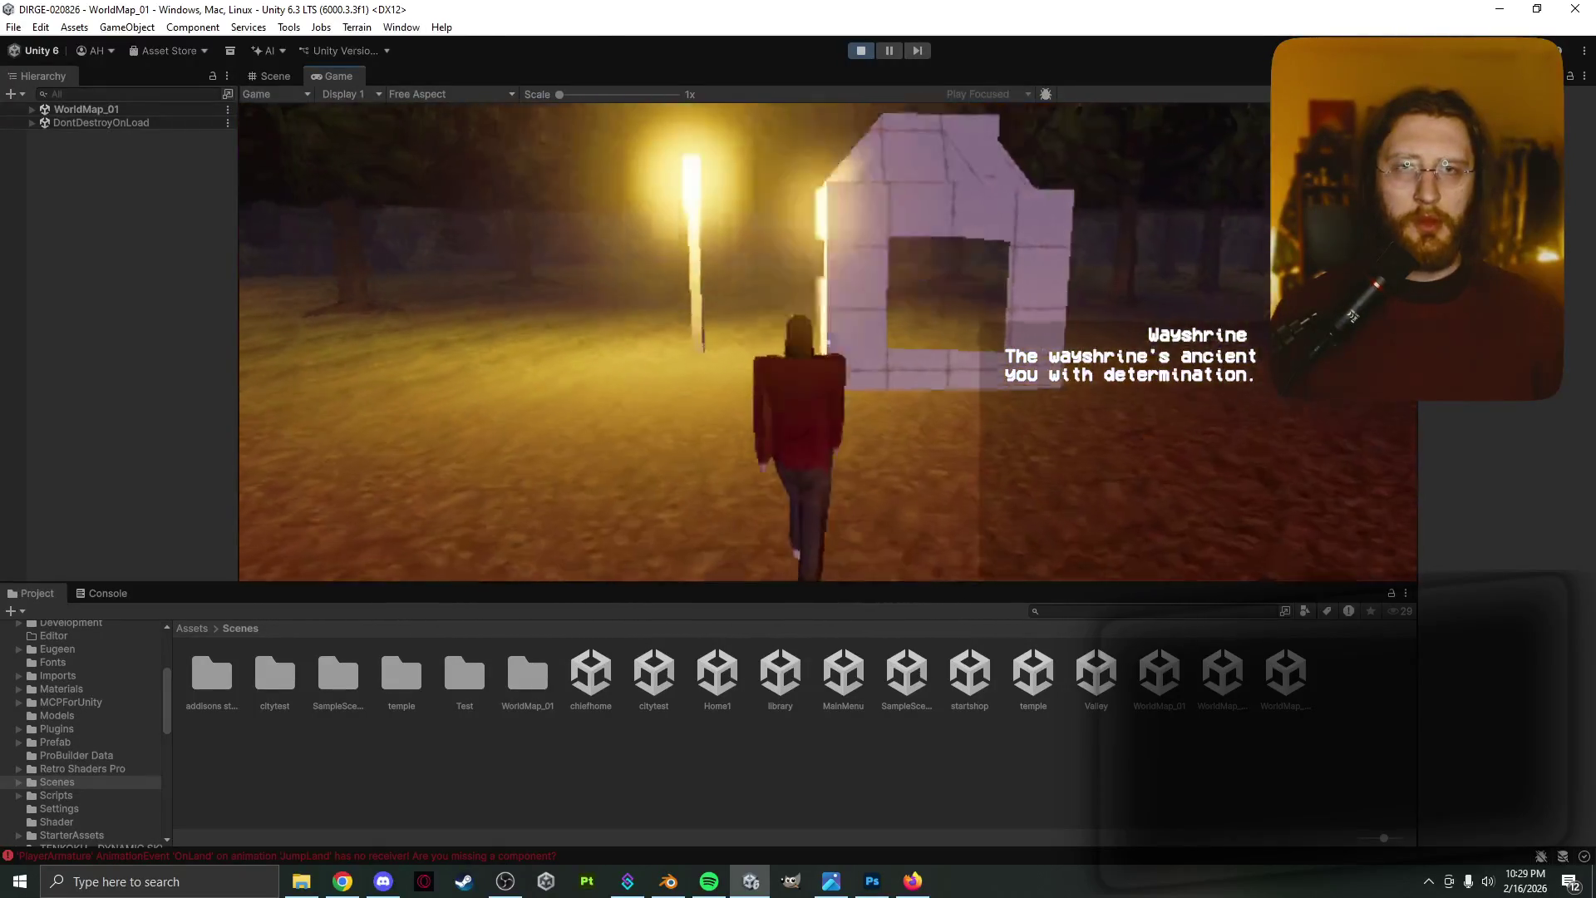
key(w)
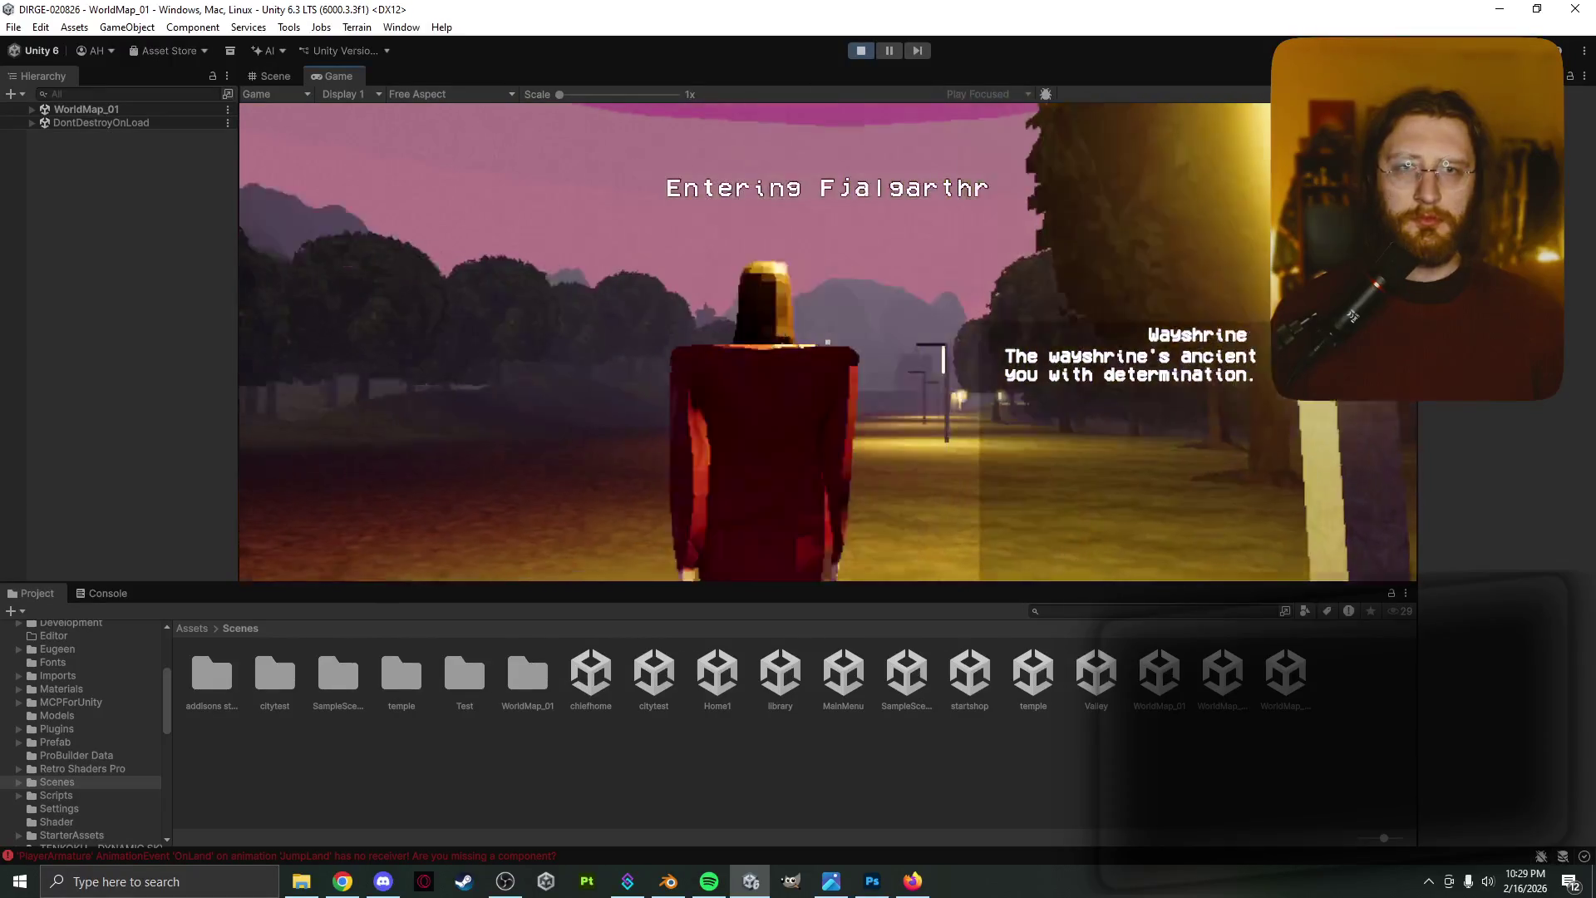
key(w)
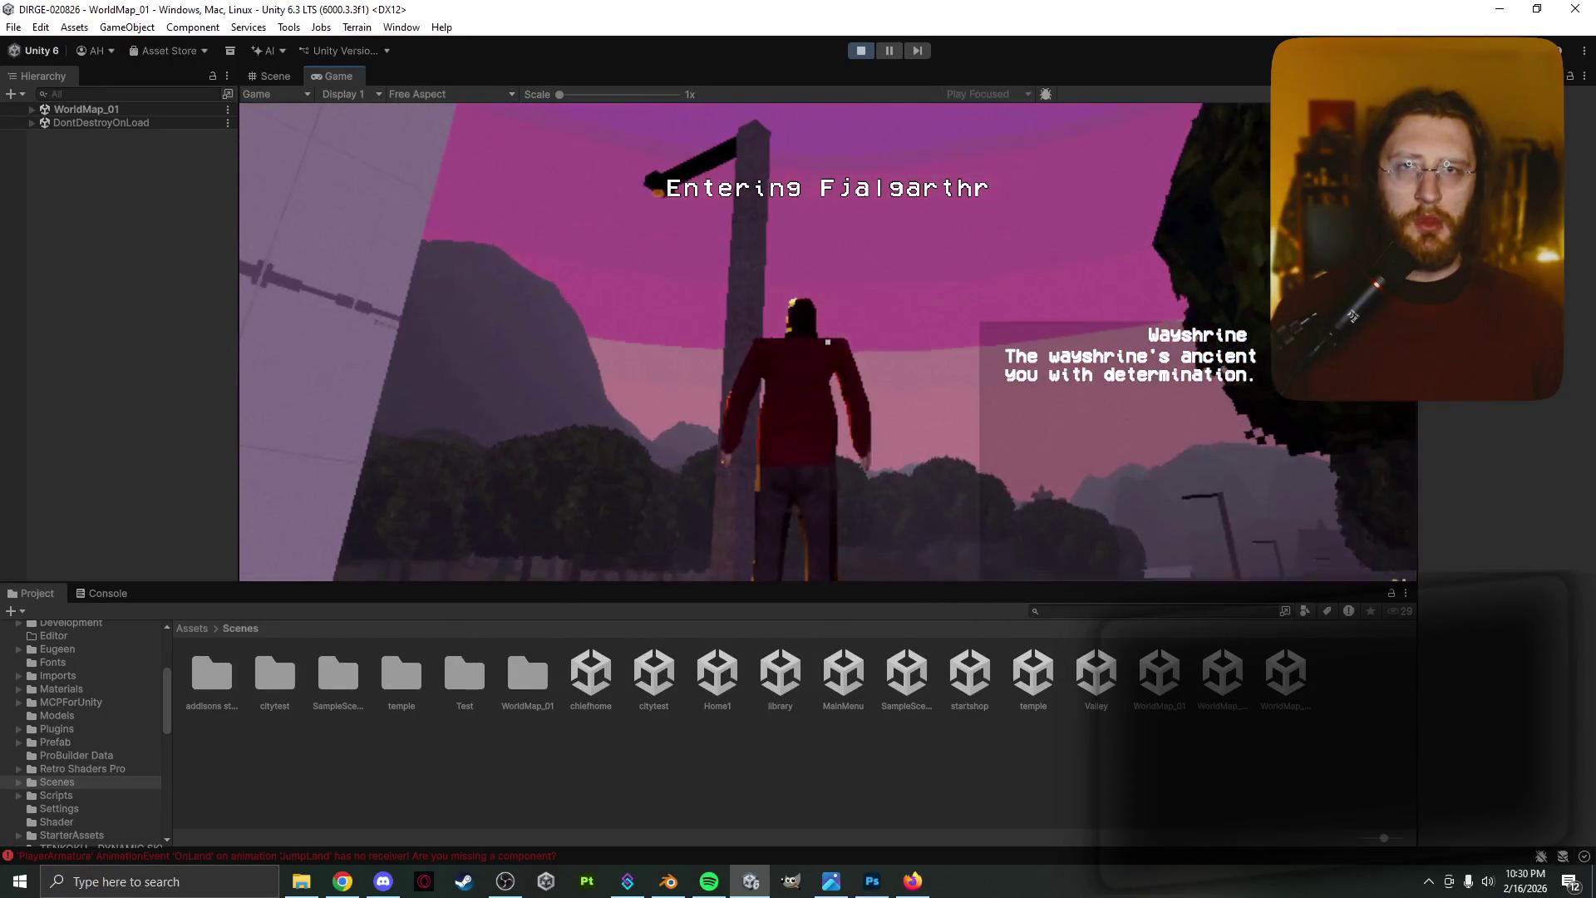
key(w)
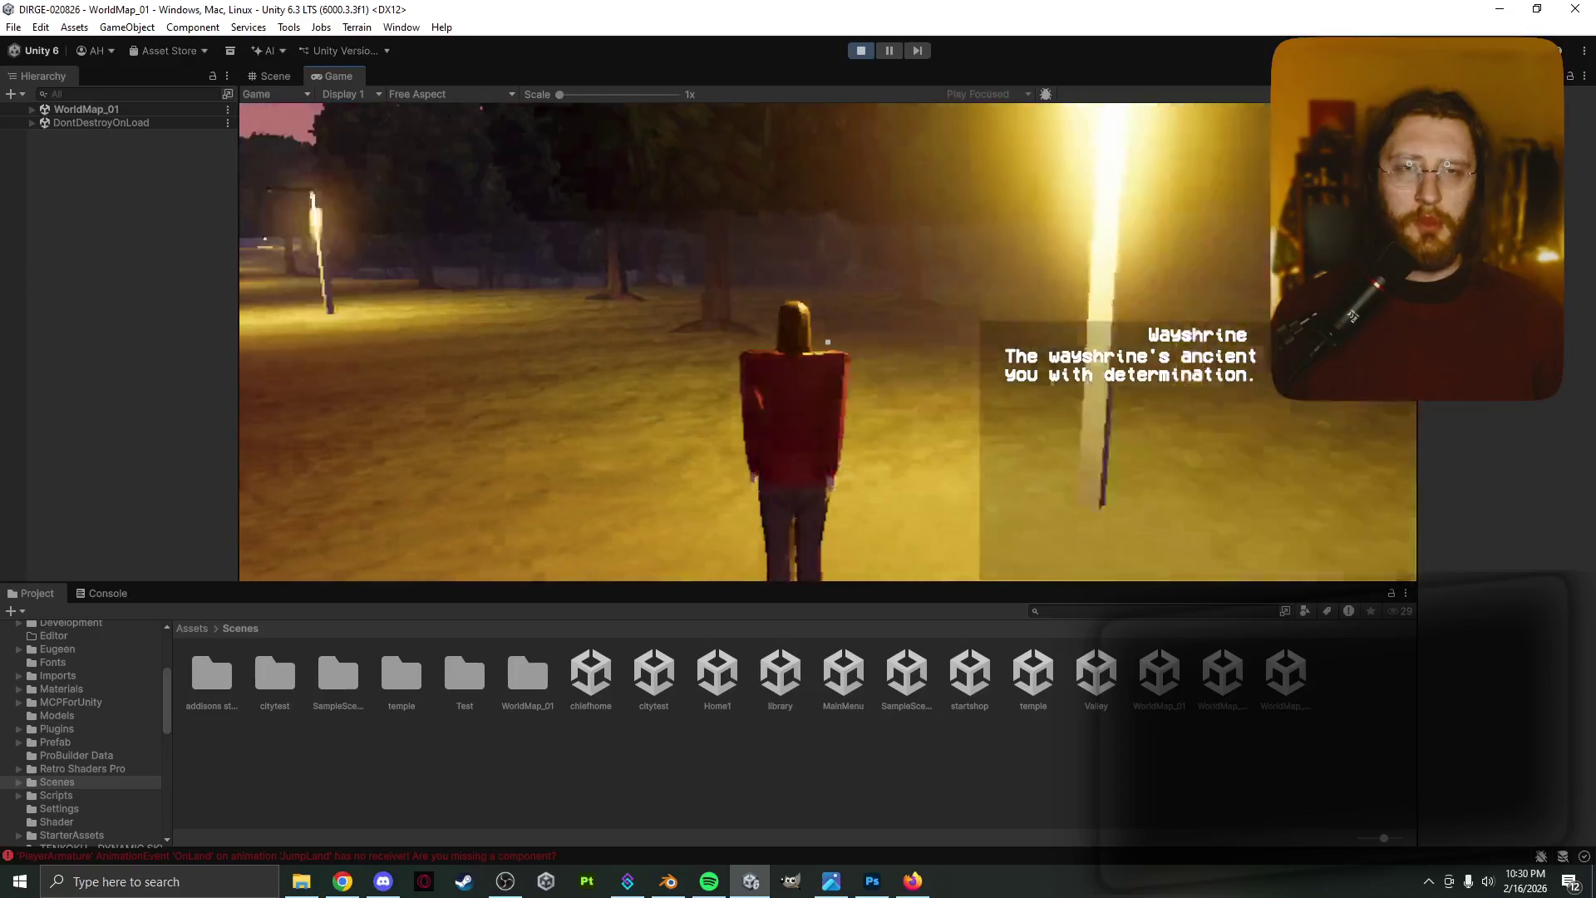
key(w)
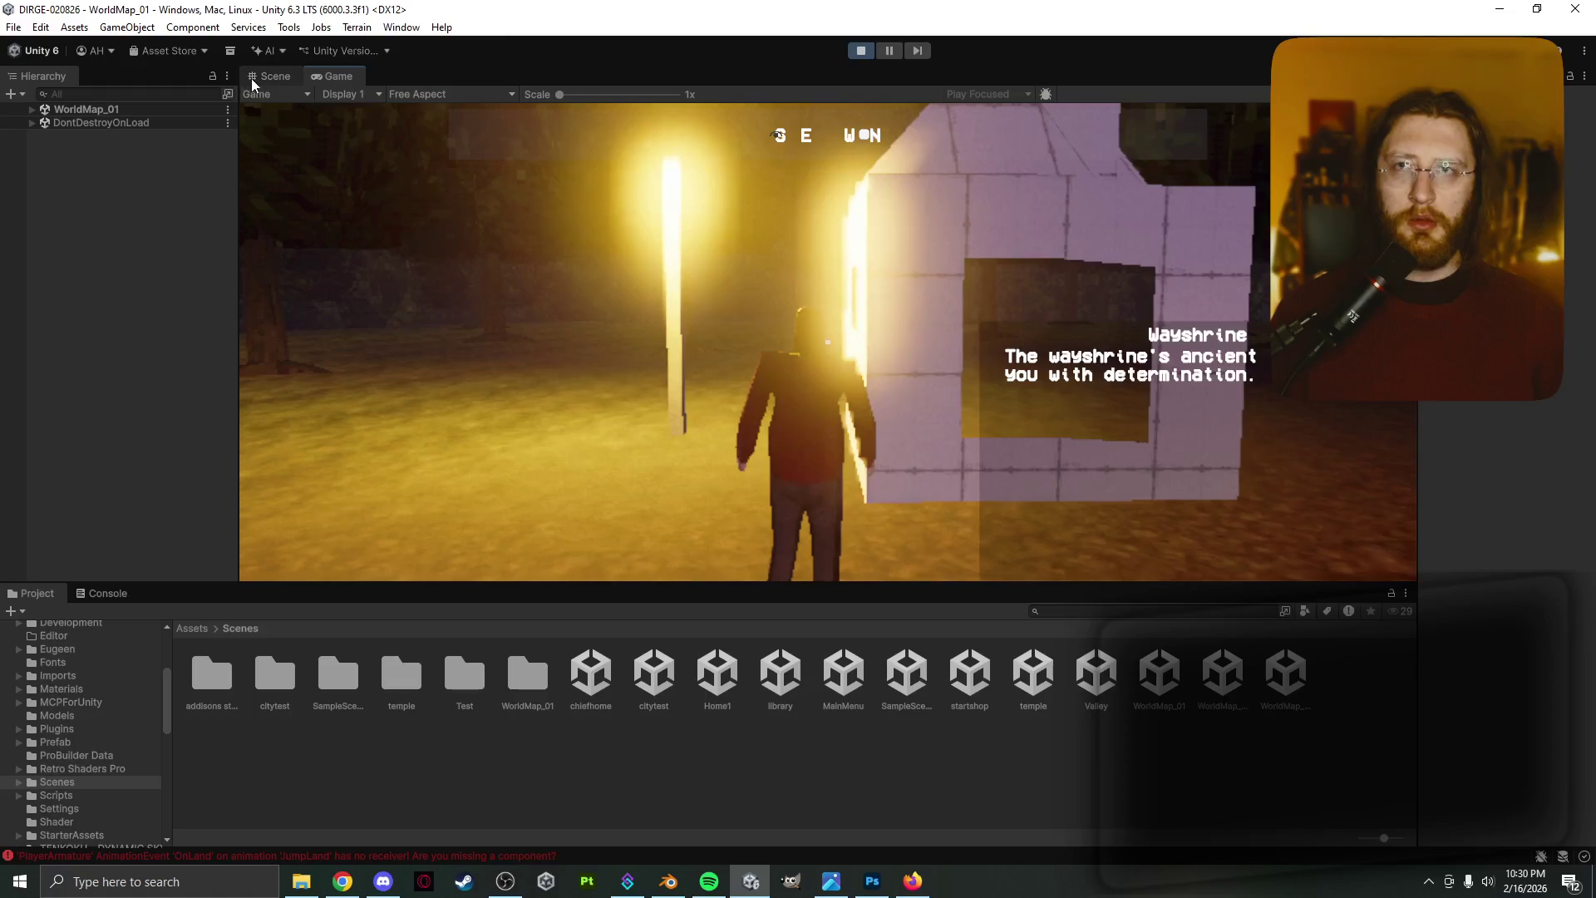
Switch to the Scene view and pan it over to the town's small house
click(277, 83)
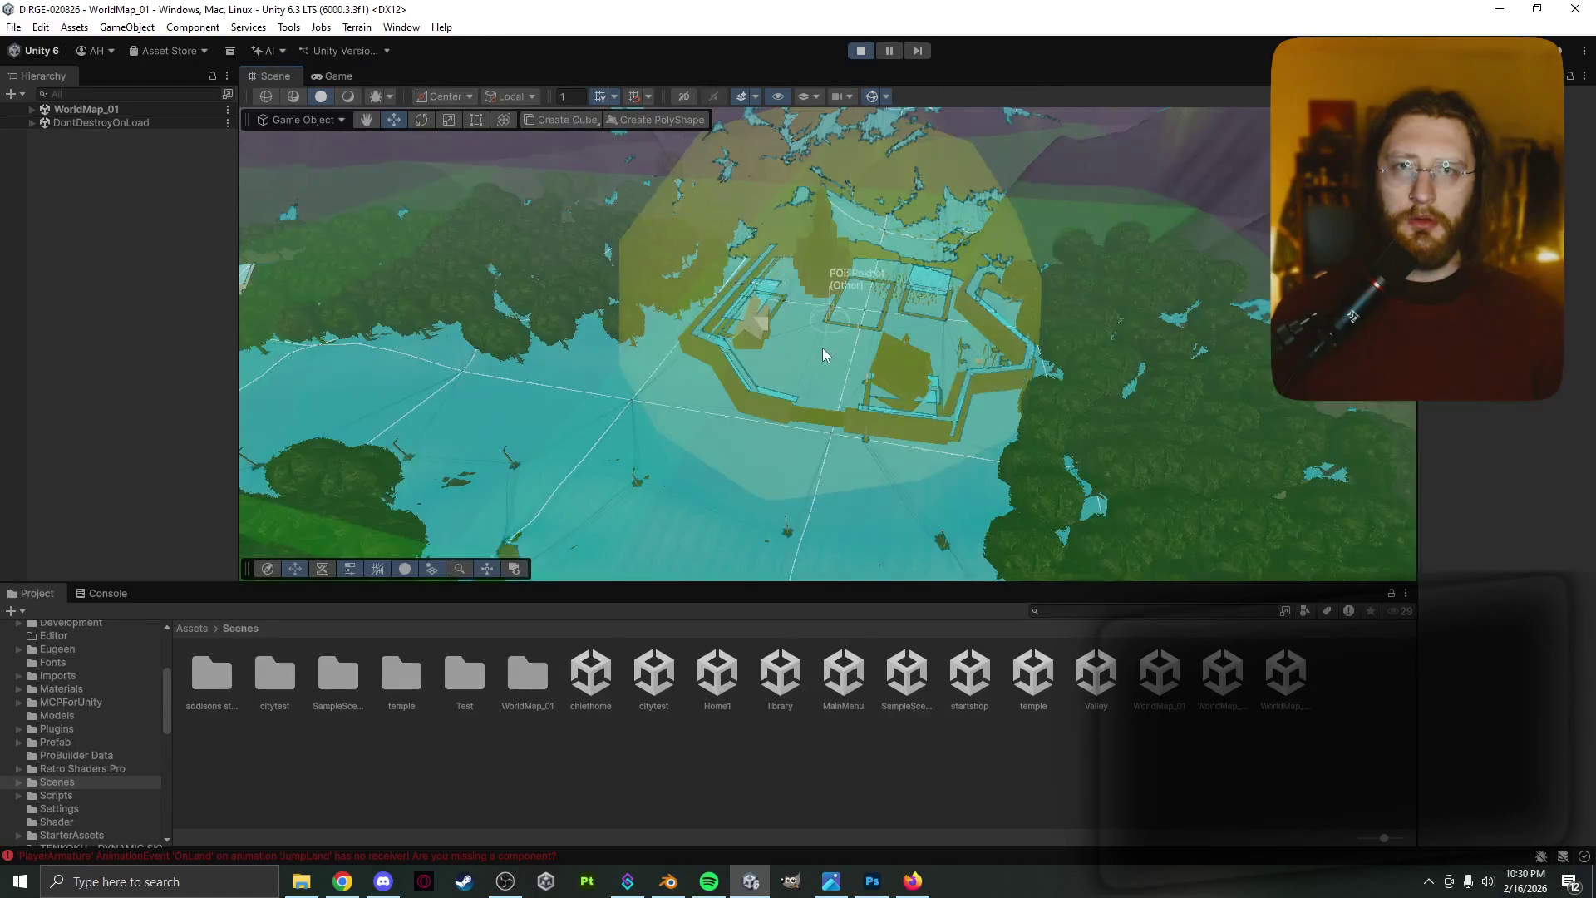
scroll(821, 347, up, 5)
scroll(805, 389, down, 10)
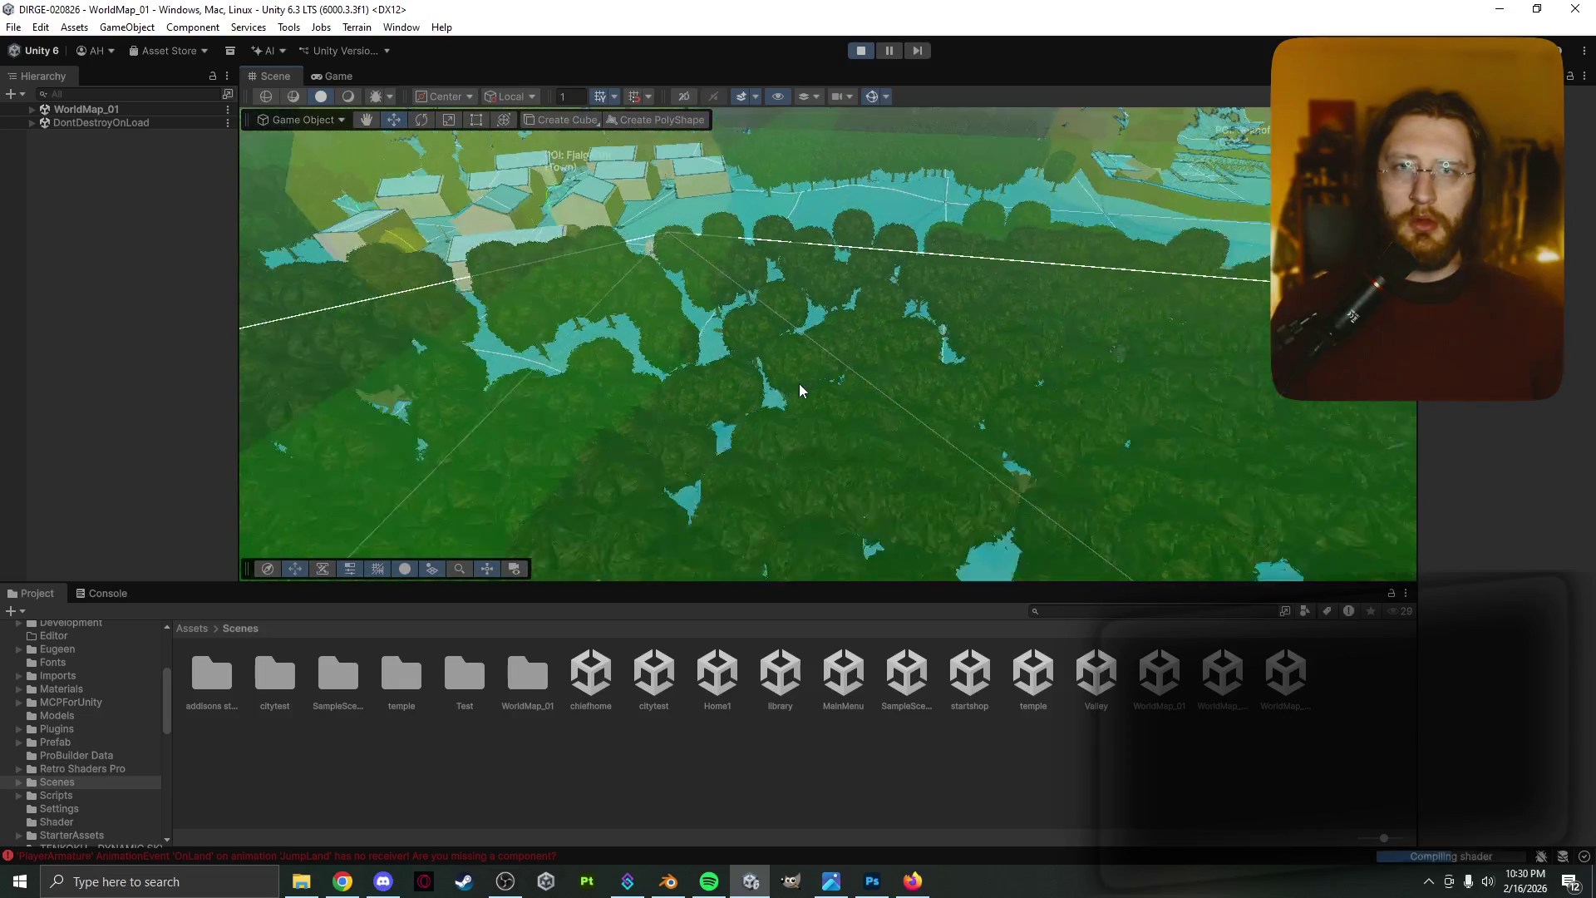
mouse_move(799, 390)
middle_down()
mouse_move(776, 303)
mouse_move(812, 416)
mouse_move(839, 395)
mouse_move(882, 282)
middle_up()
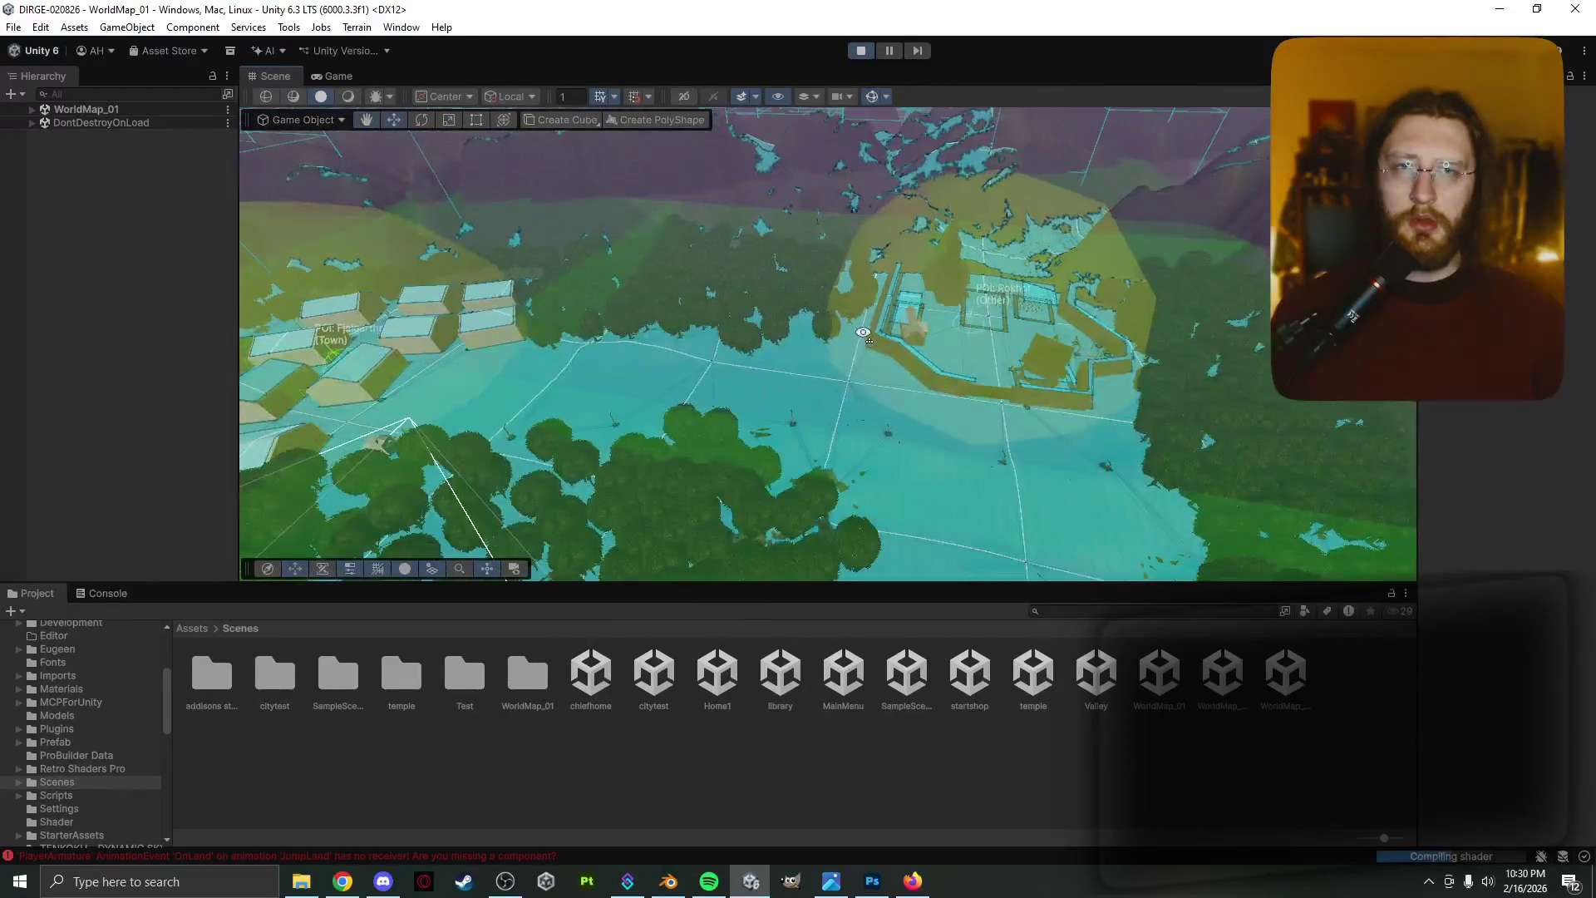
scroll(885, 266, up, 10)
scroll(855, 331, down, 5)
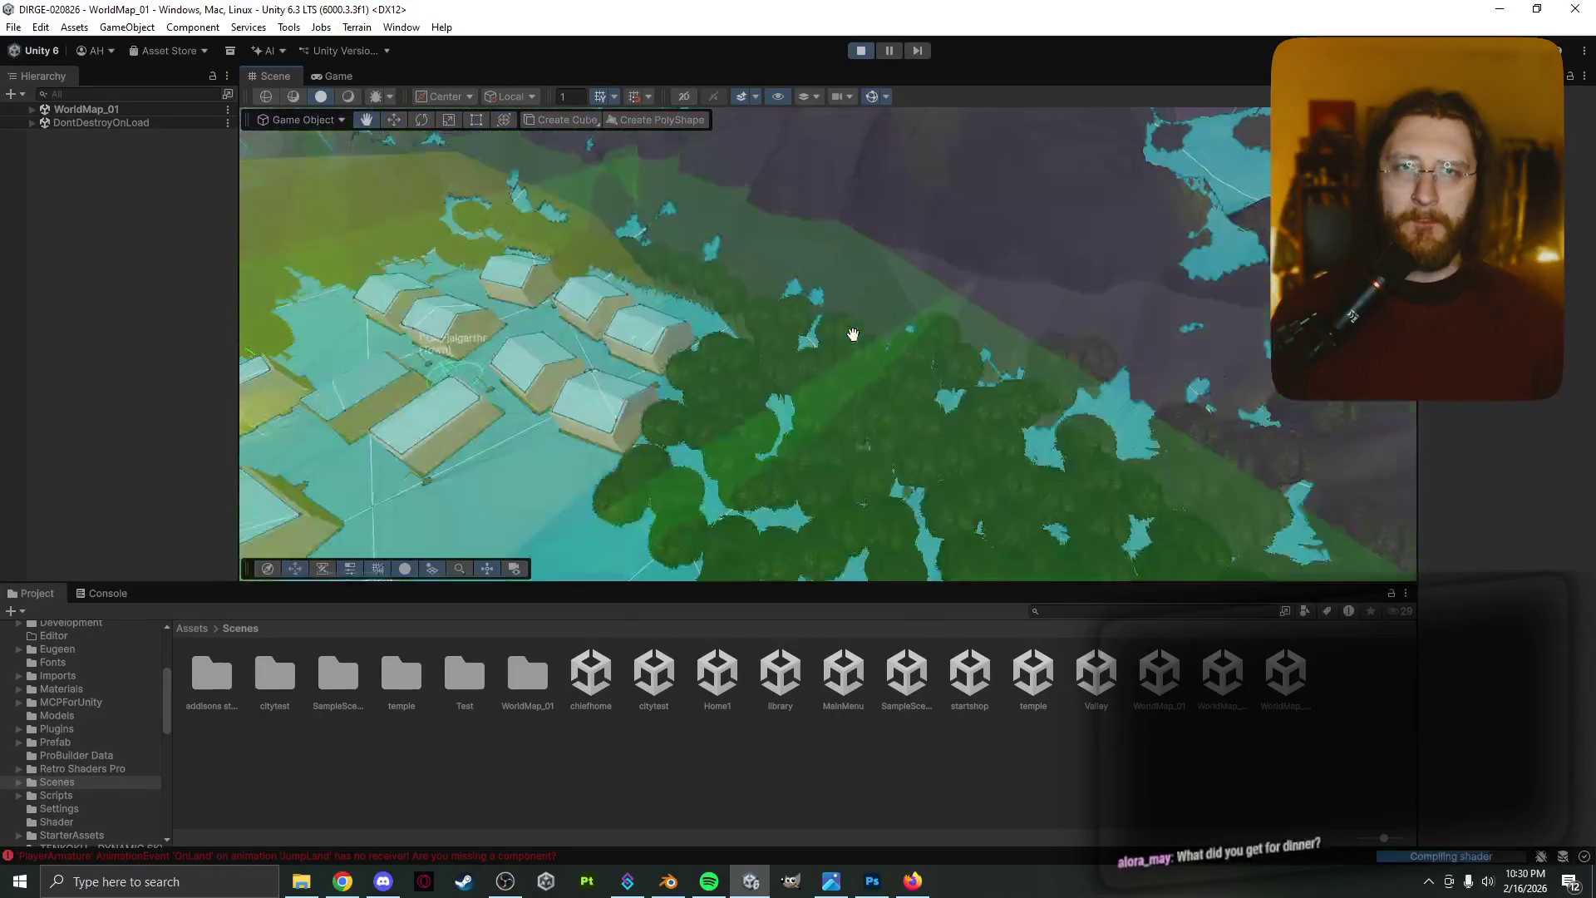
middle_drag(784, 360, 826, 331)
Orbit around the house, select Streetlight (12)'s Spot Light and widen the Inspector
scroll(770, 407, up, 3)
scroll(765, 407, up, 5)
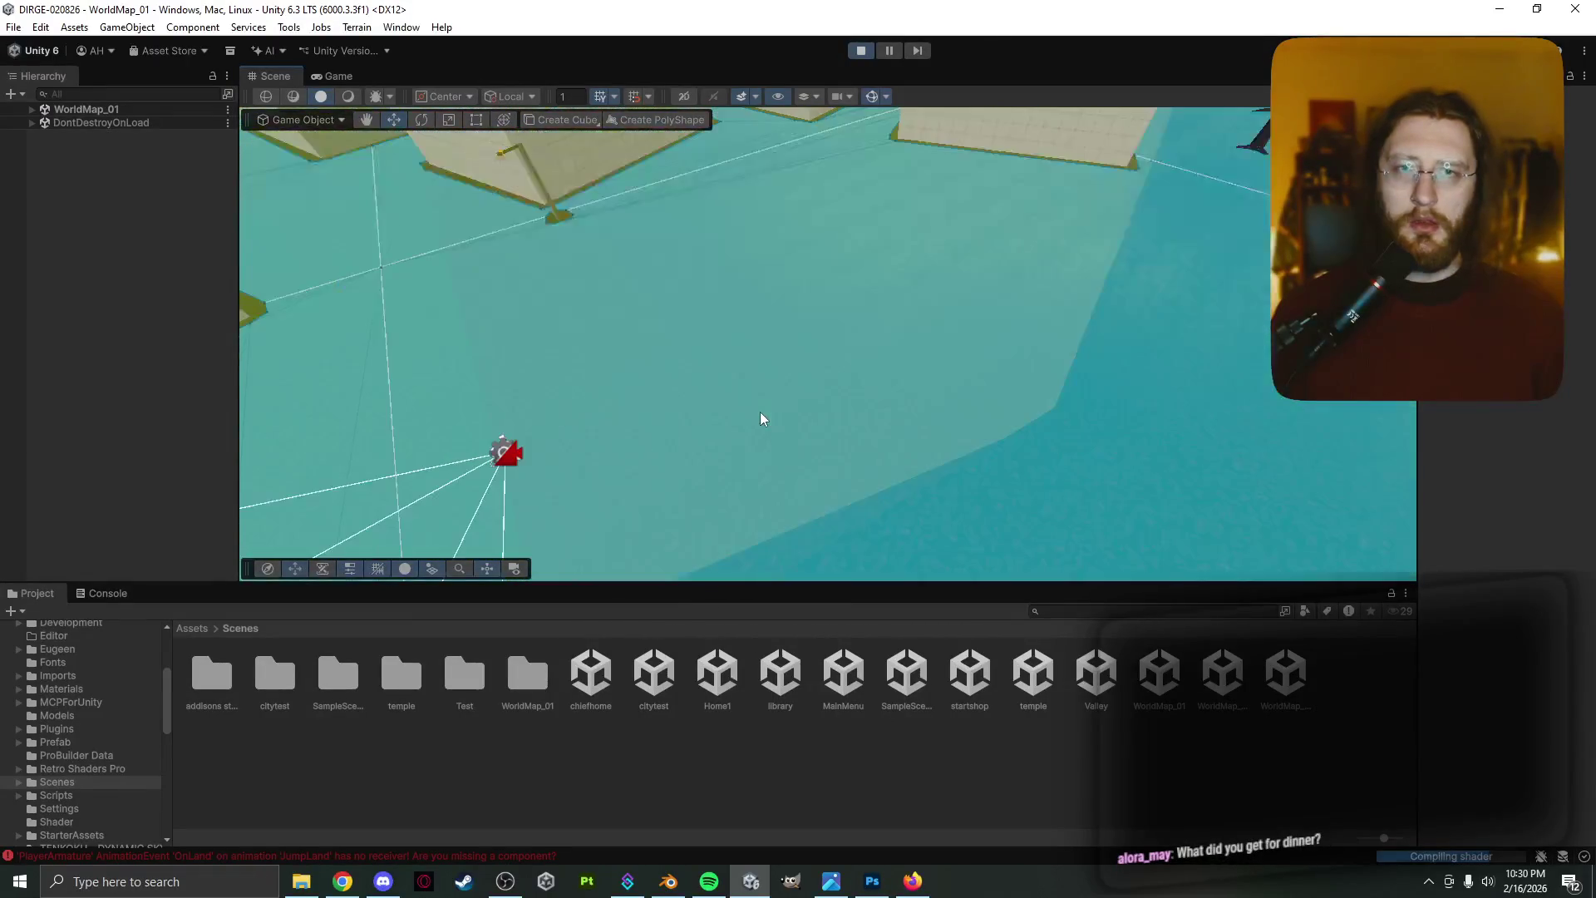
right_drag(749, 421, 413, 390)
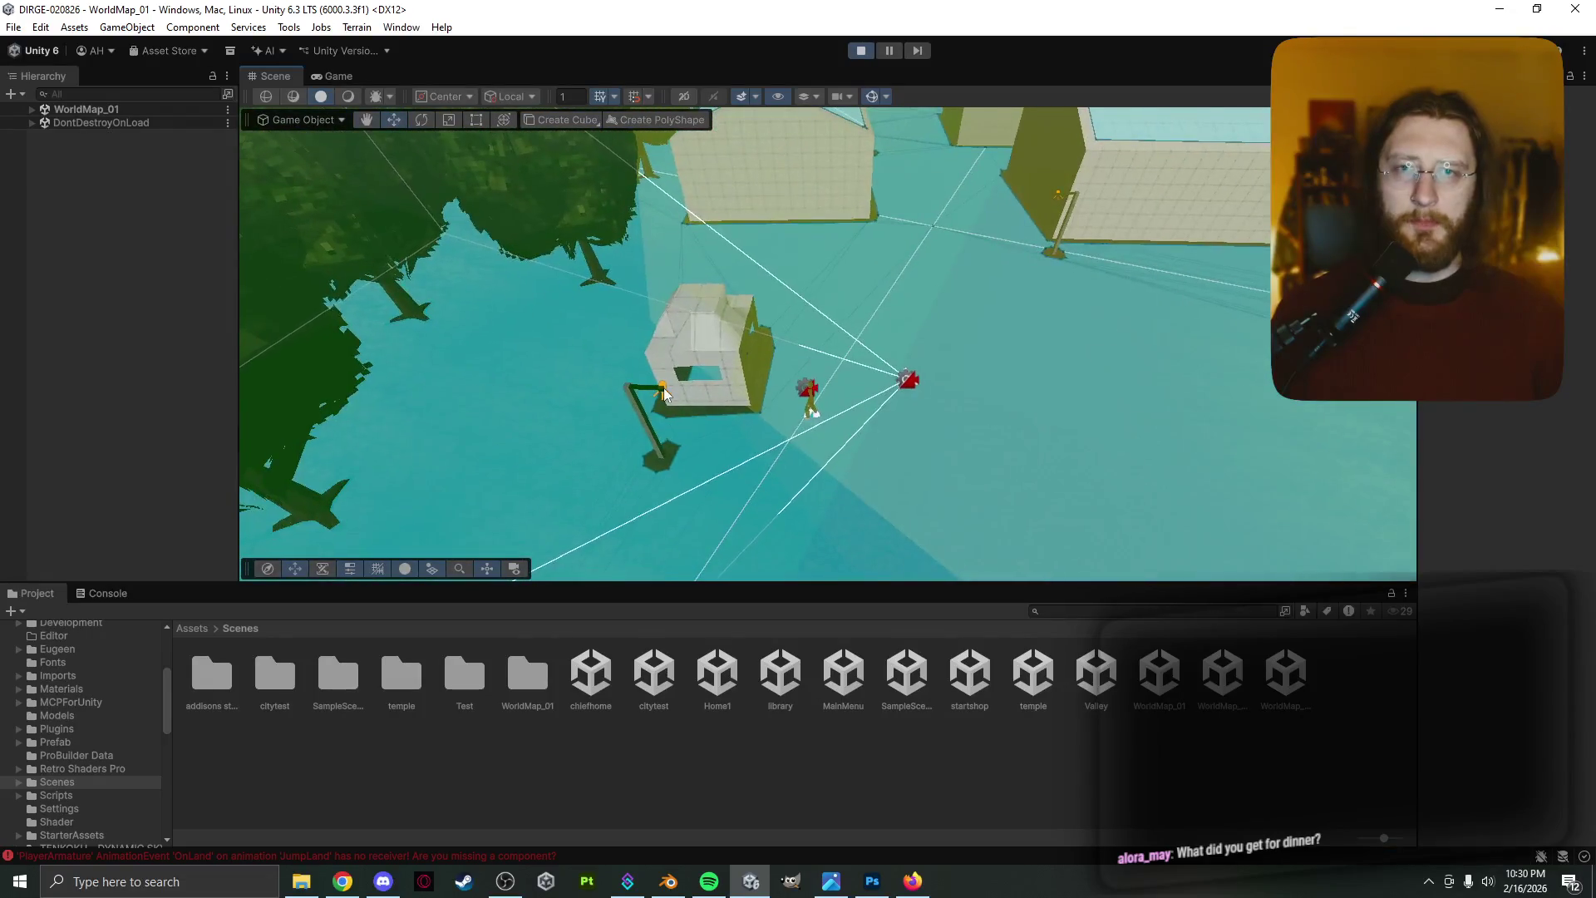
click(665, 399)
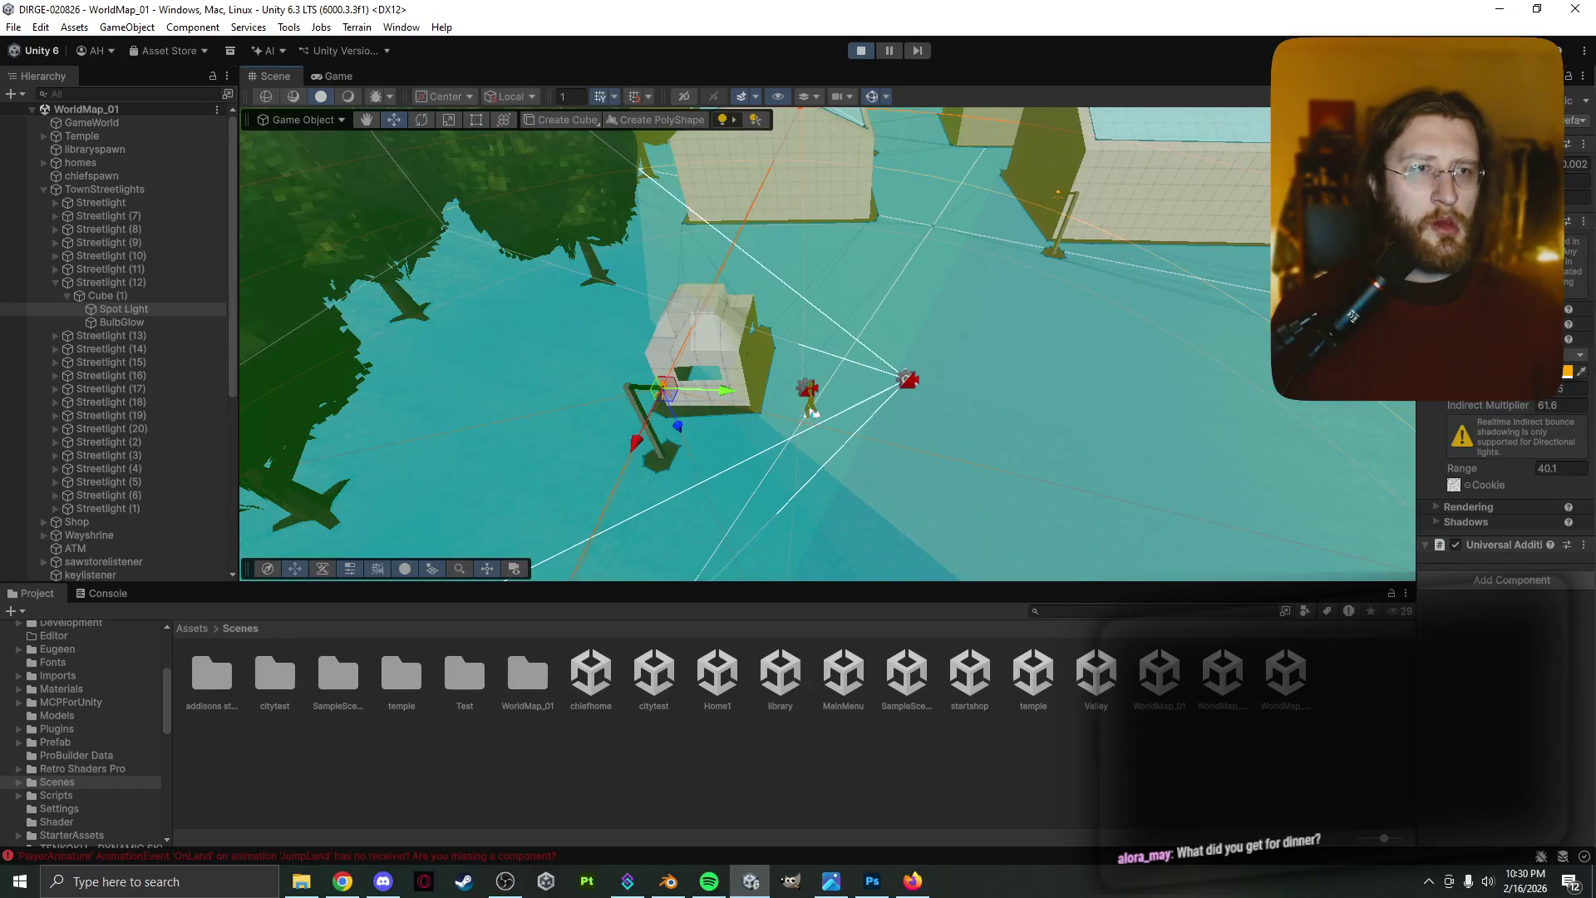
drag(1417, 403, 1209, 402)
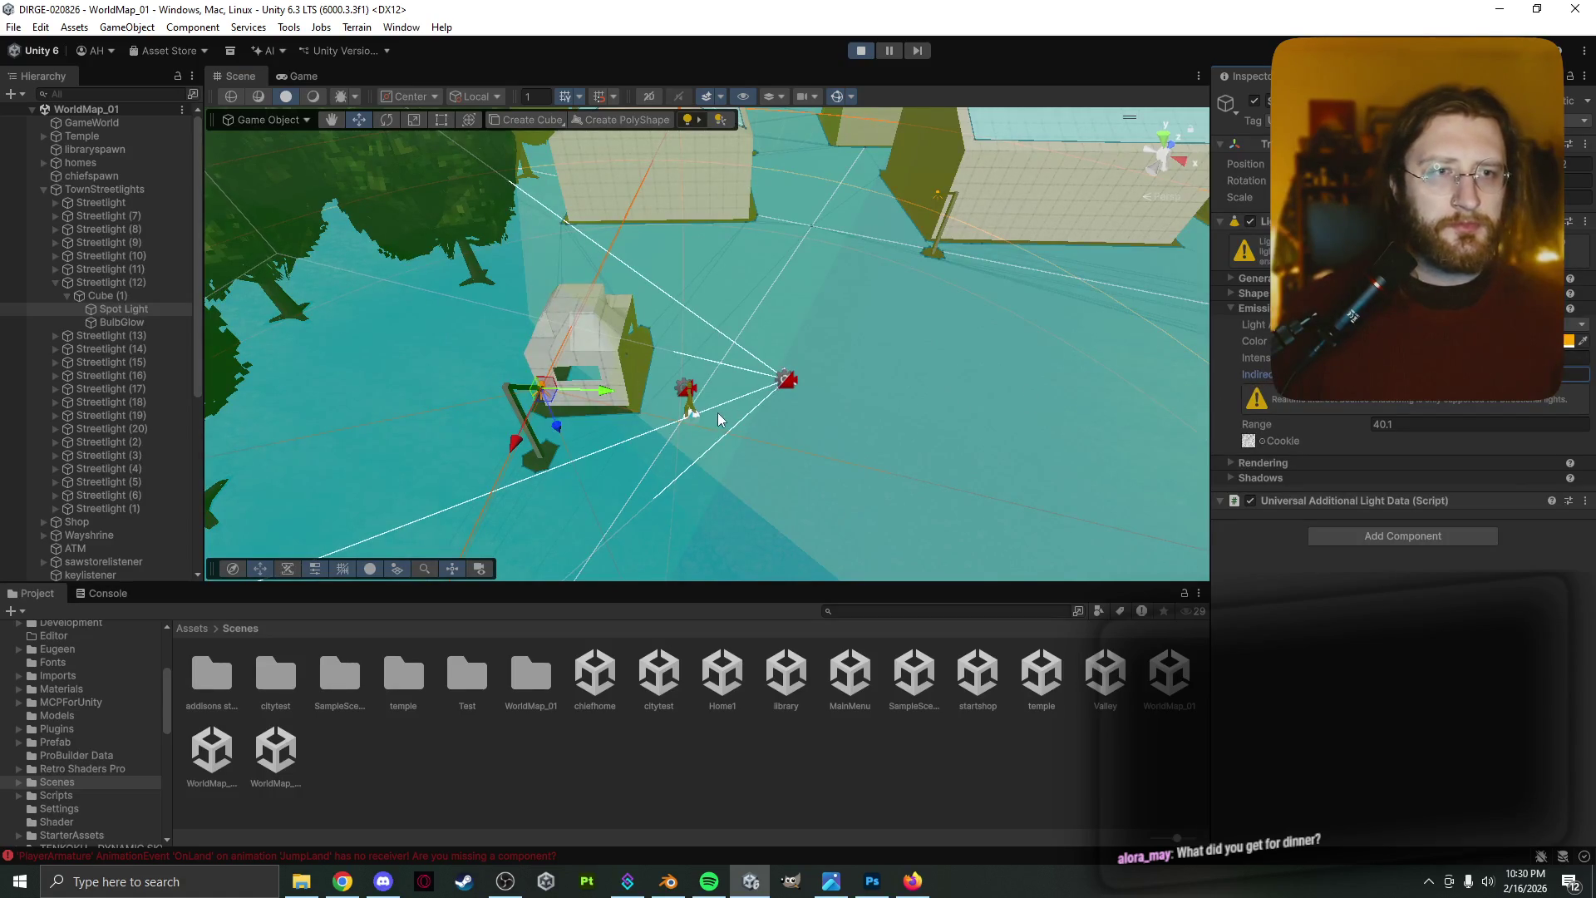
Inspect the far streetlight's Spot Light and the components of Streetlight (10)
click(939, 202)
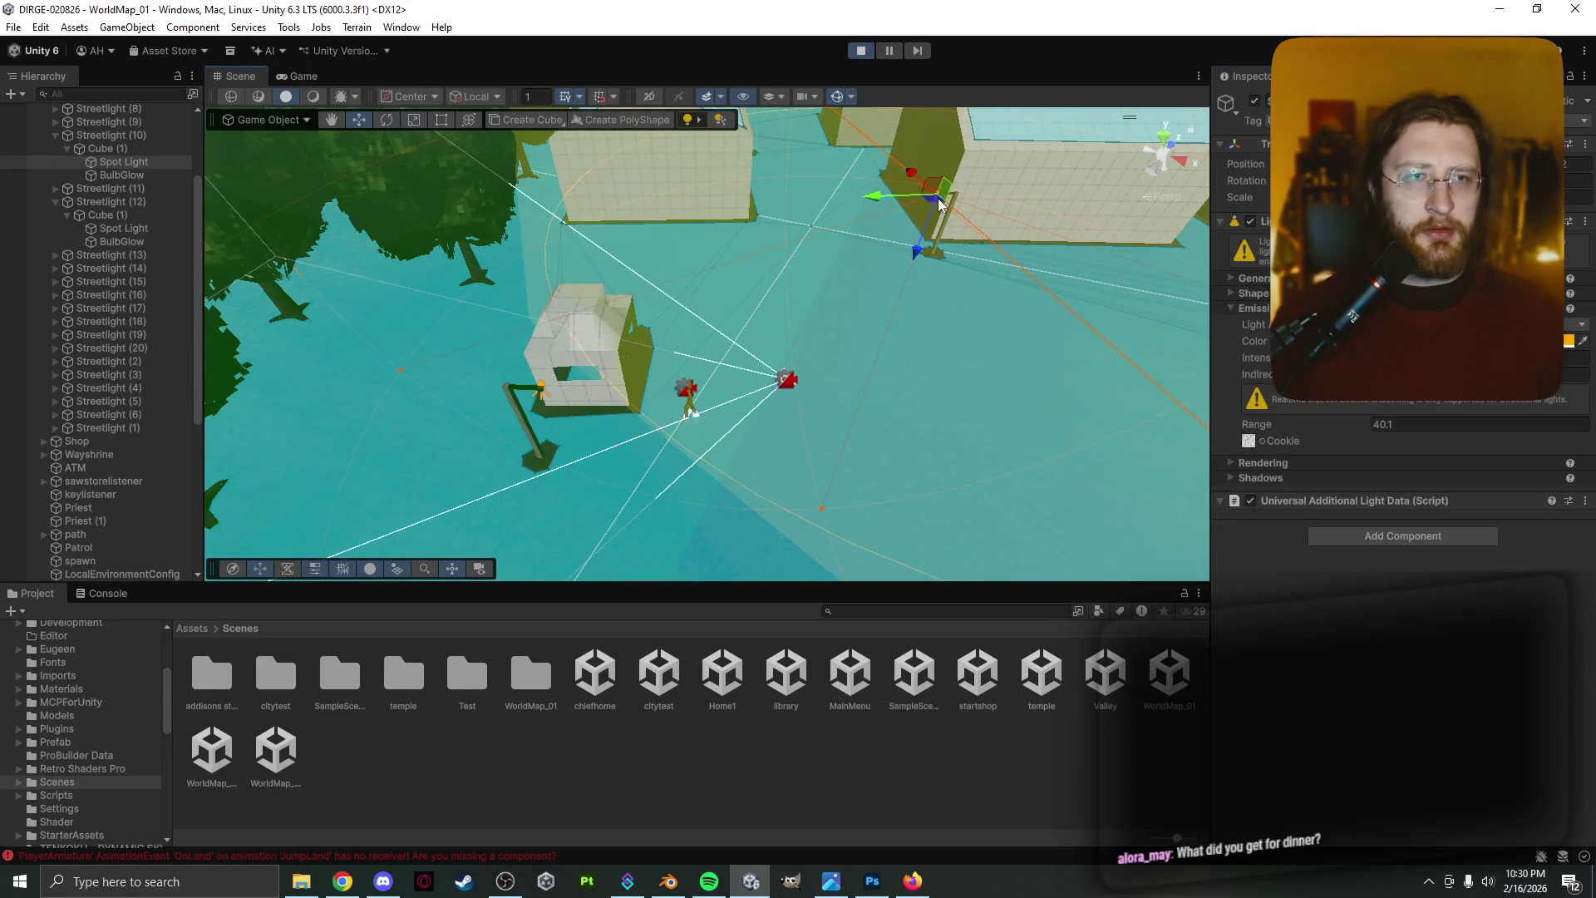
scroll(160, 311, up, 1)
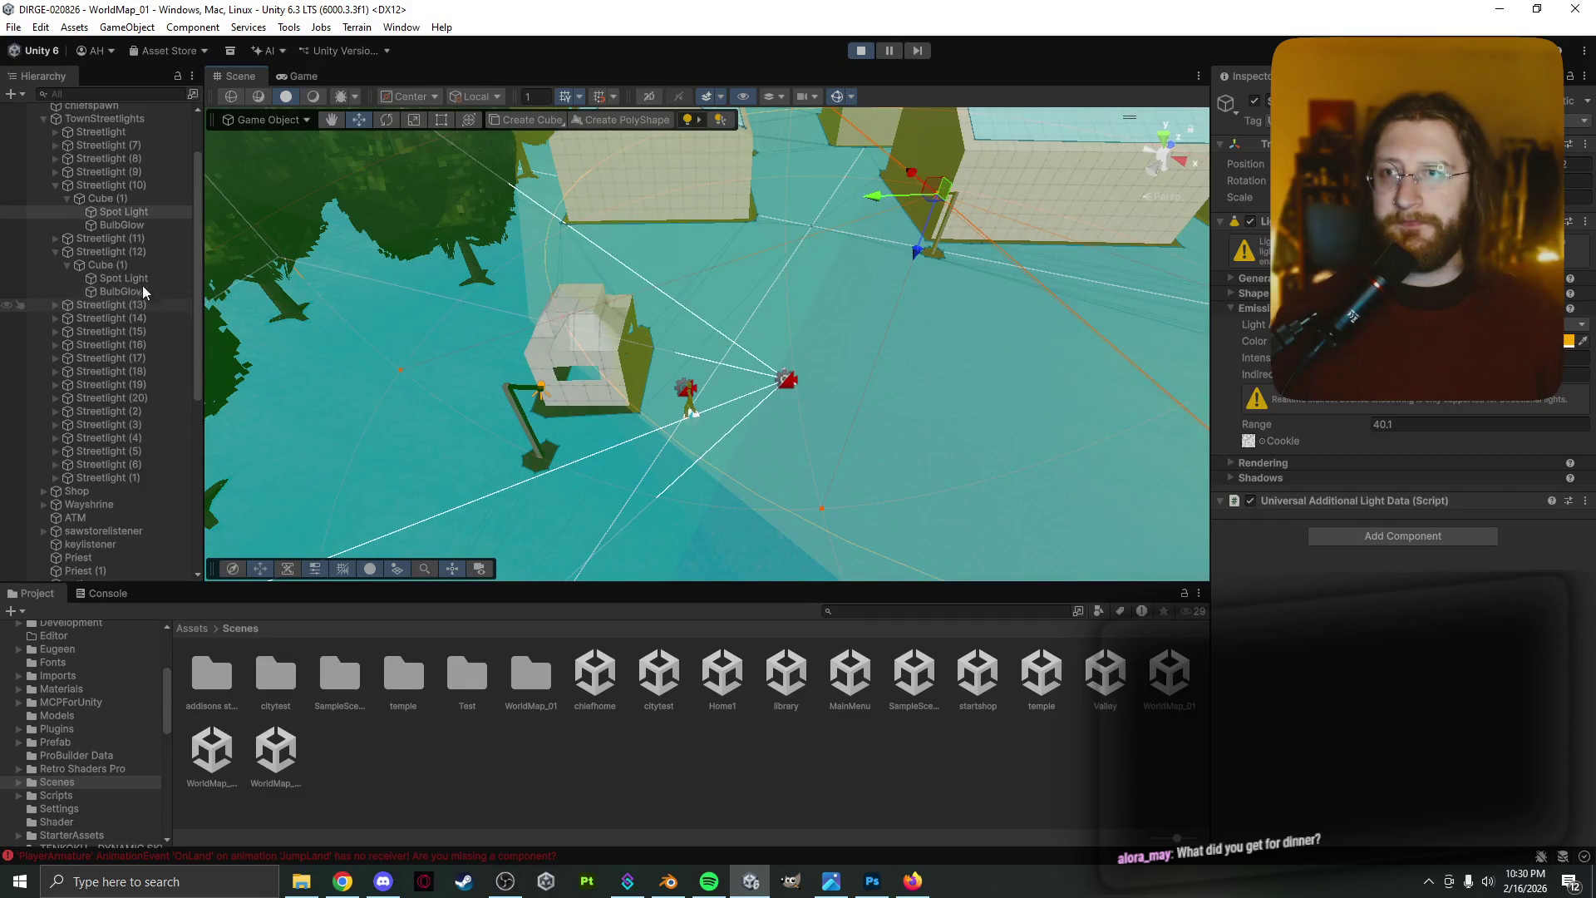
click(138, 215)
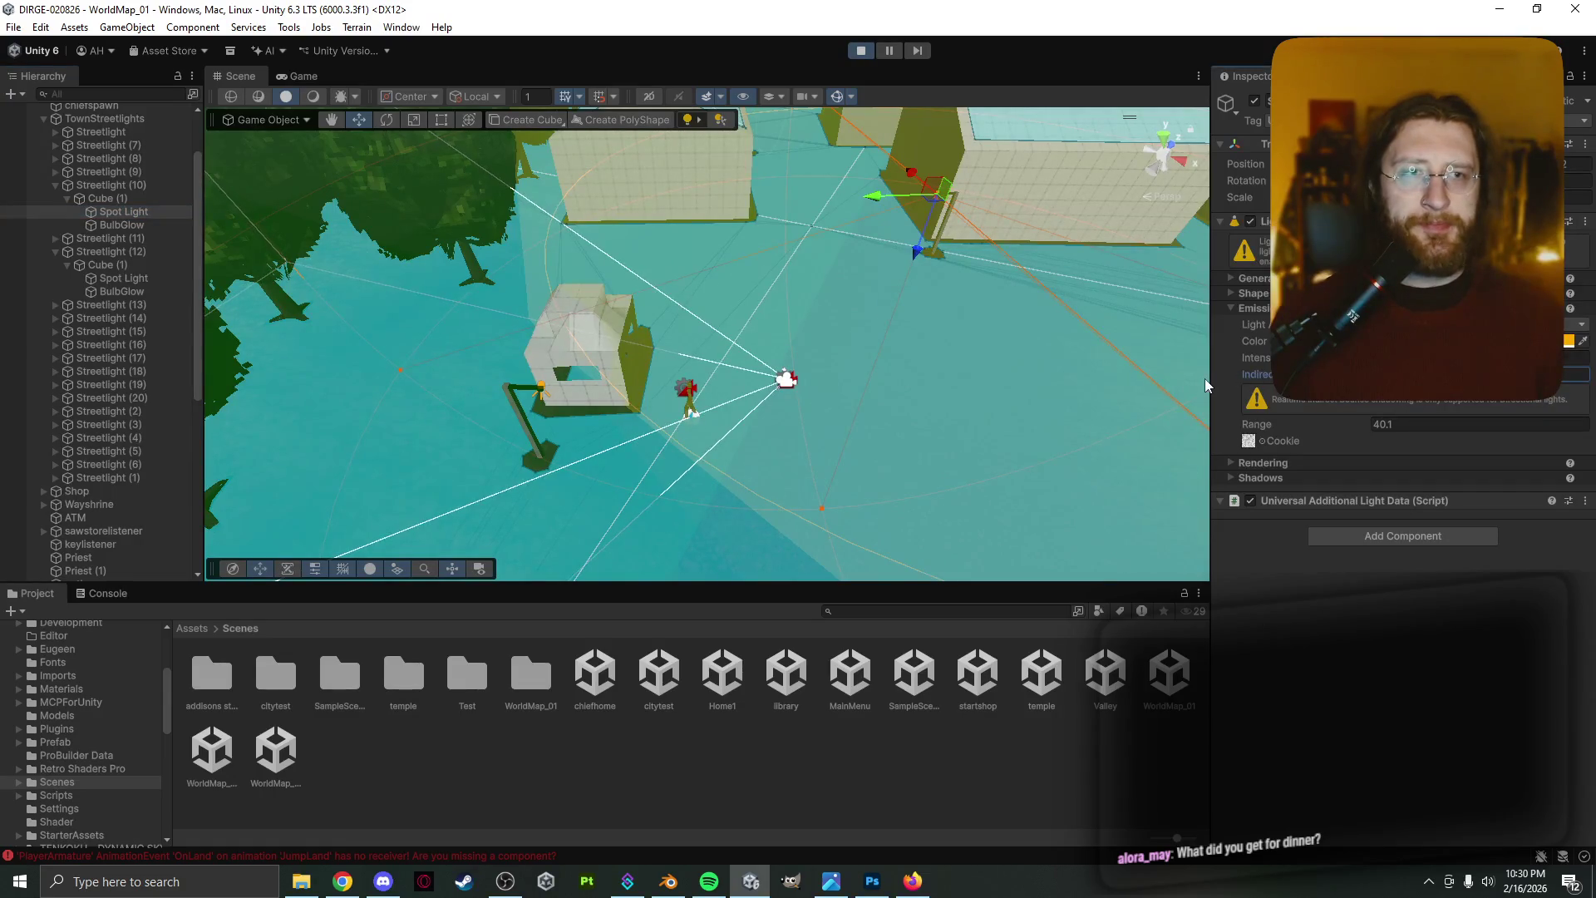
click(145, 184)
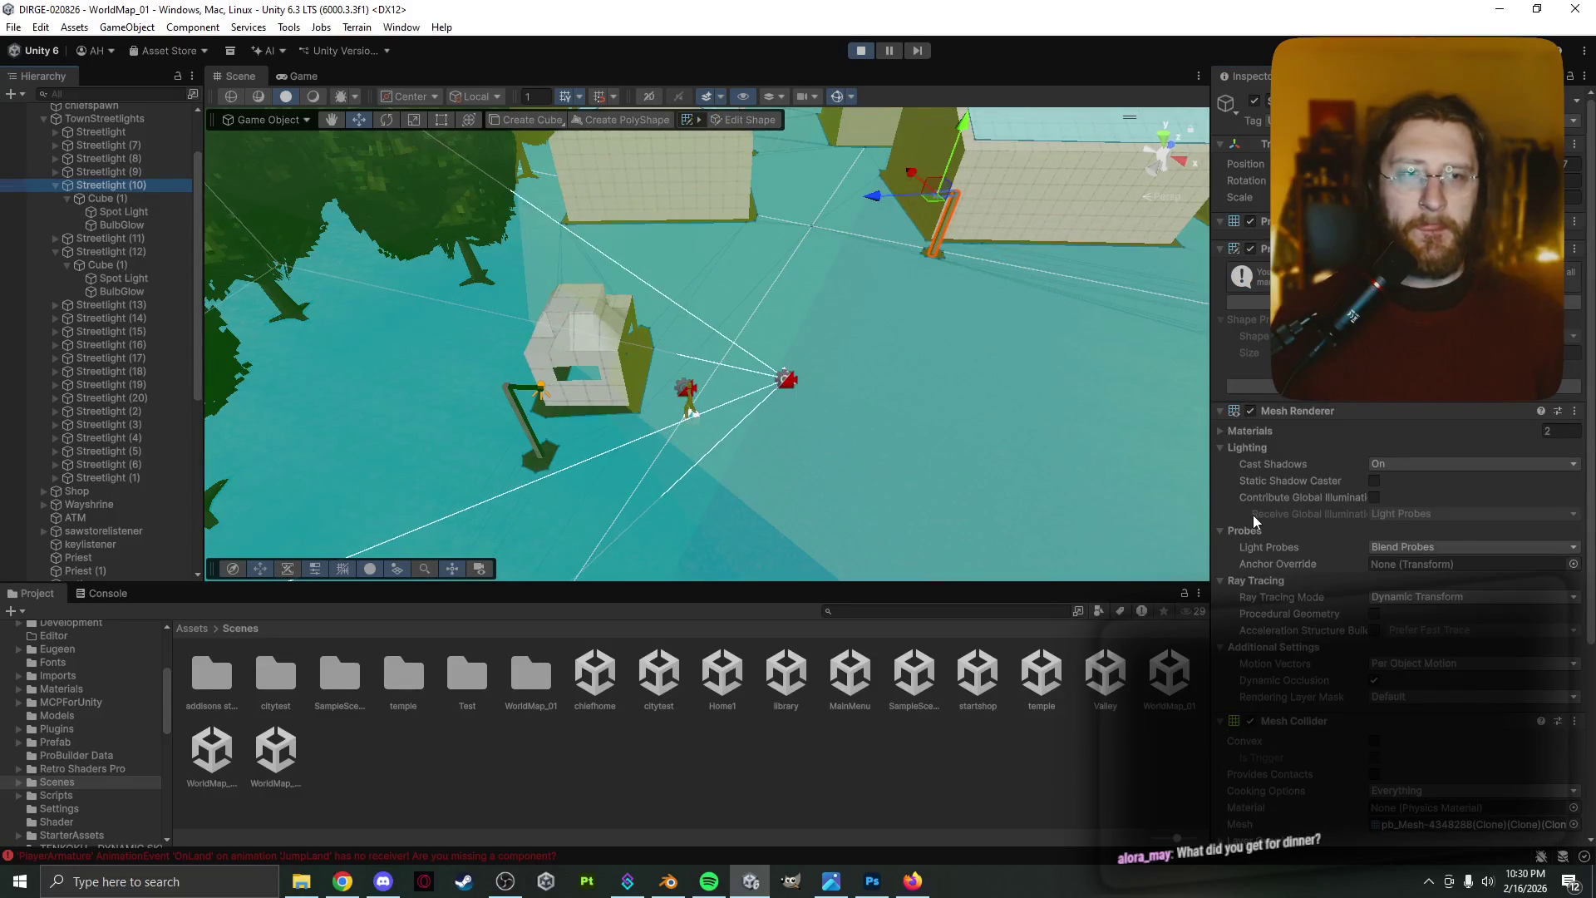
scroll(1253, 515, down, 5)
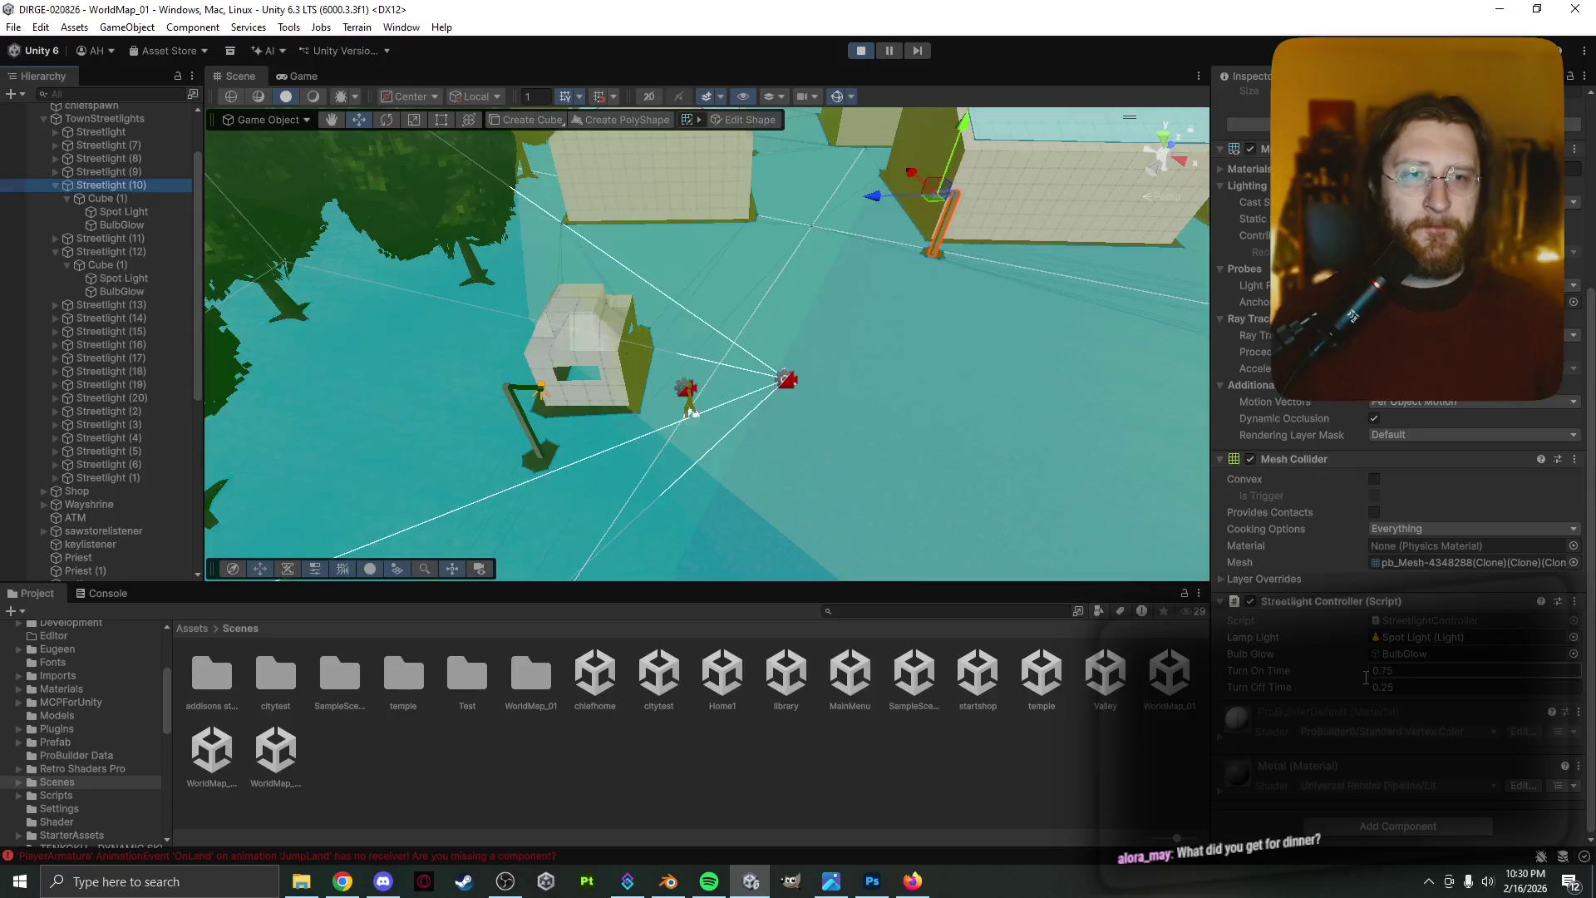
scroll(1396, 499, up, 5)
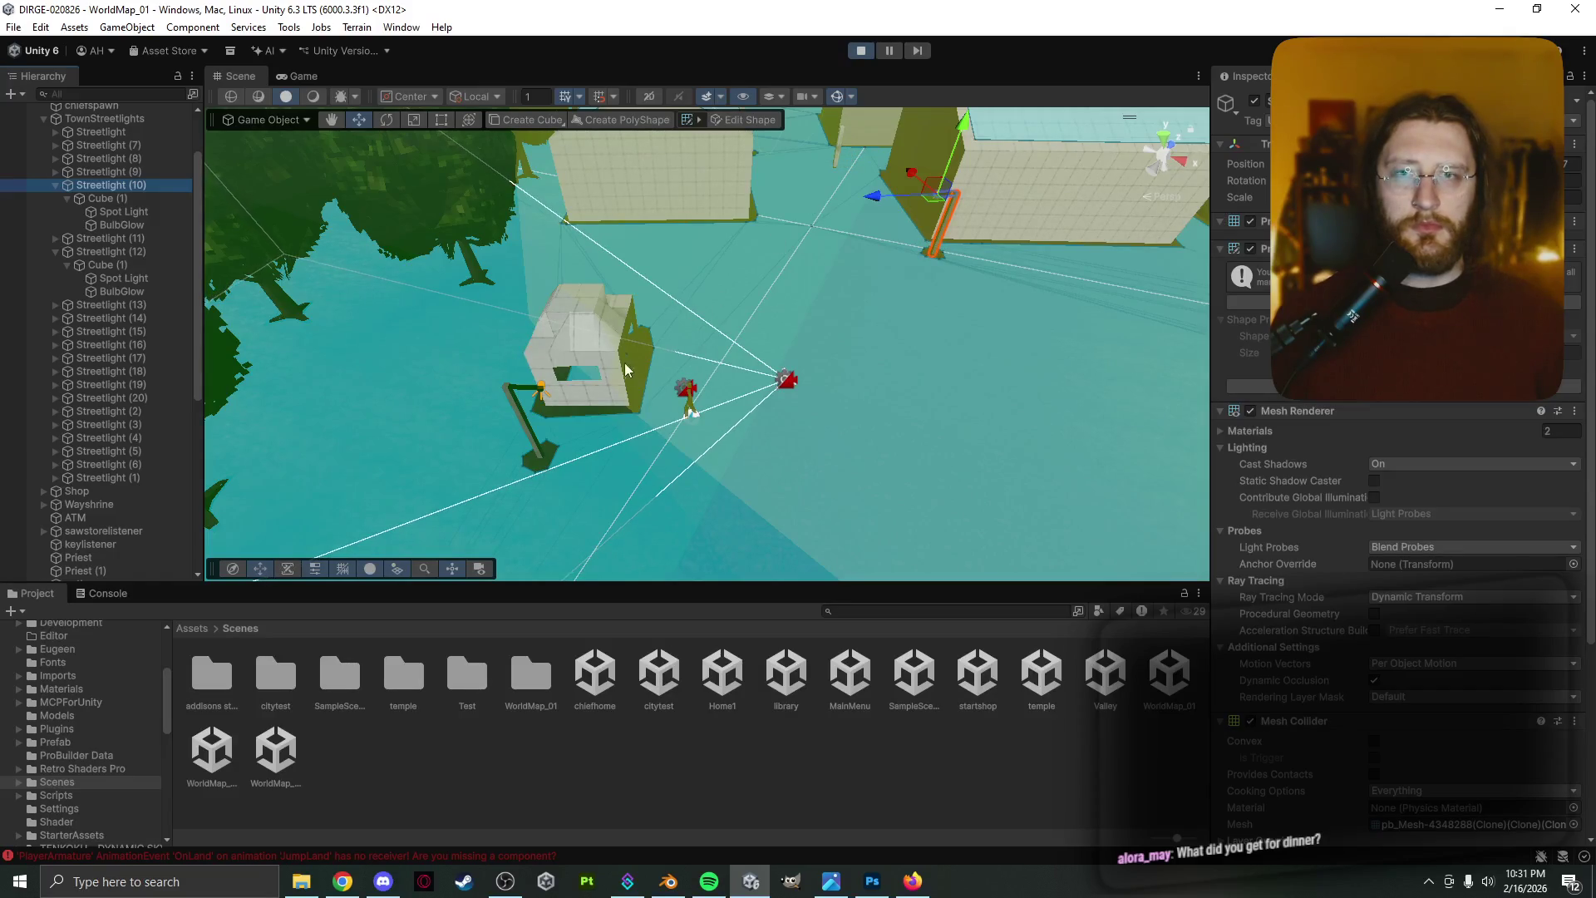
Switch to the Game view, dock the Scene view as a small panel above the Hierarchy, and pan it
click(298, 77)
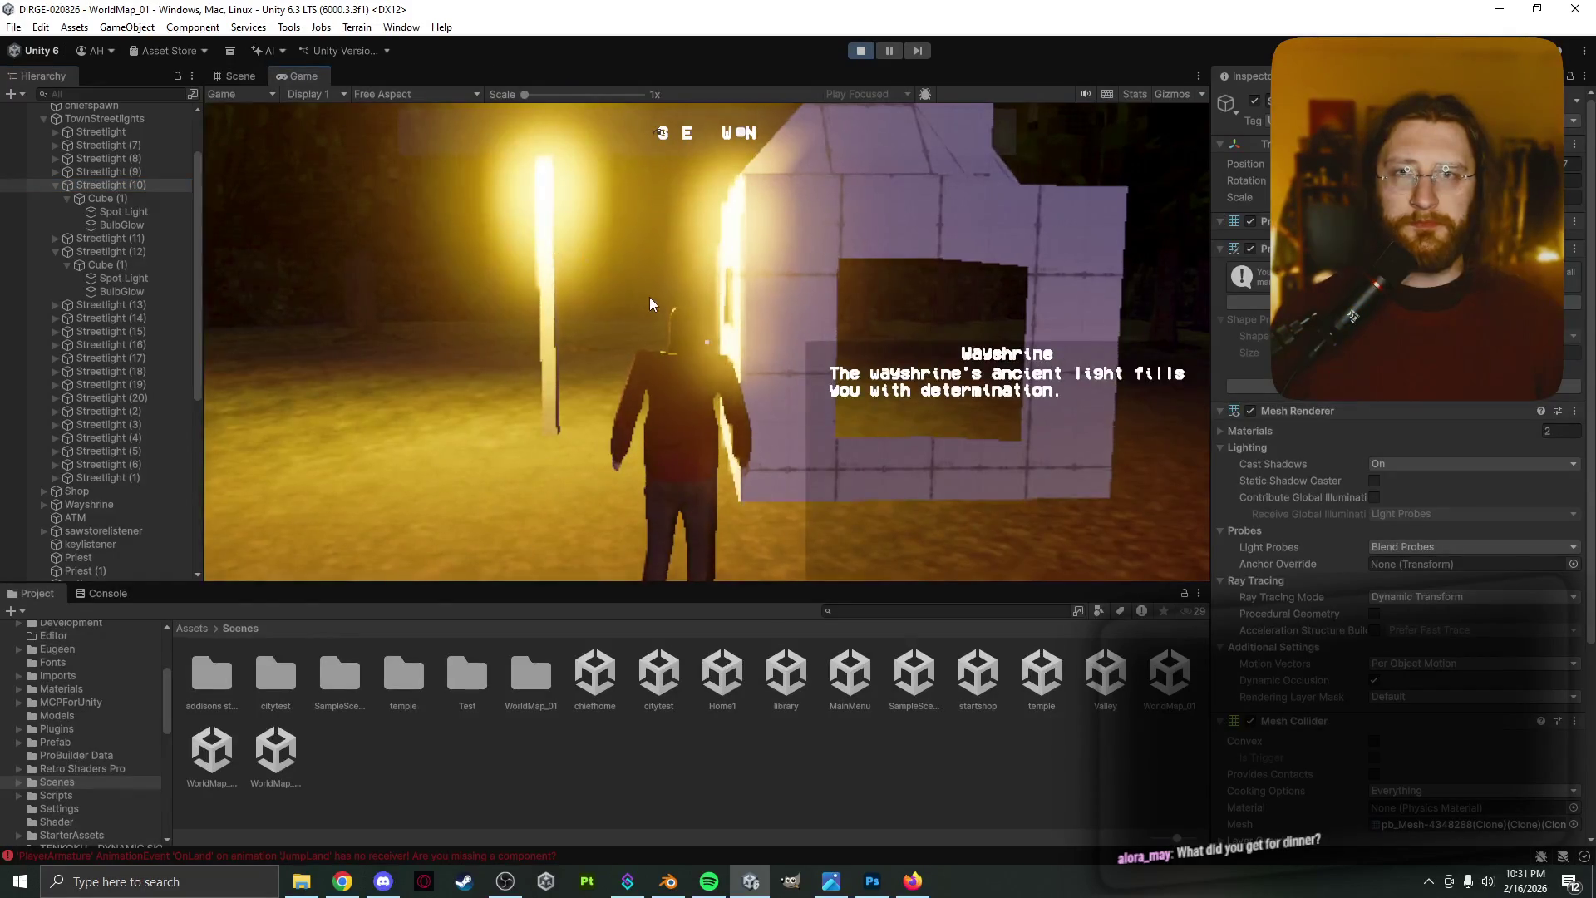
key(a)
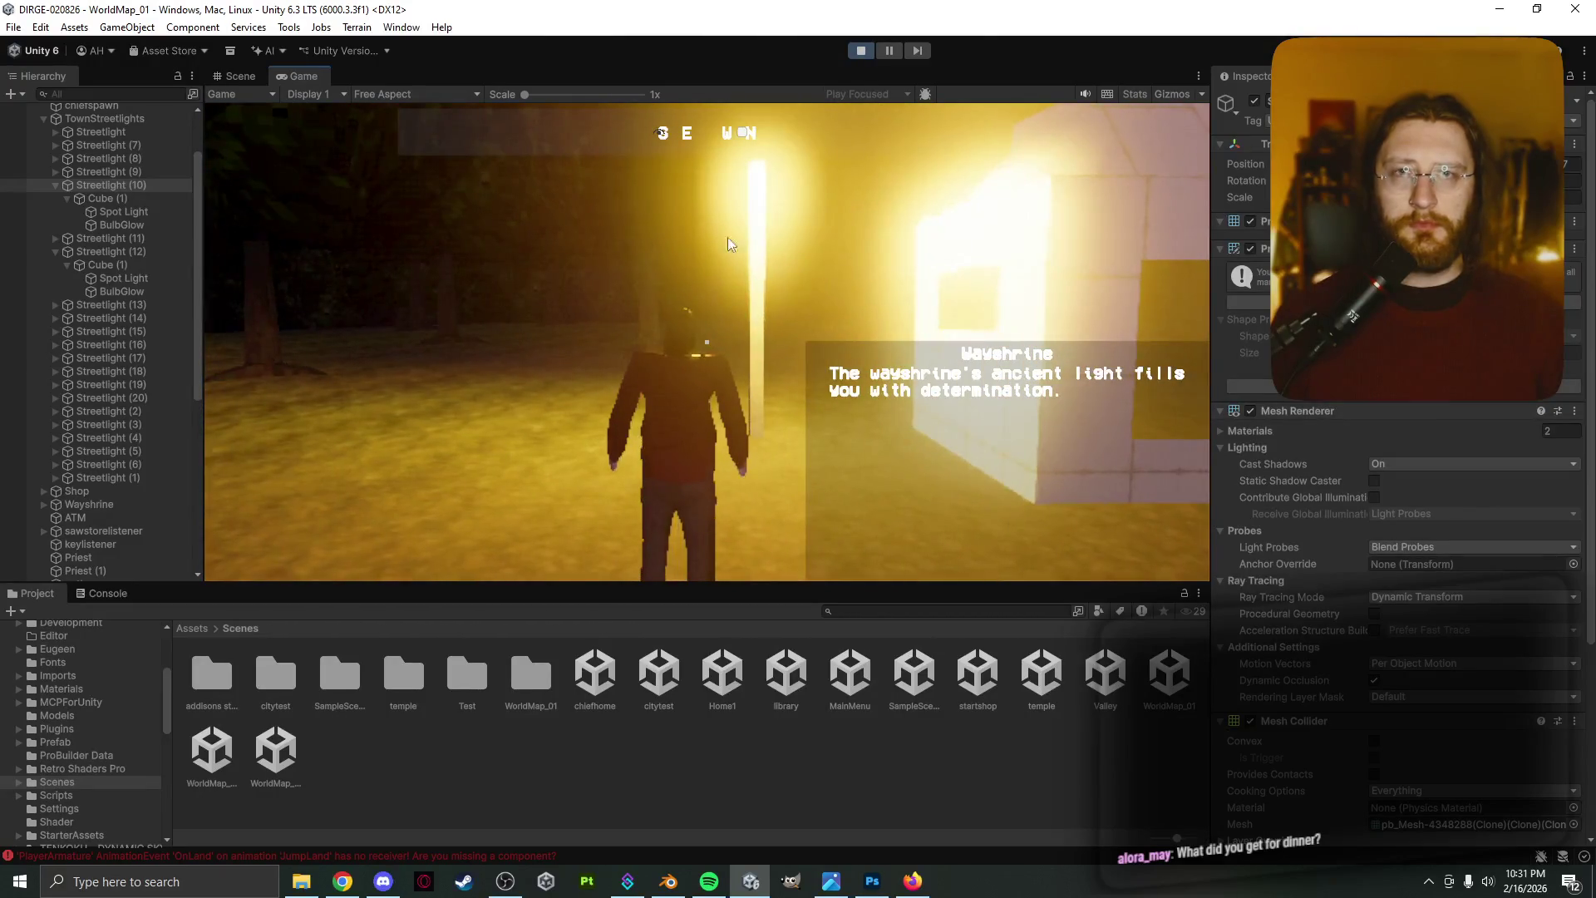
drag(241, 78, 140, 151)
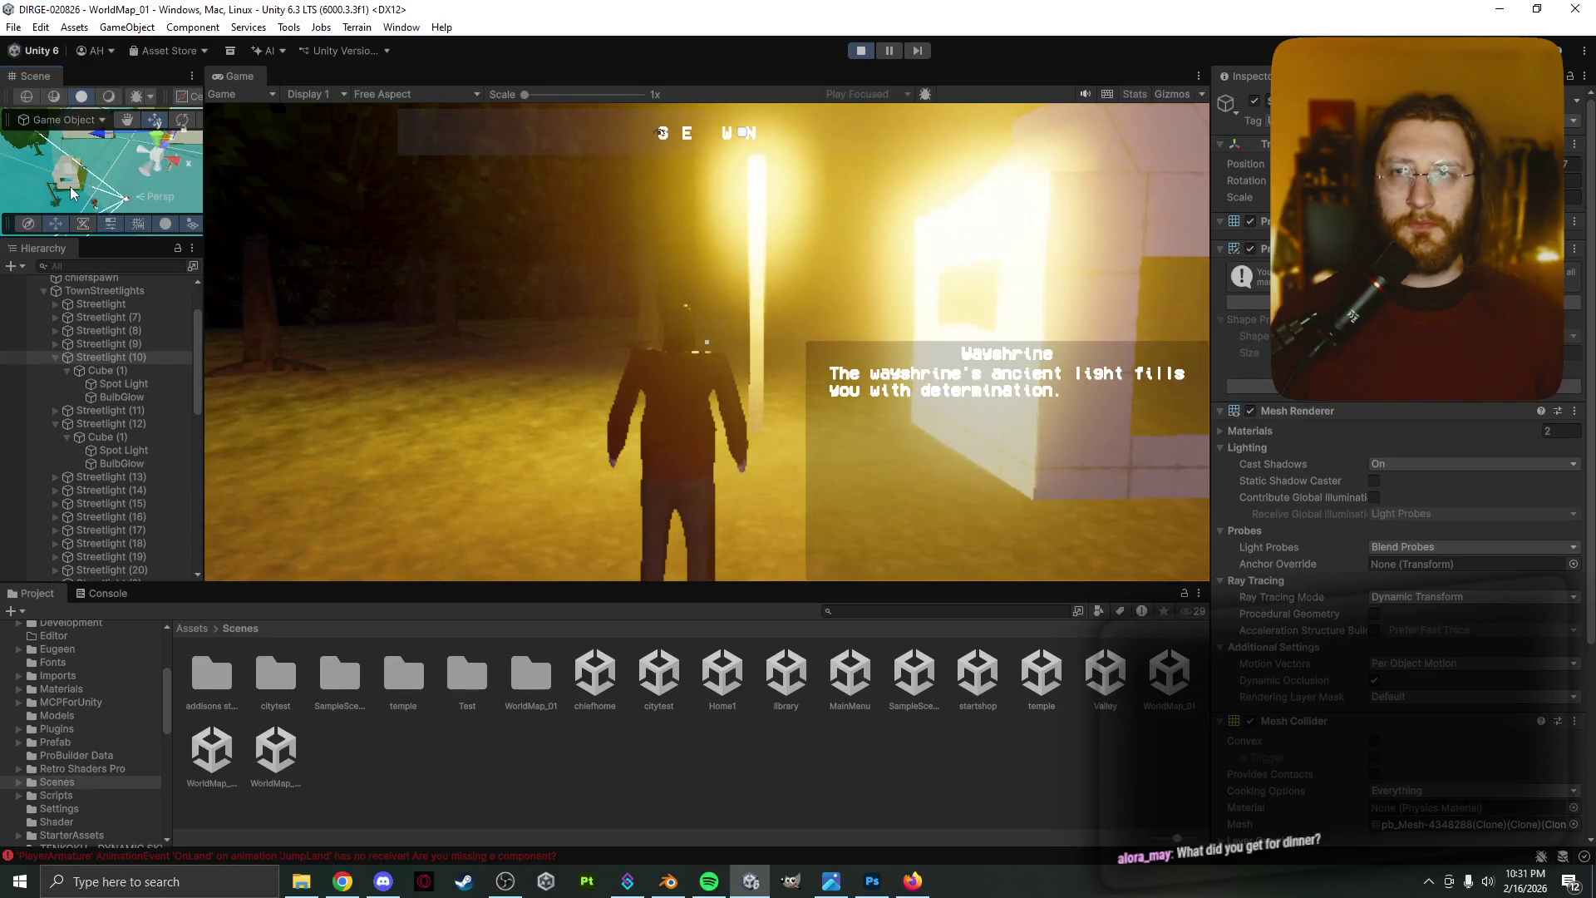
scroll(70, 186, up, 3)
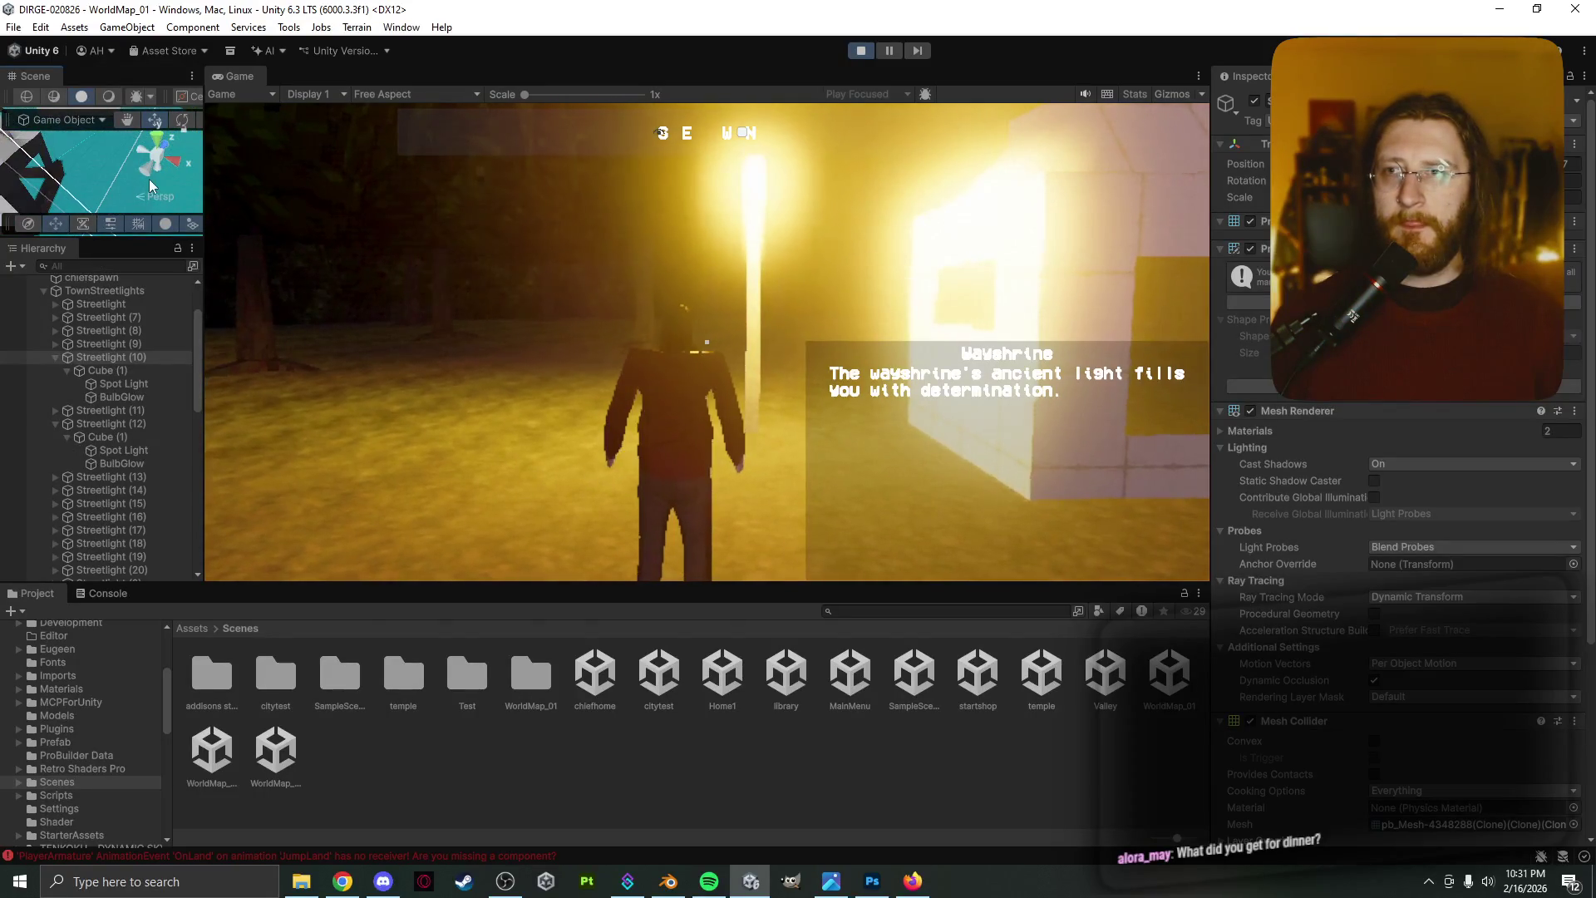
scroll(133, 178, up, 2)
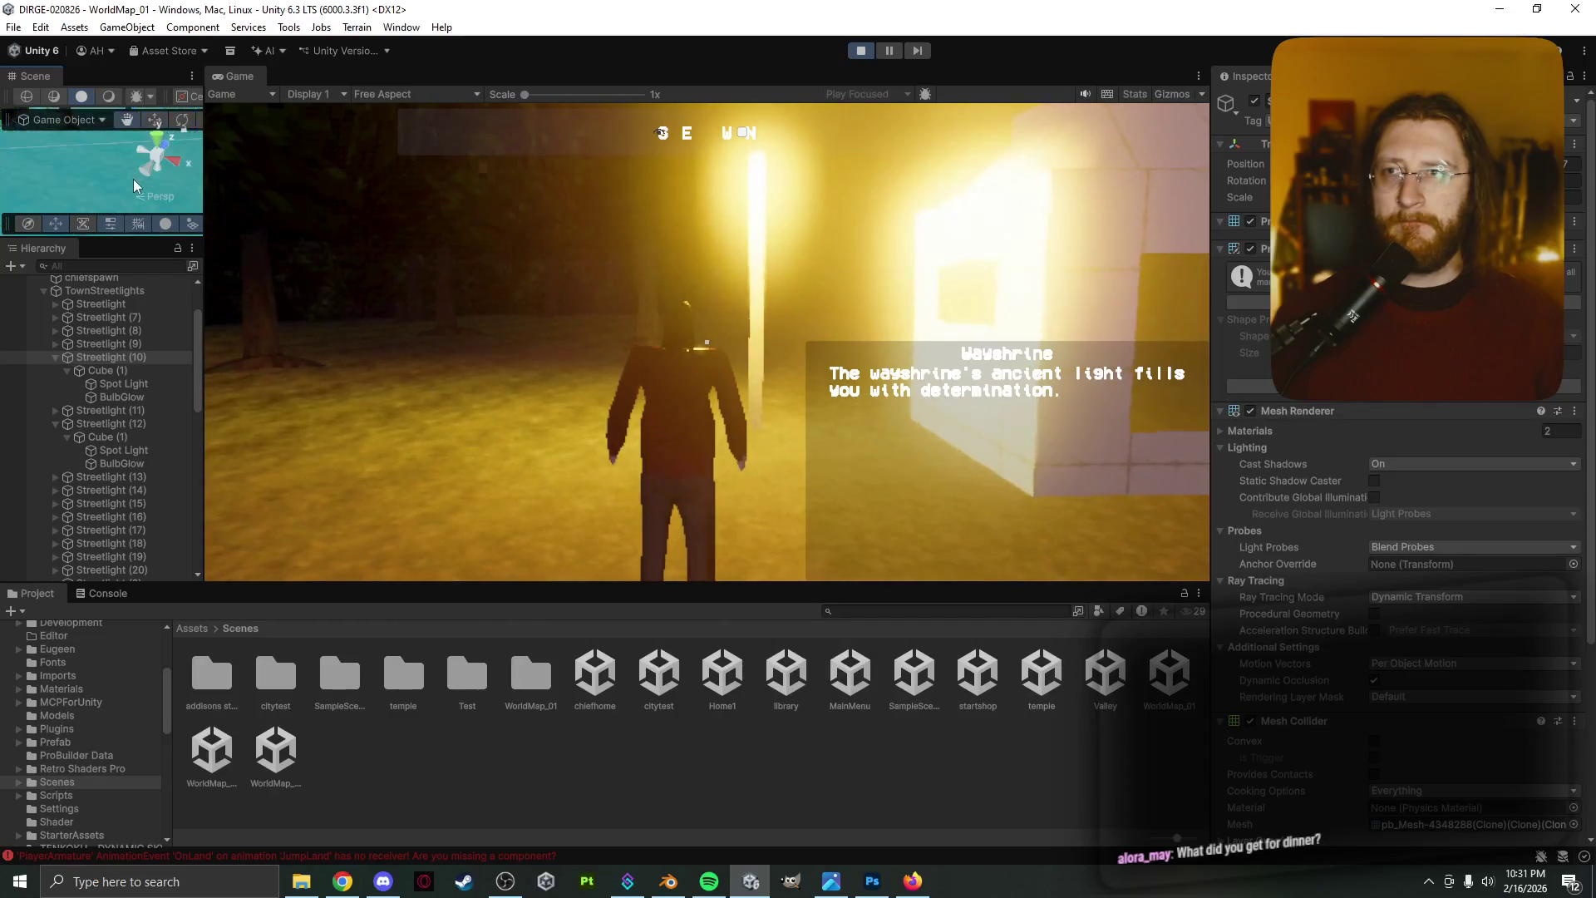
middle_drag(110, 178, 90, 200)
scroll(88, 191, down, 5)
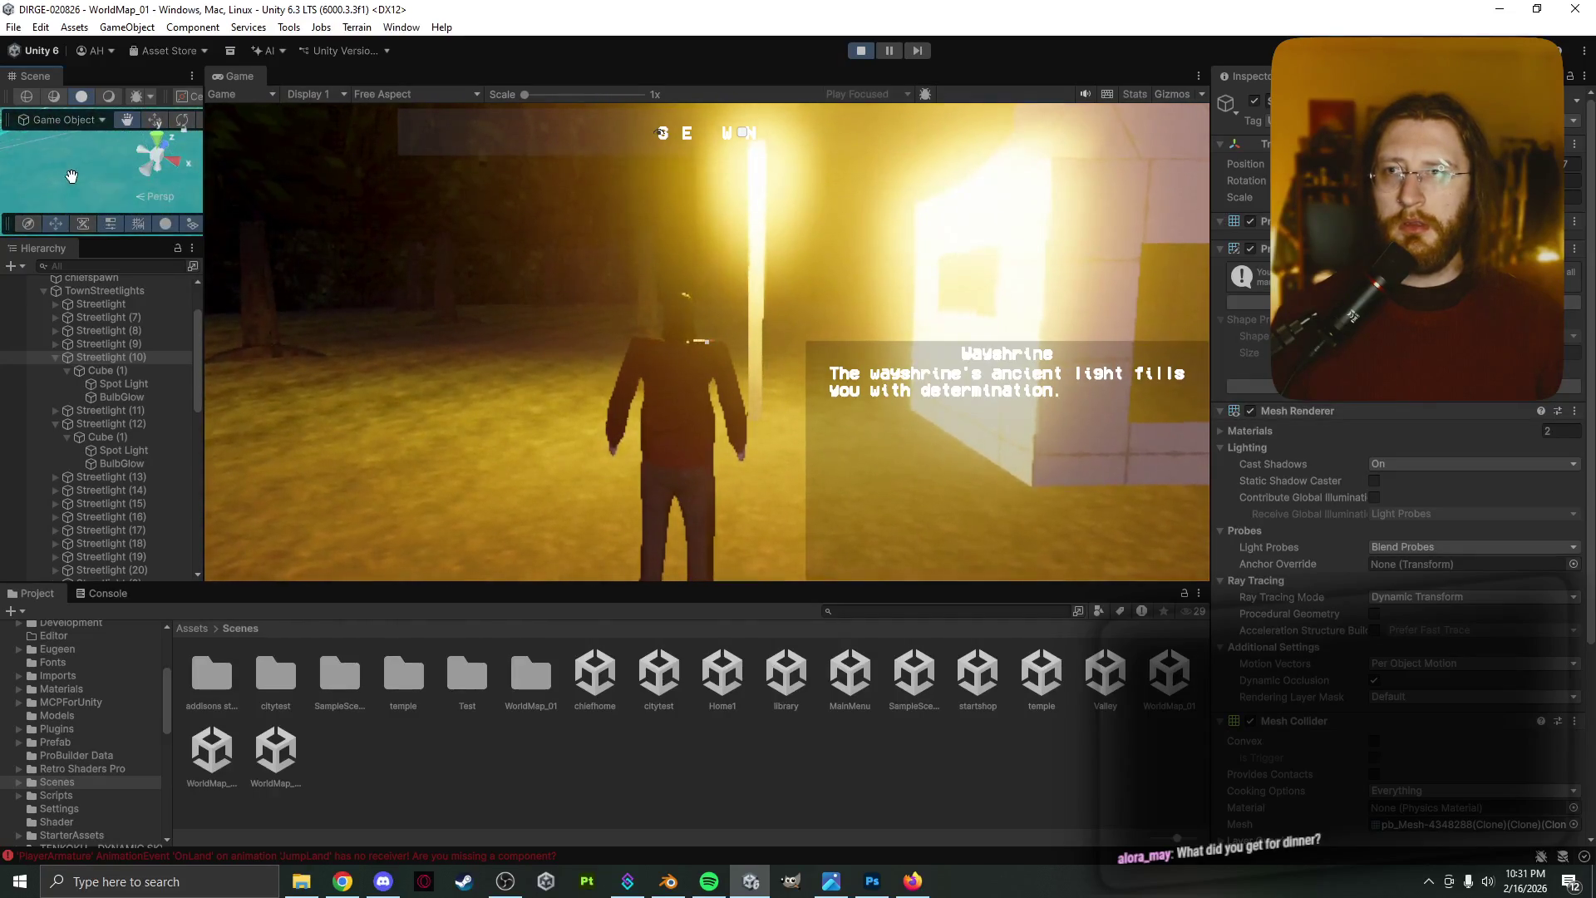
scroll(86, 183, up, 5)
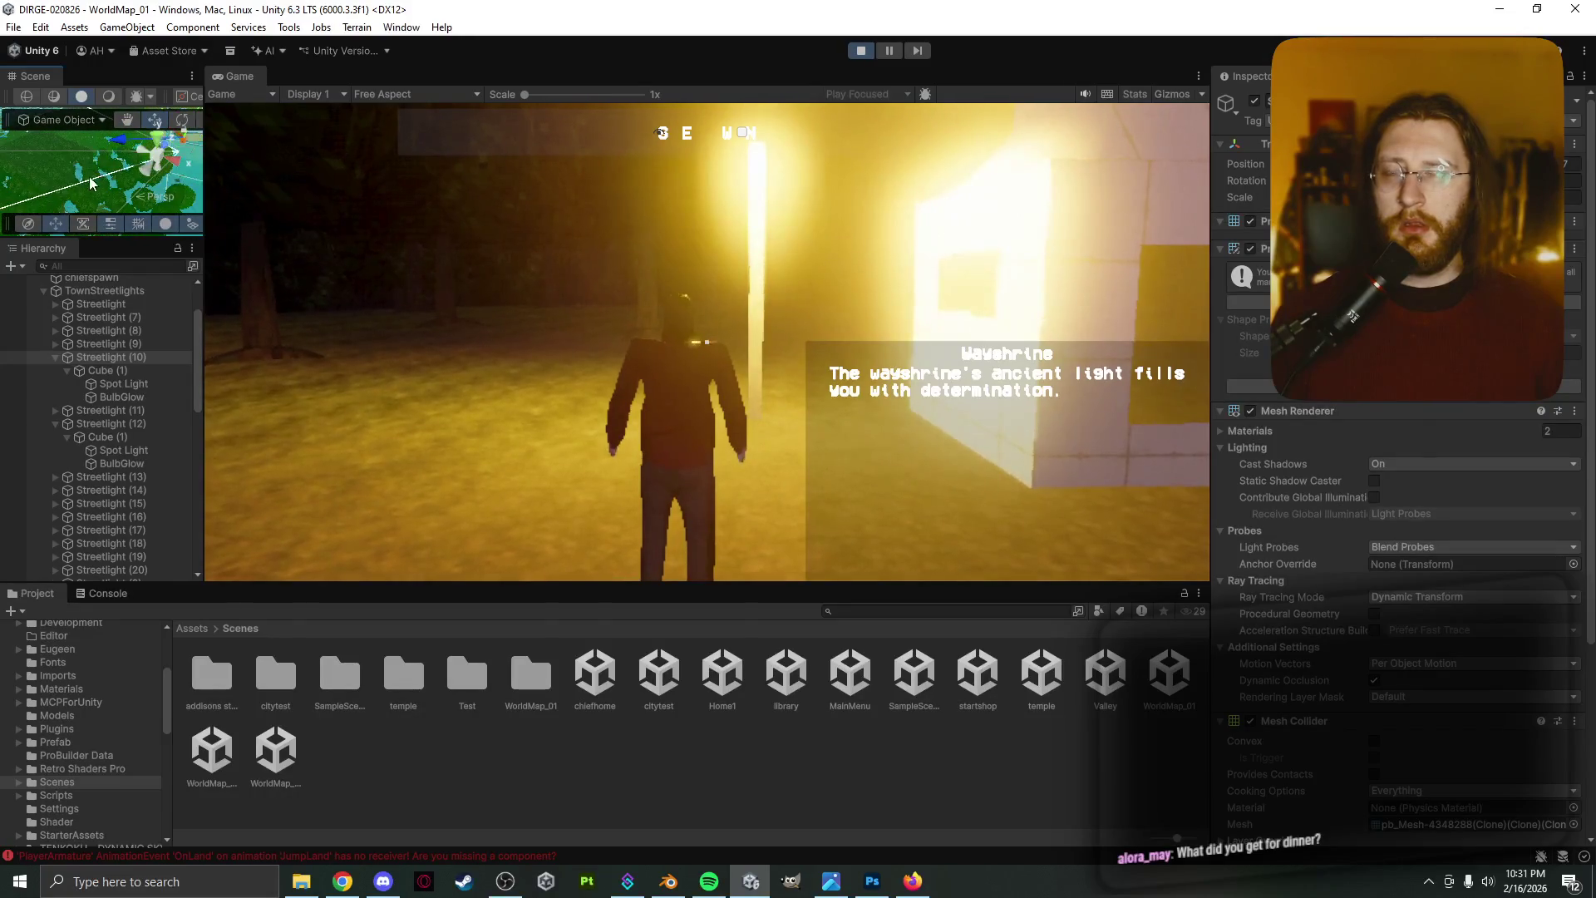
scroll(88, 187, up, 5)
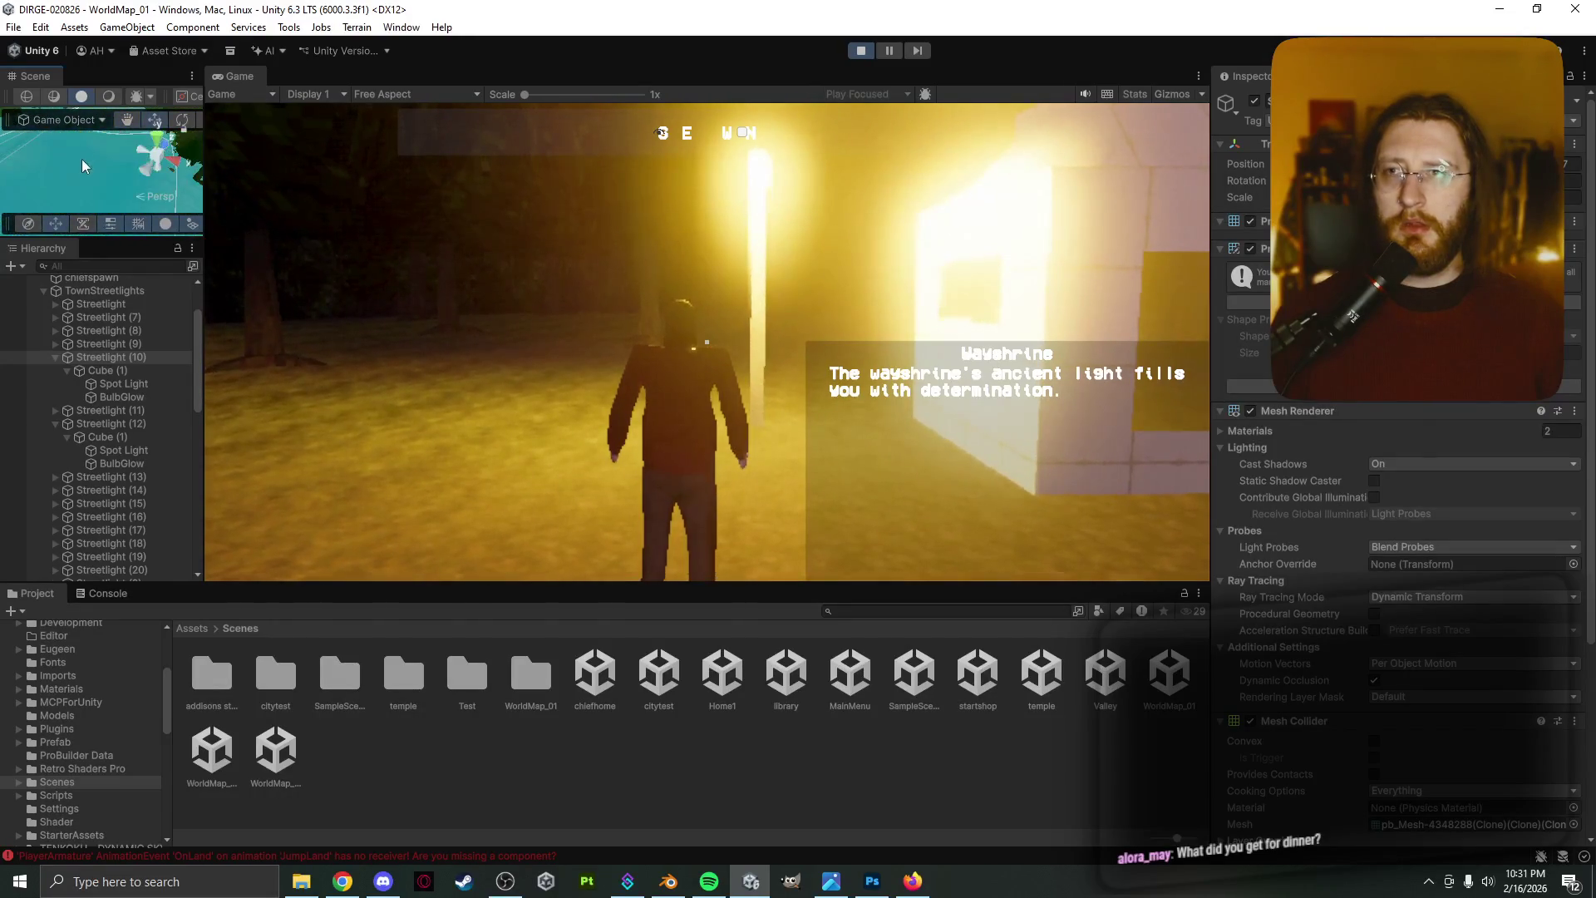
Widen and heighten the side Scene view, pan to a streetlight and select its Spot Light
drag(208, 230, 349, 229)
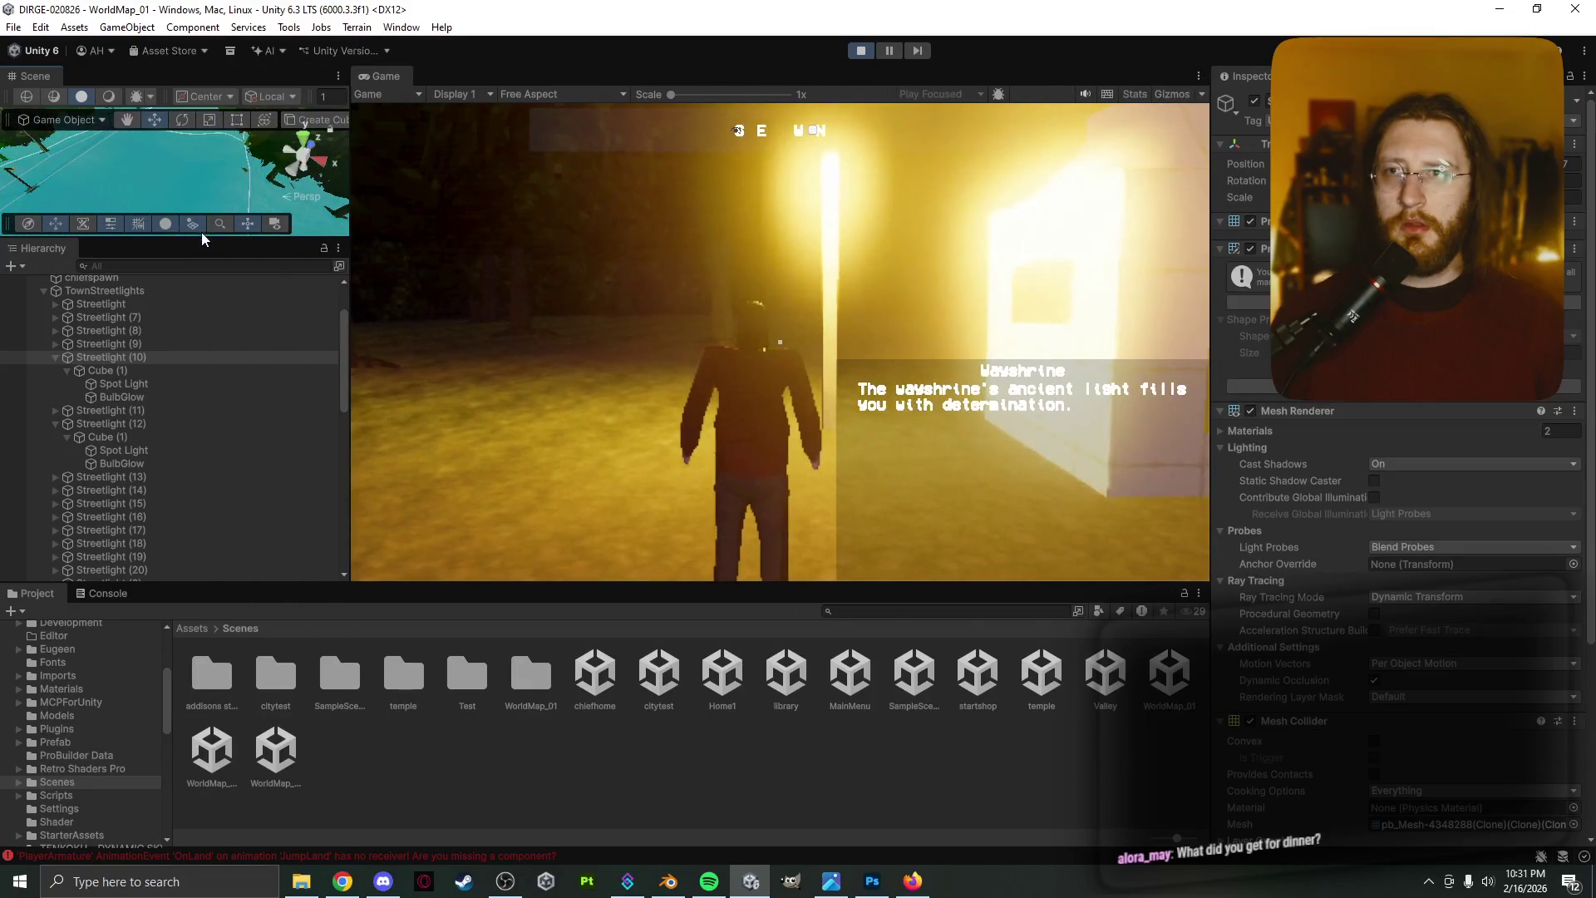
drag(198, 244, 193, 378)
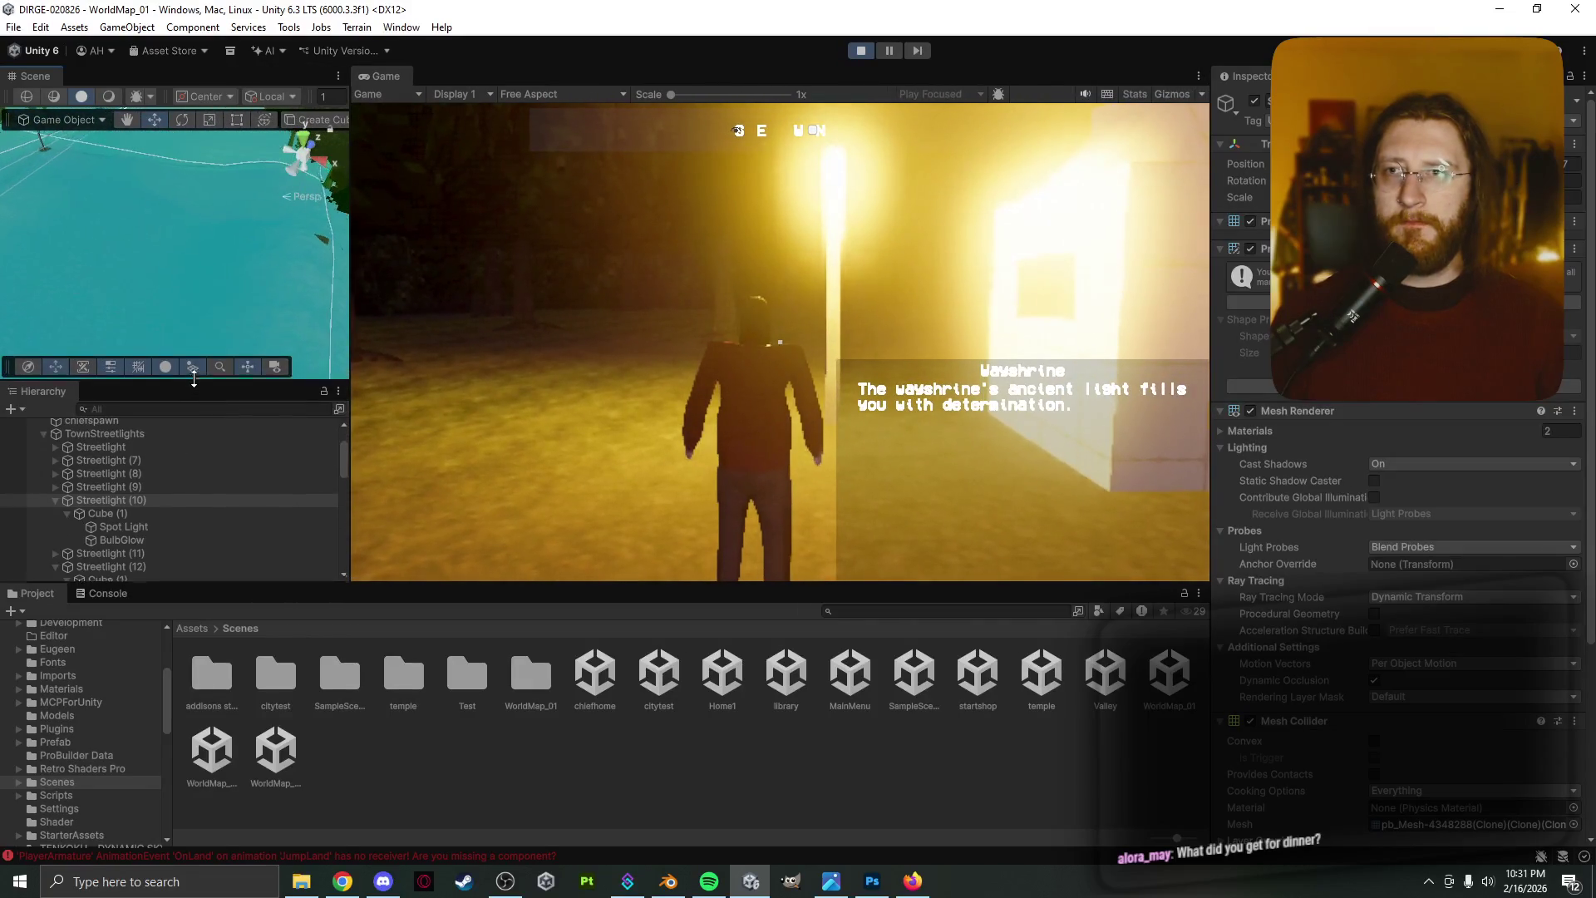
mouse_move(158, 286)
middle_down()
mouse_move(246, 211)
mouse_move(152, 292)
middle_up()
click(152, 292)
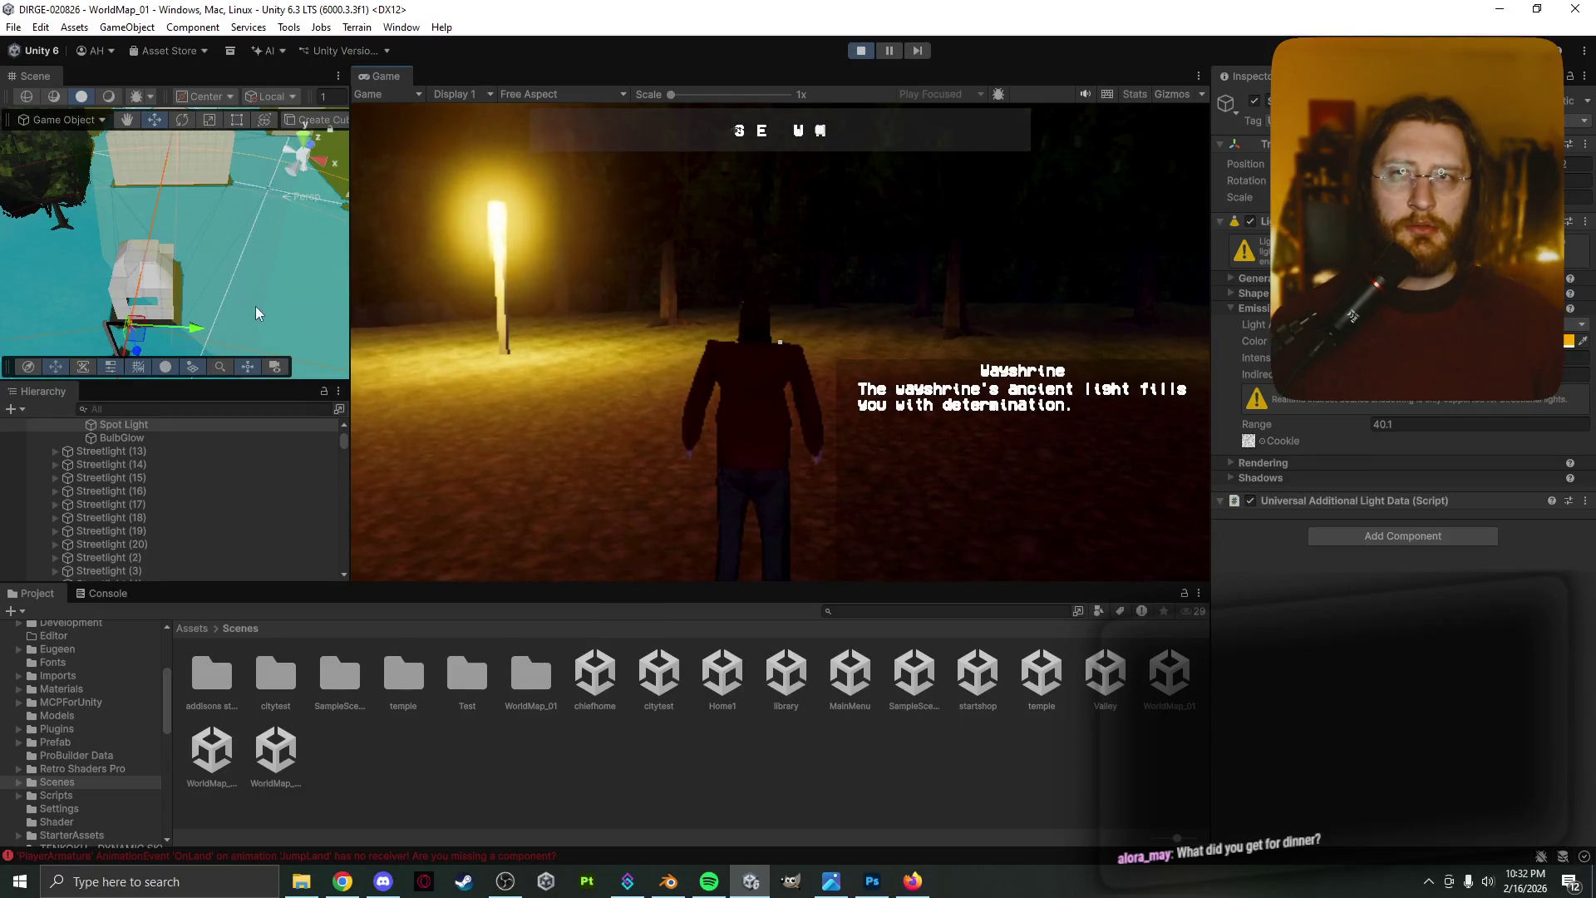
scroll(258, 291, down, 2)
mouse_move(259, 277)
middle_down()
mouse_move(224, 295)
mouse_move(242, 251)
middle_up()
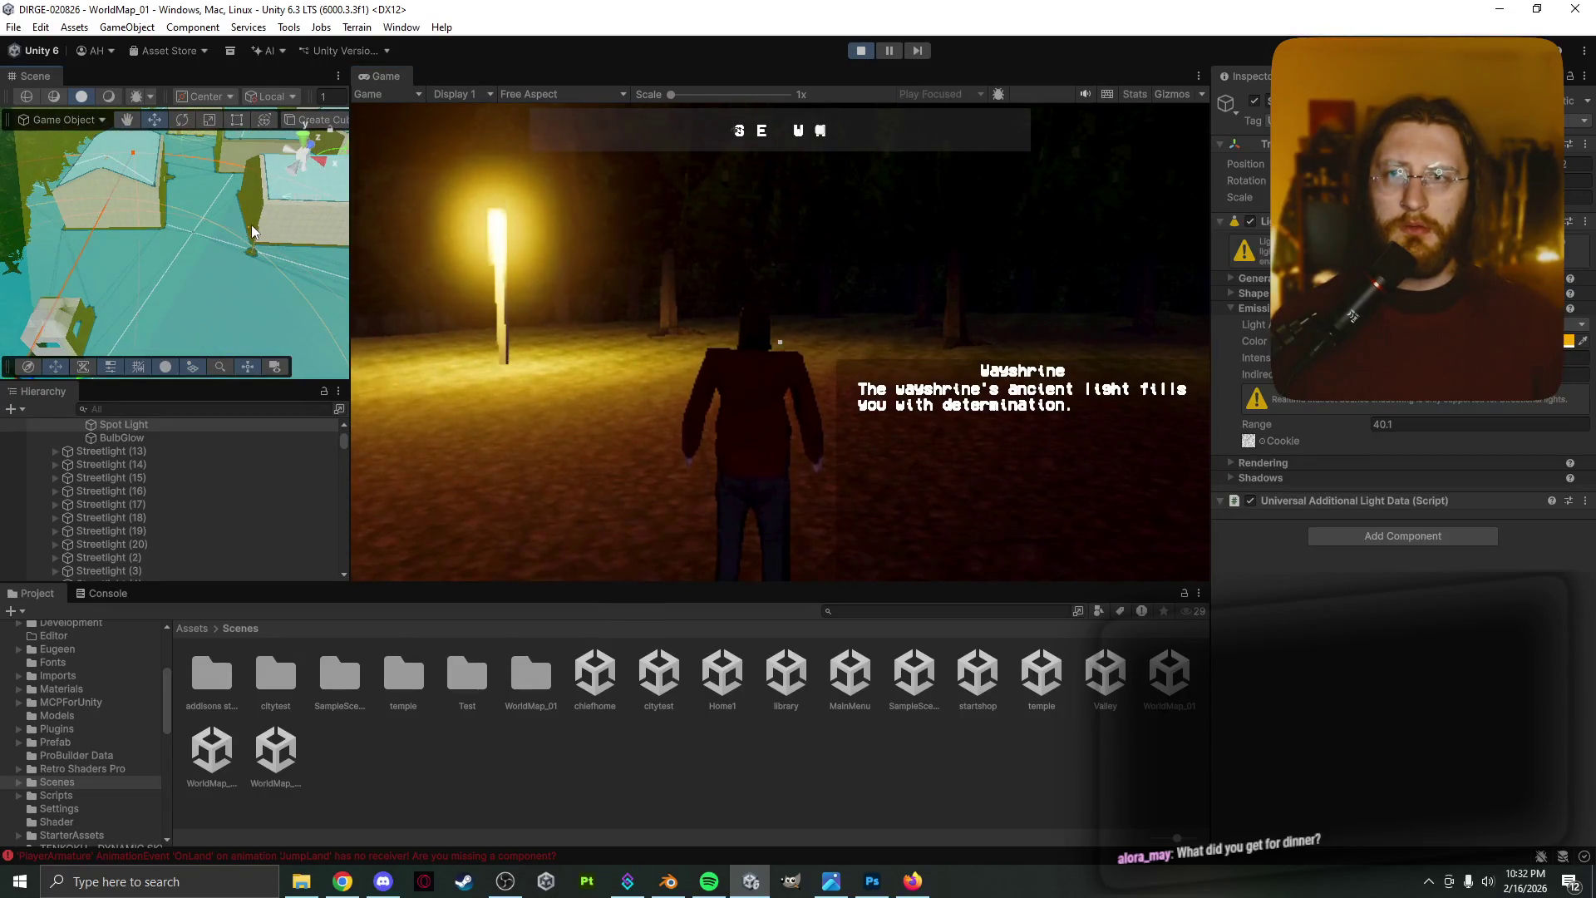
click(250, 226)
scroll(133, 507, down, 2)
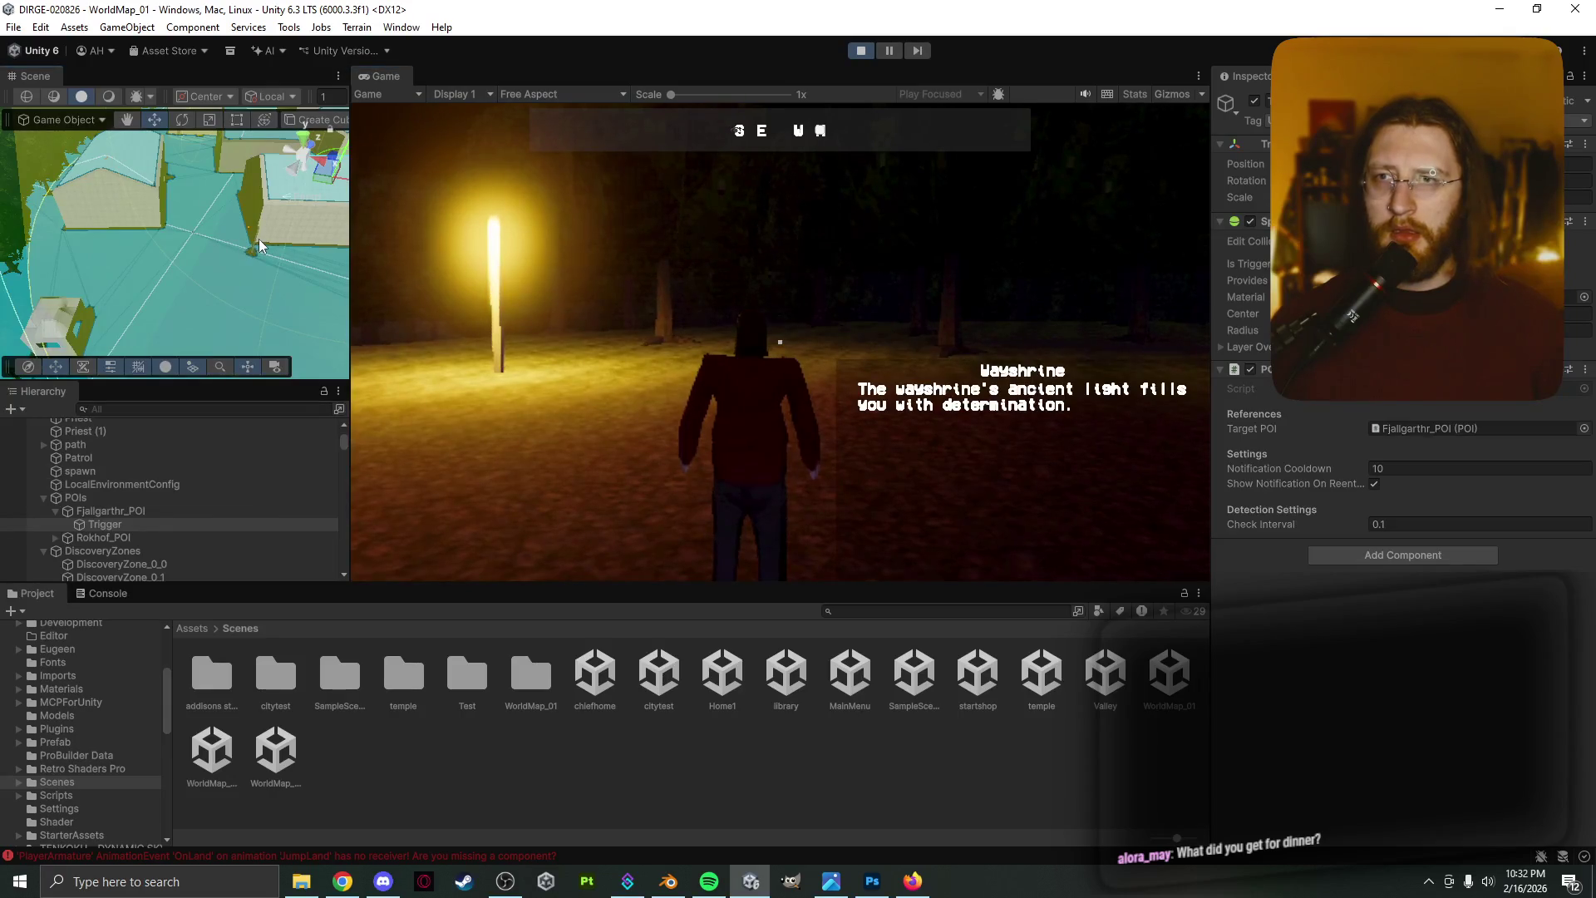
scroll(168, 549, down, 2)
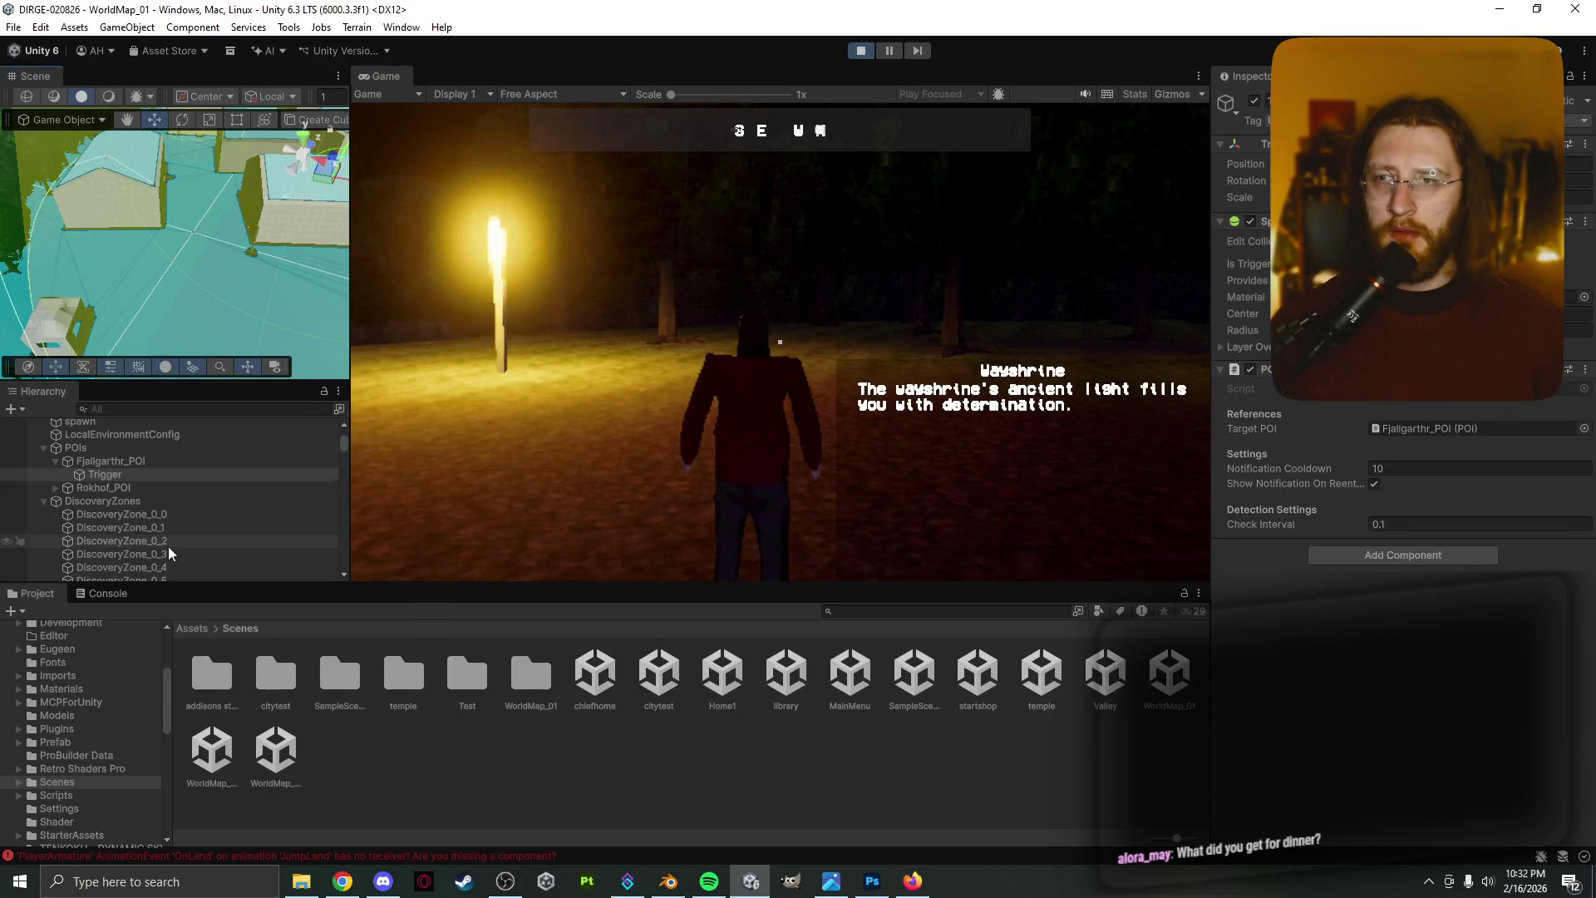
scroll(168, 546, down, 4)
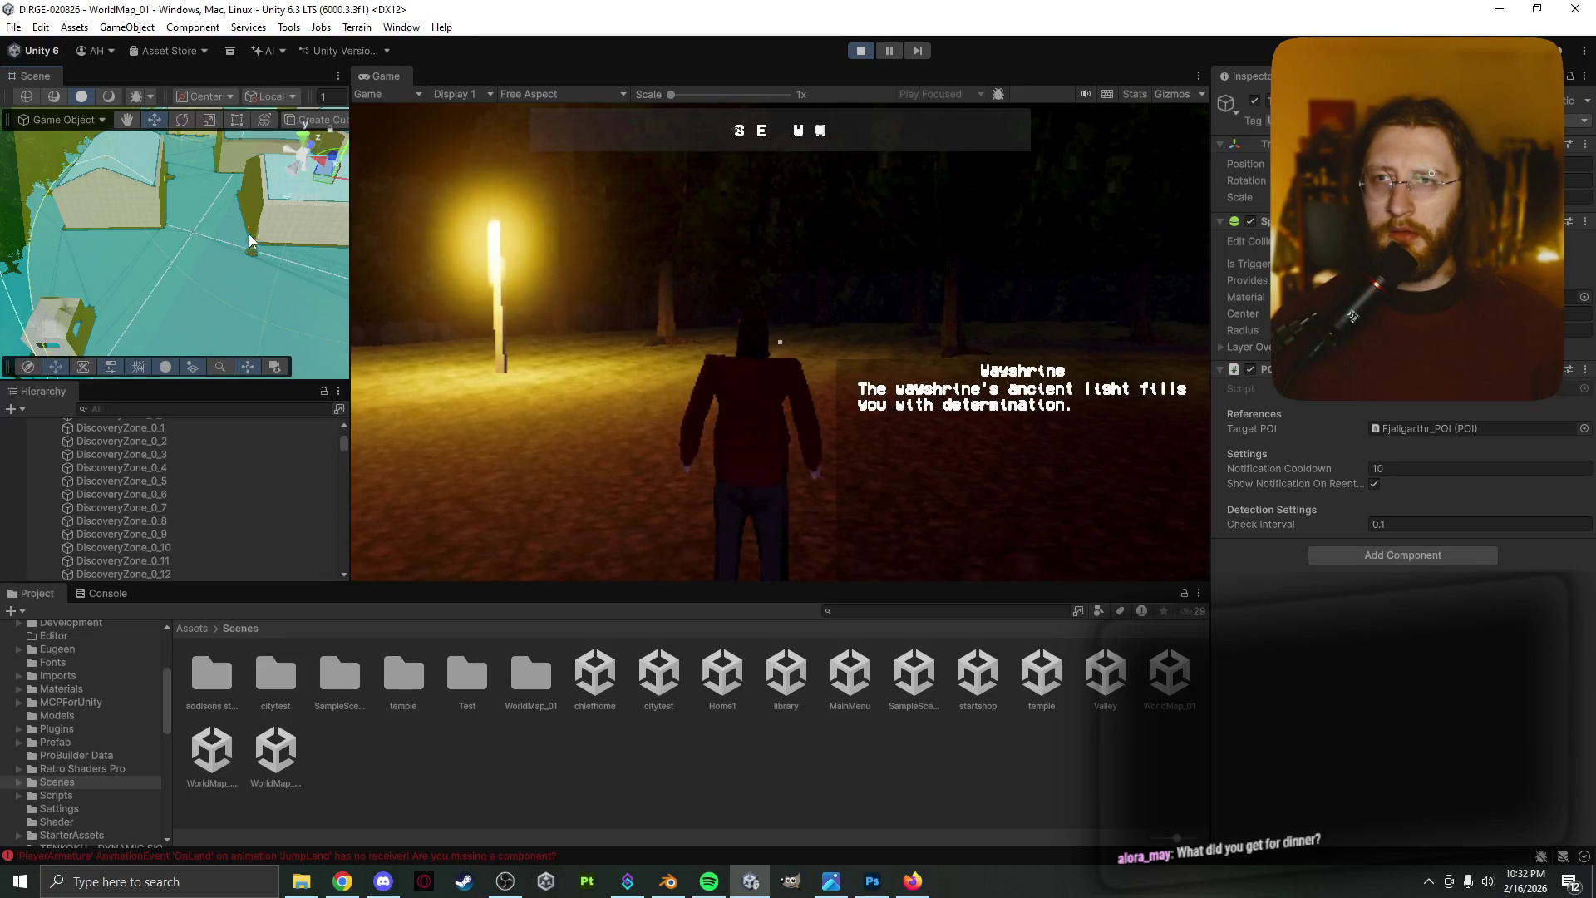
scroll(256, 226, up, 2)
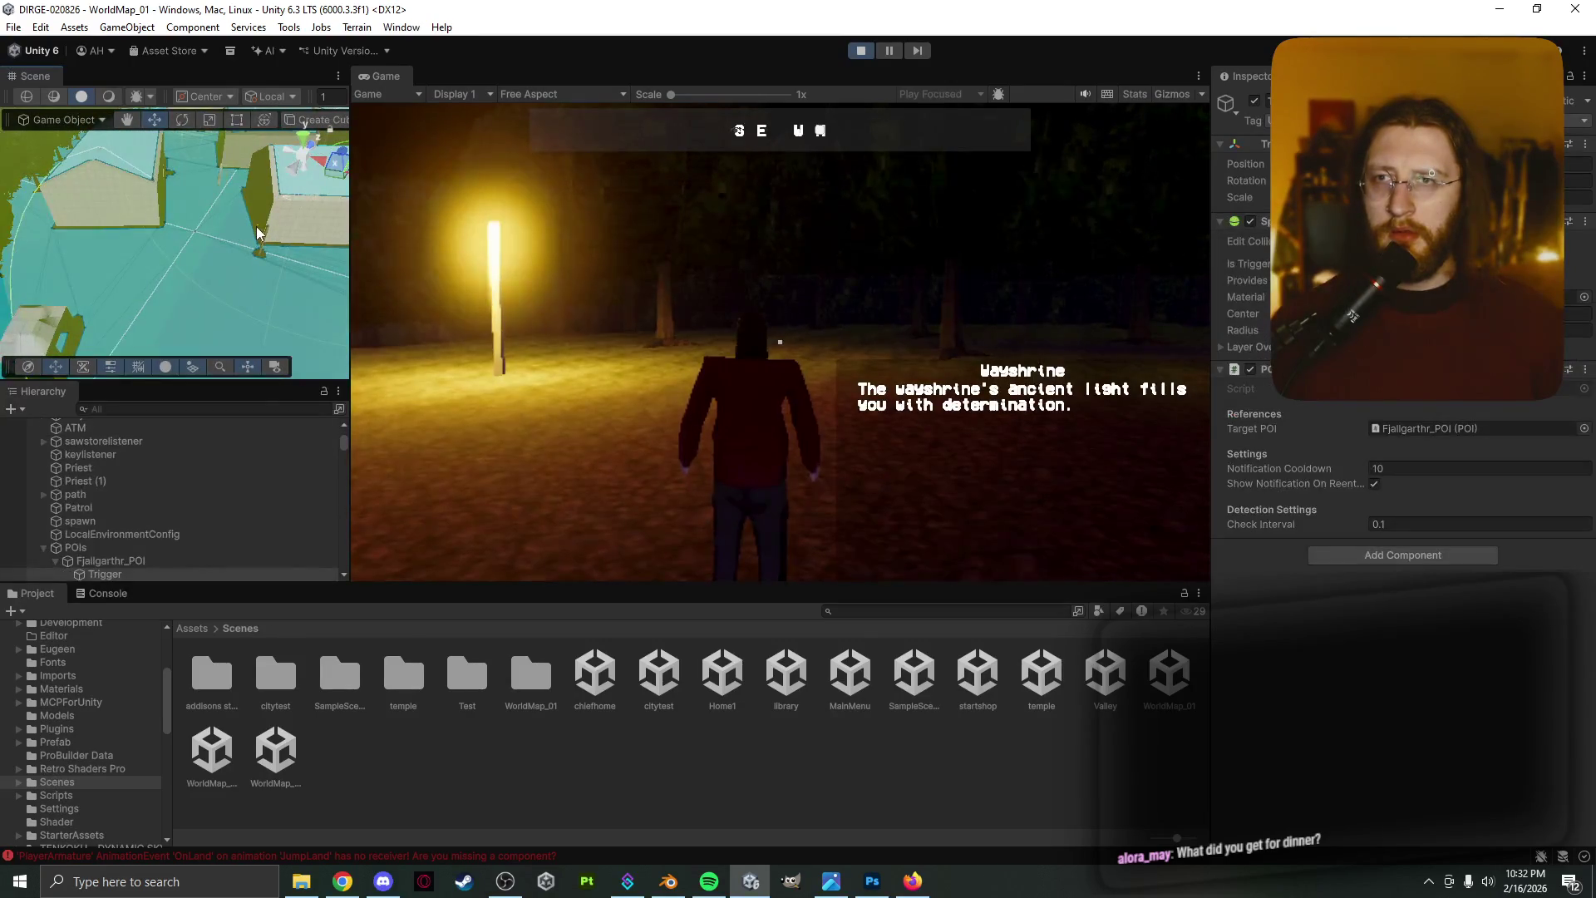
click(256, 226)
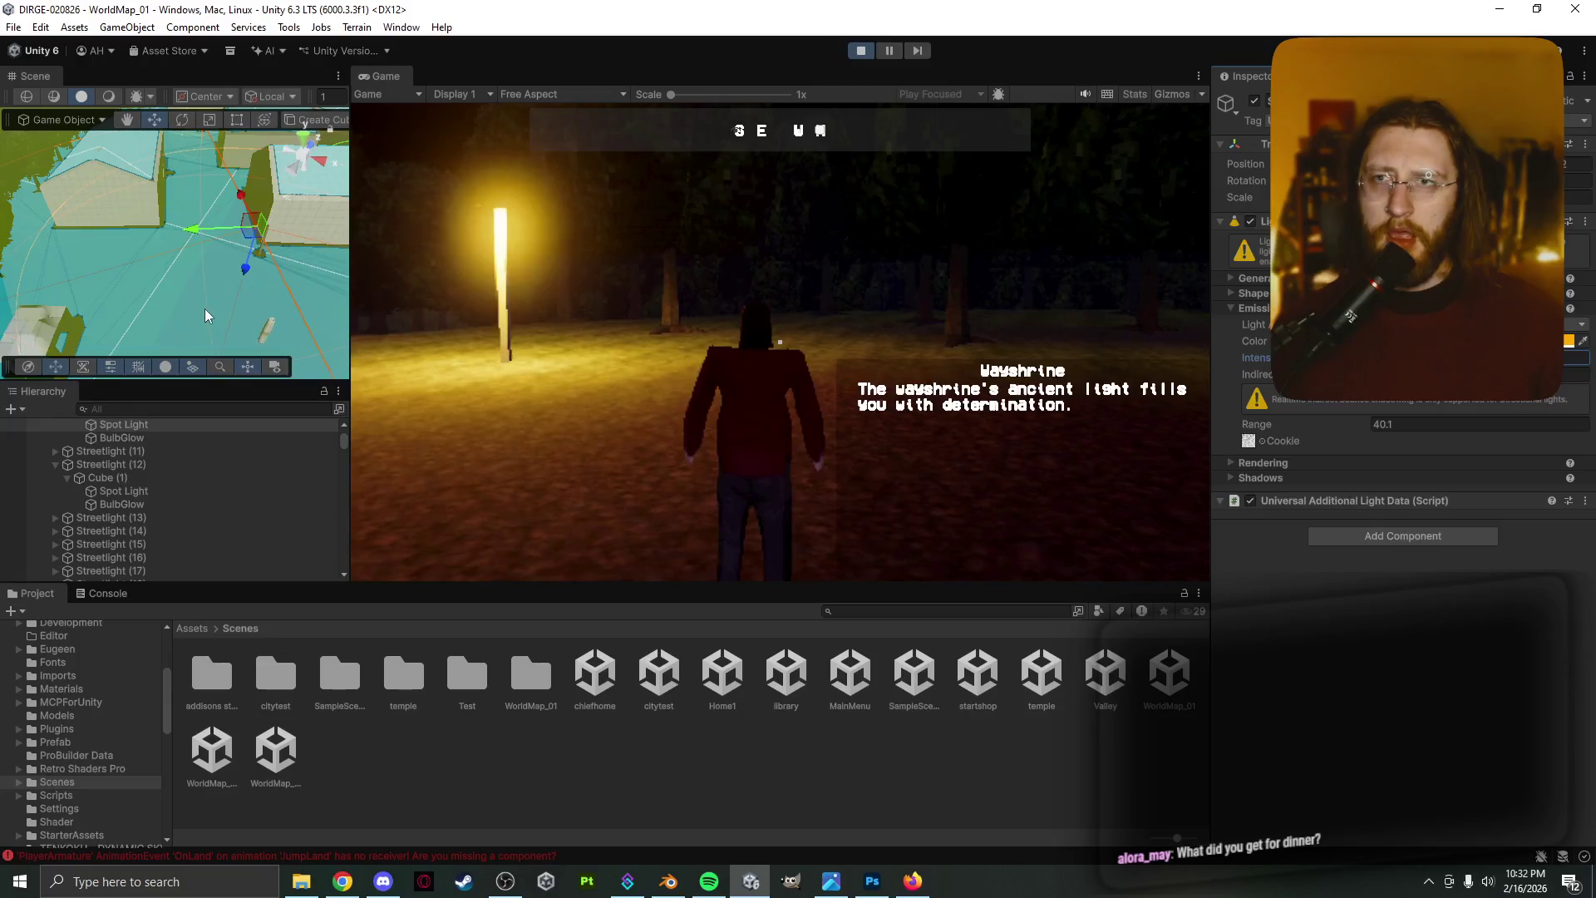
Orbit to the streetlights and select Streetlight (13)'s Spot Light and a neighbouring one
middle_drag(204, 307, 170, 297)
mouse_move(170, 297)
alt+mouse_down()
mouse_move(221, 254)
mouse_move(136, 270)
mouse_move(316, 274)
alt+mouse_up()
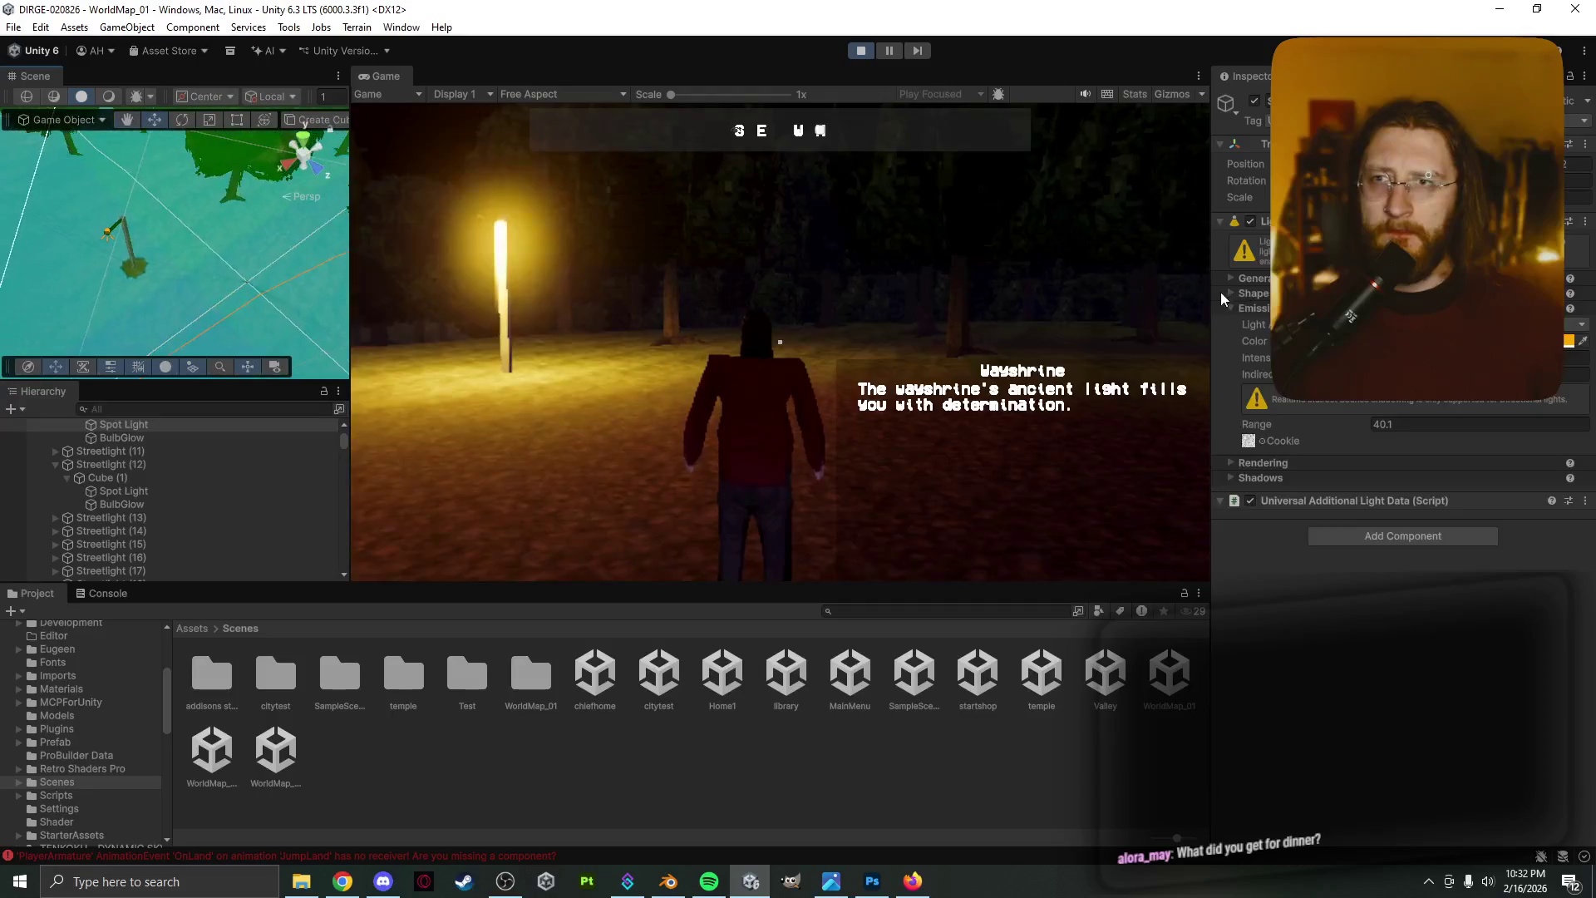
click(112, 235)
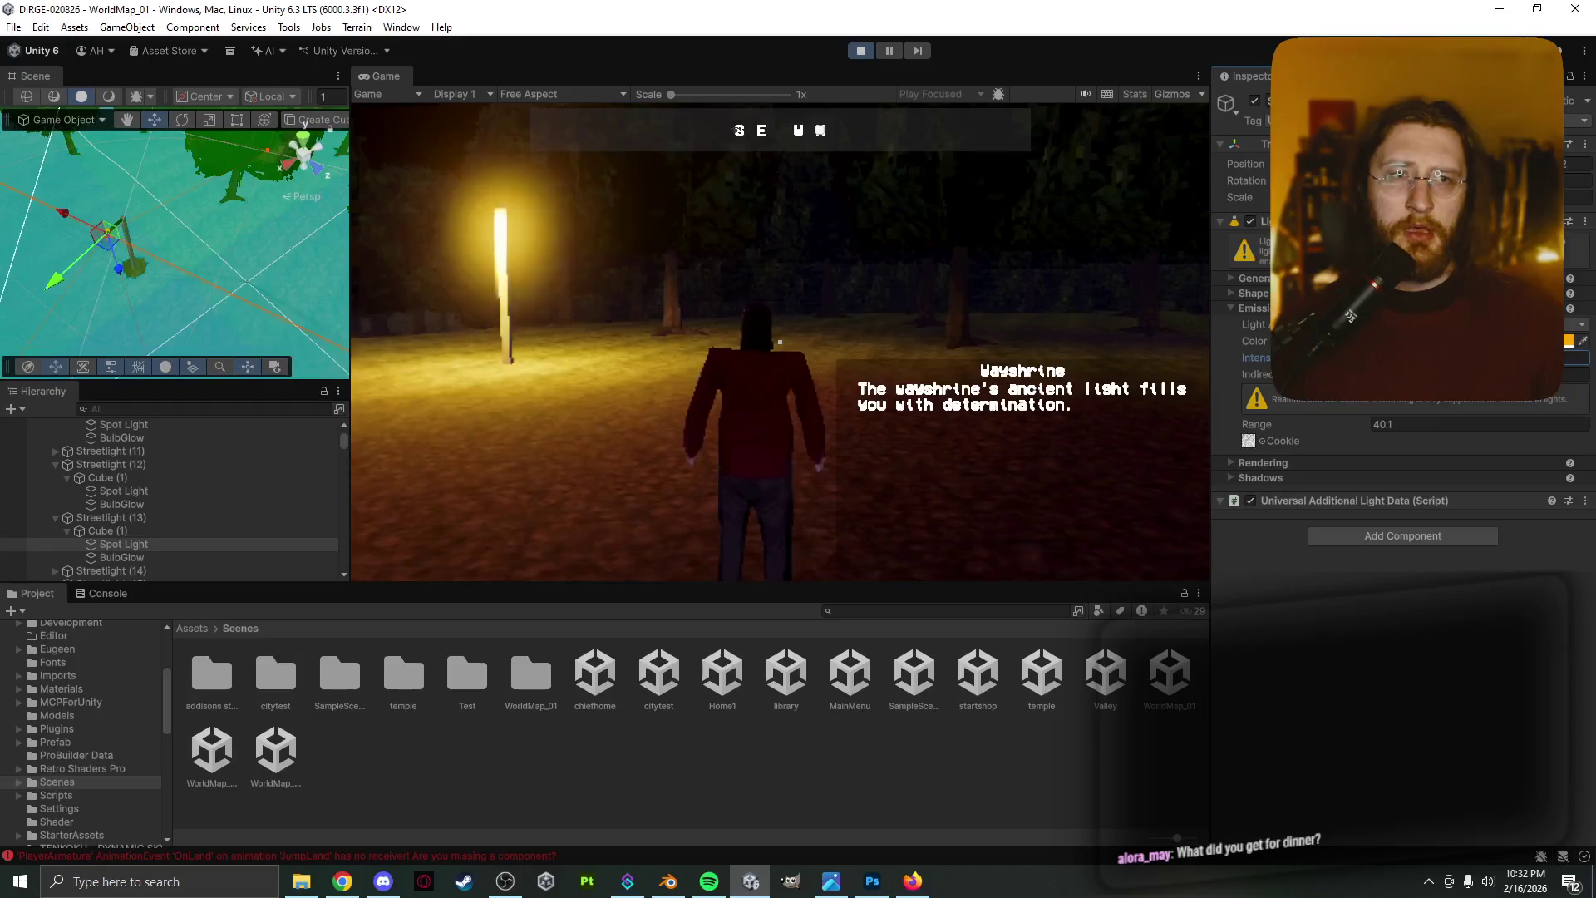
scroll(152, 277, down, 5)
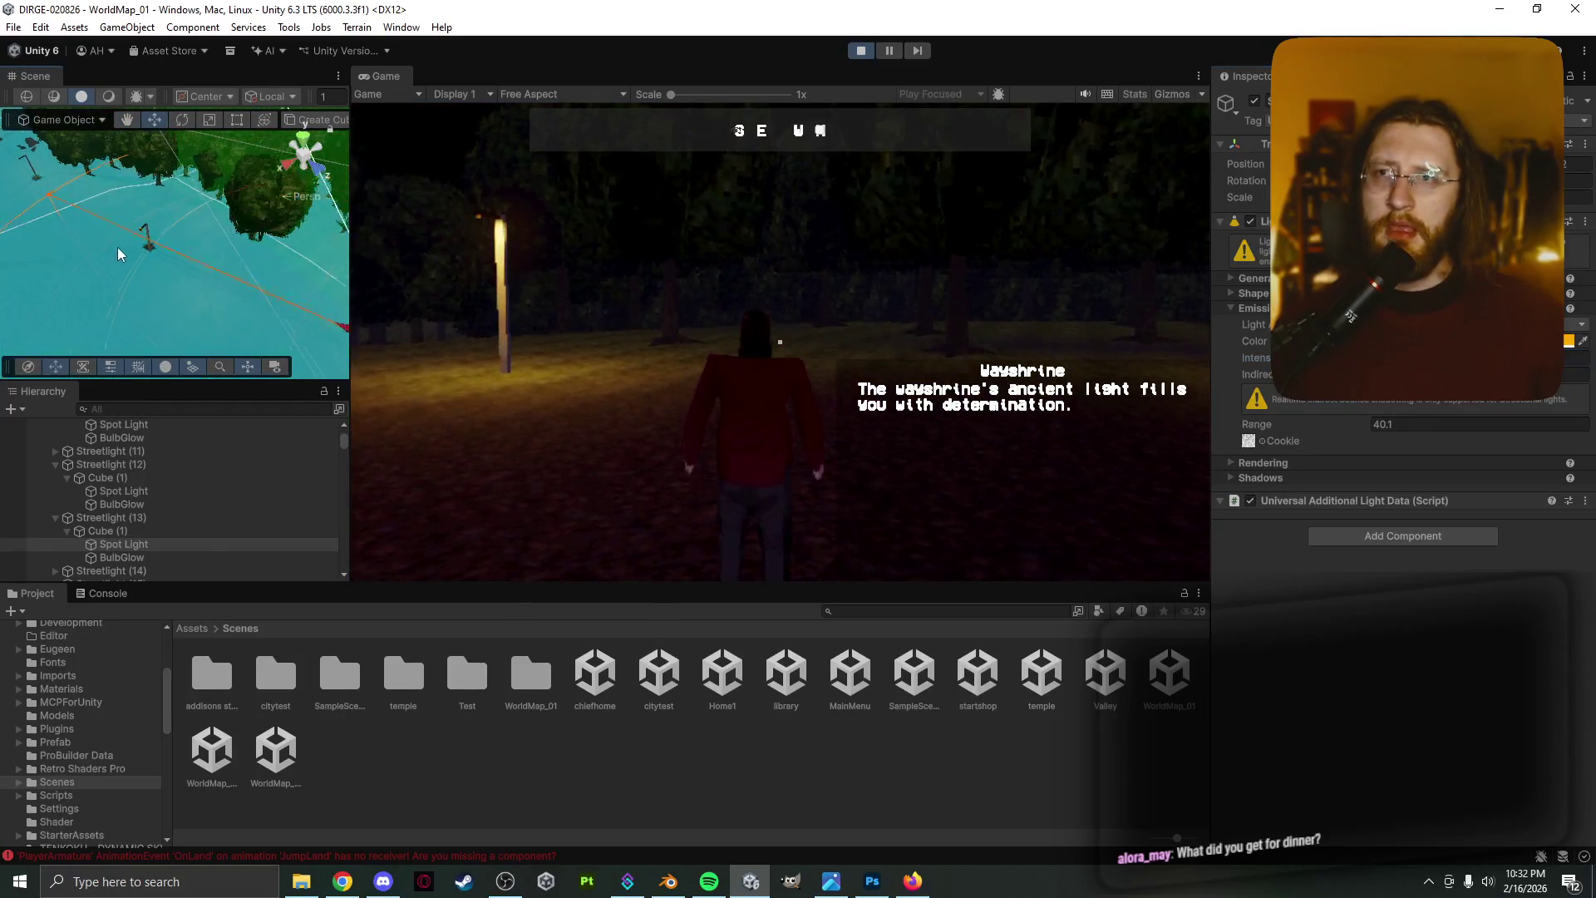
scroll(117, 246, up, 2)
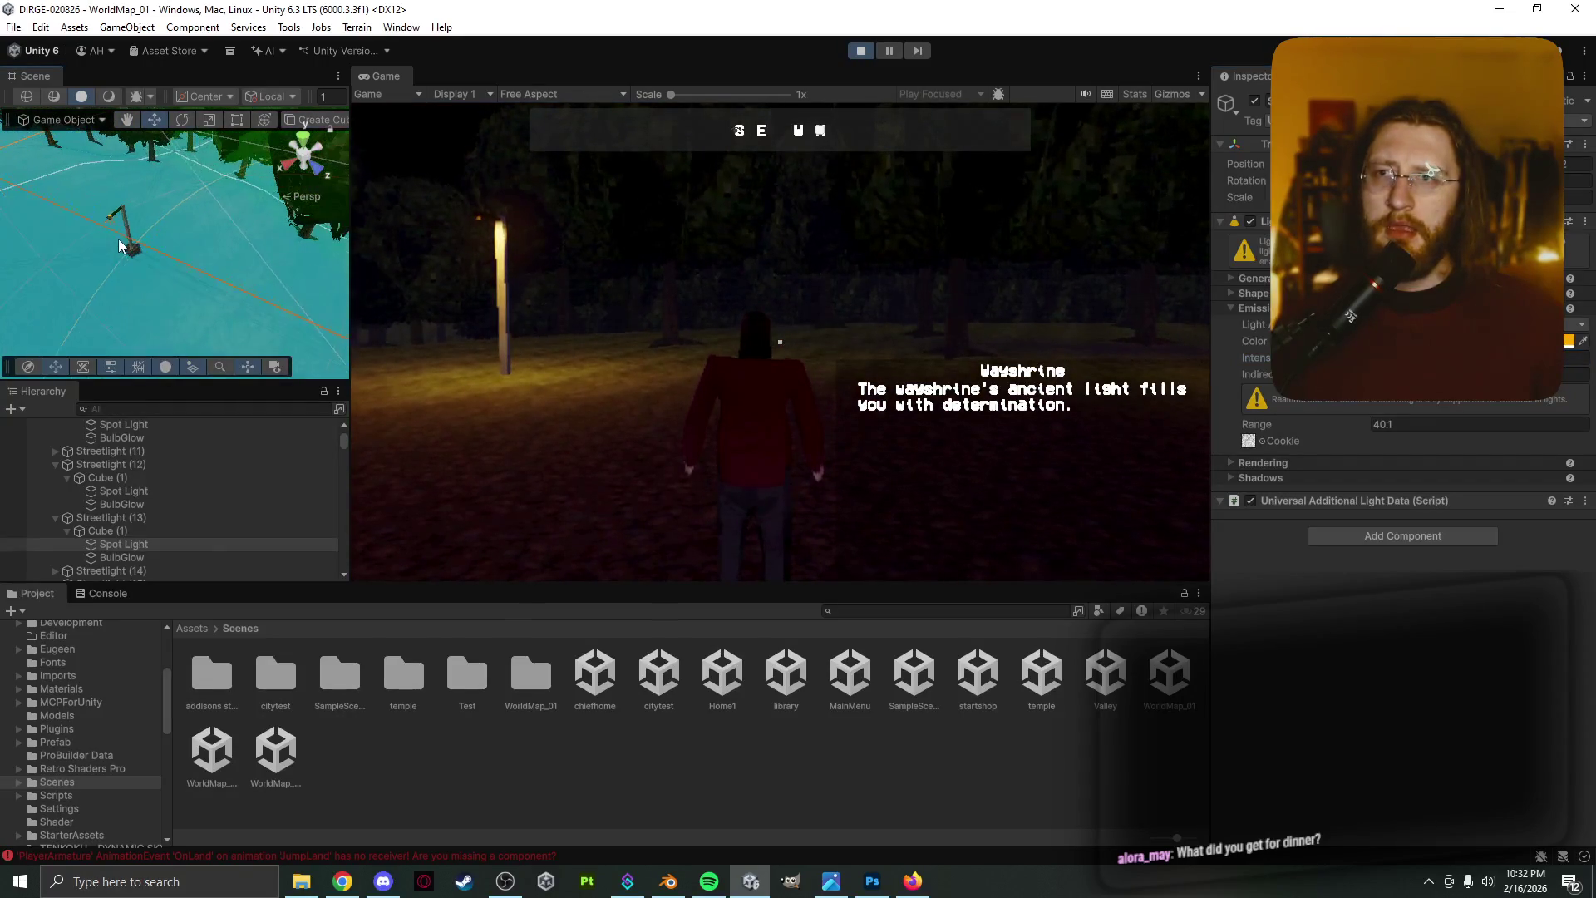
click(105, 221)
click(128, 222)
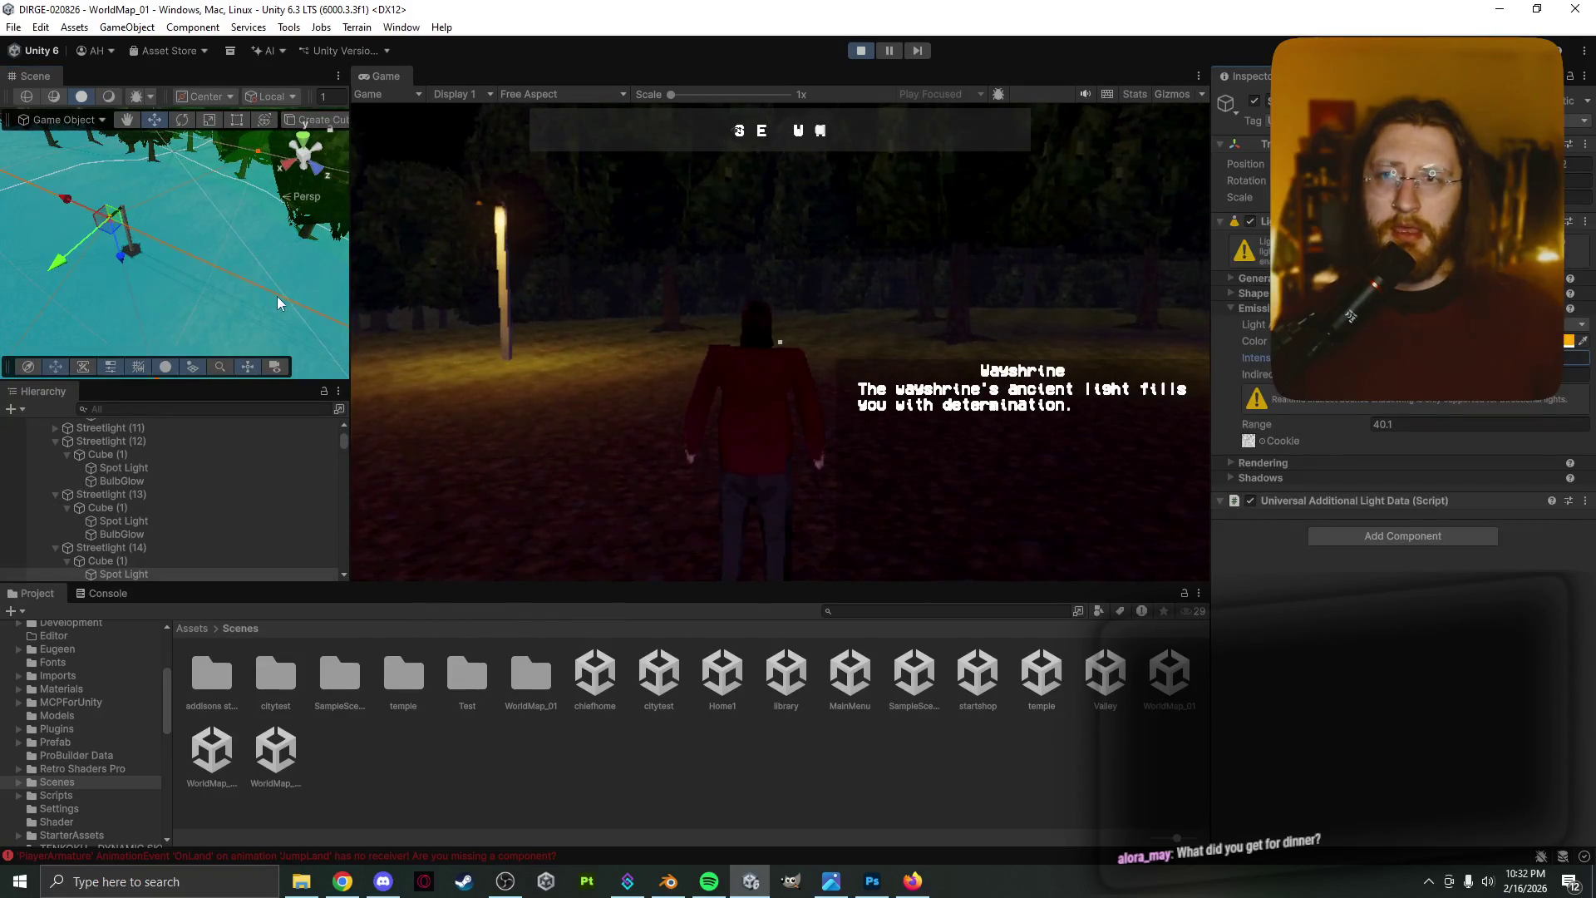
scroll(207, 283, down, 5)
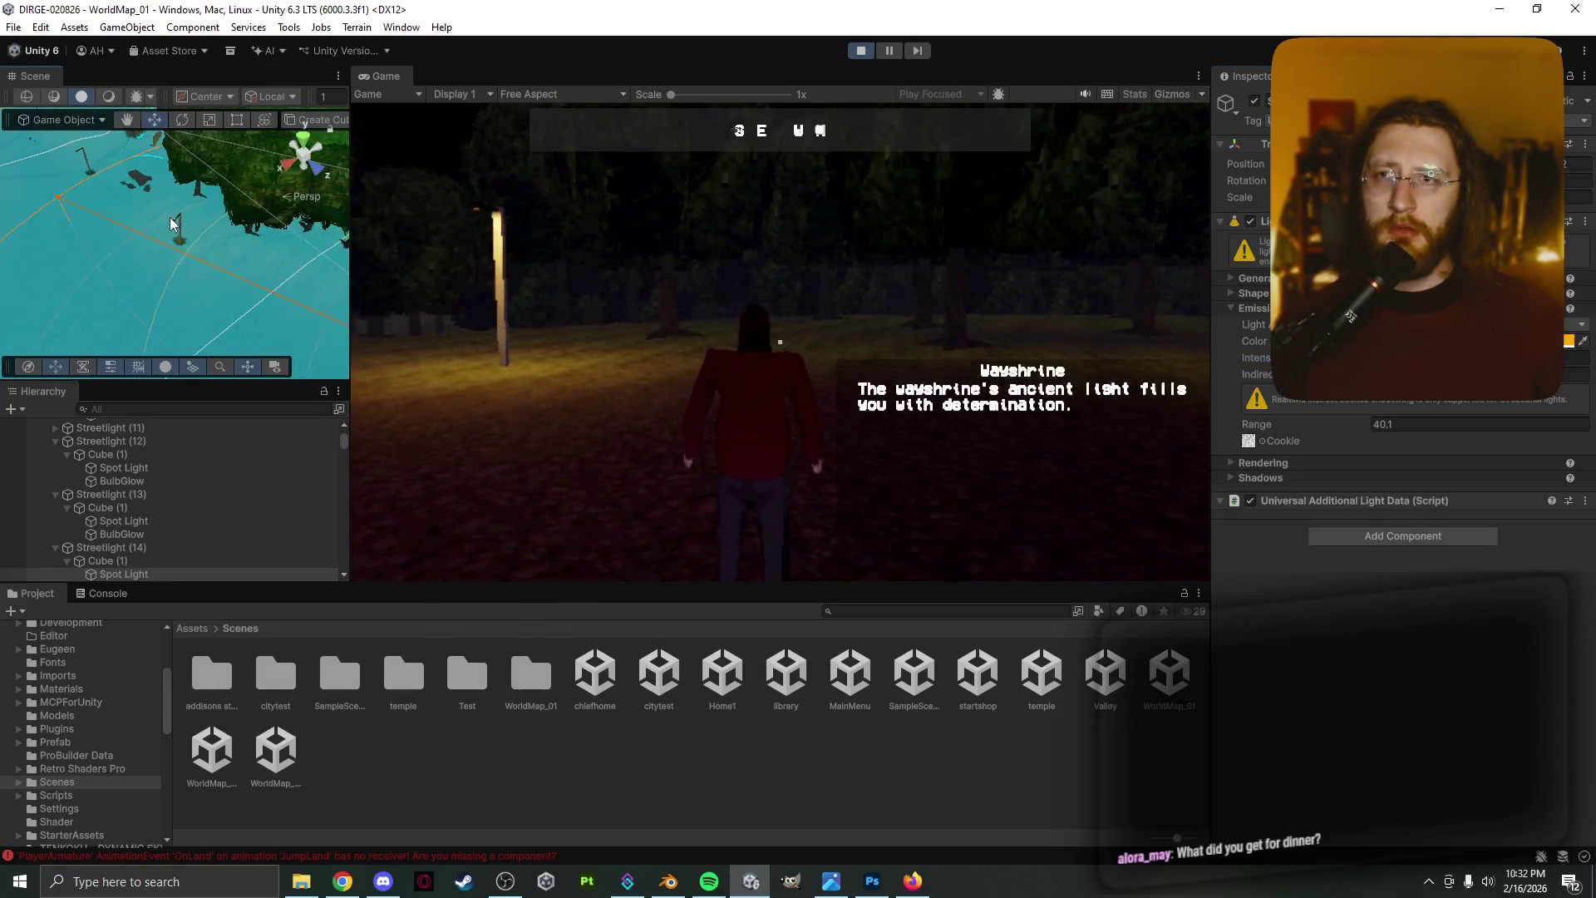
Check the discovery zones beside the streetlight, including DiscoveryZone_5_24, and its Spot Light
click(169, 217)
scroll(174, 217, up, 2)
click(190, 220)
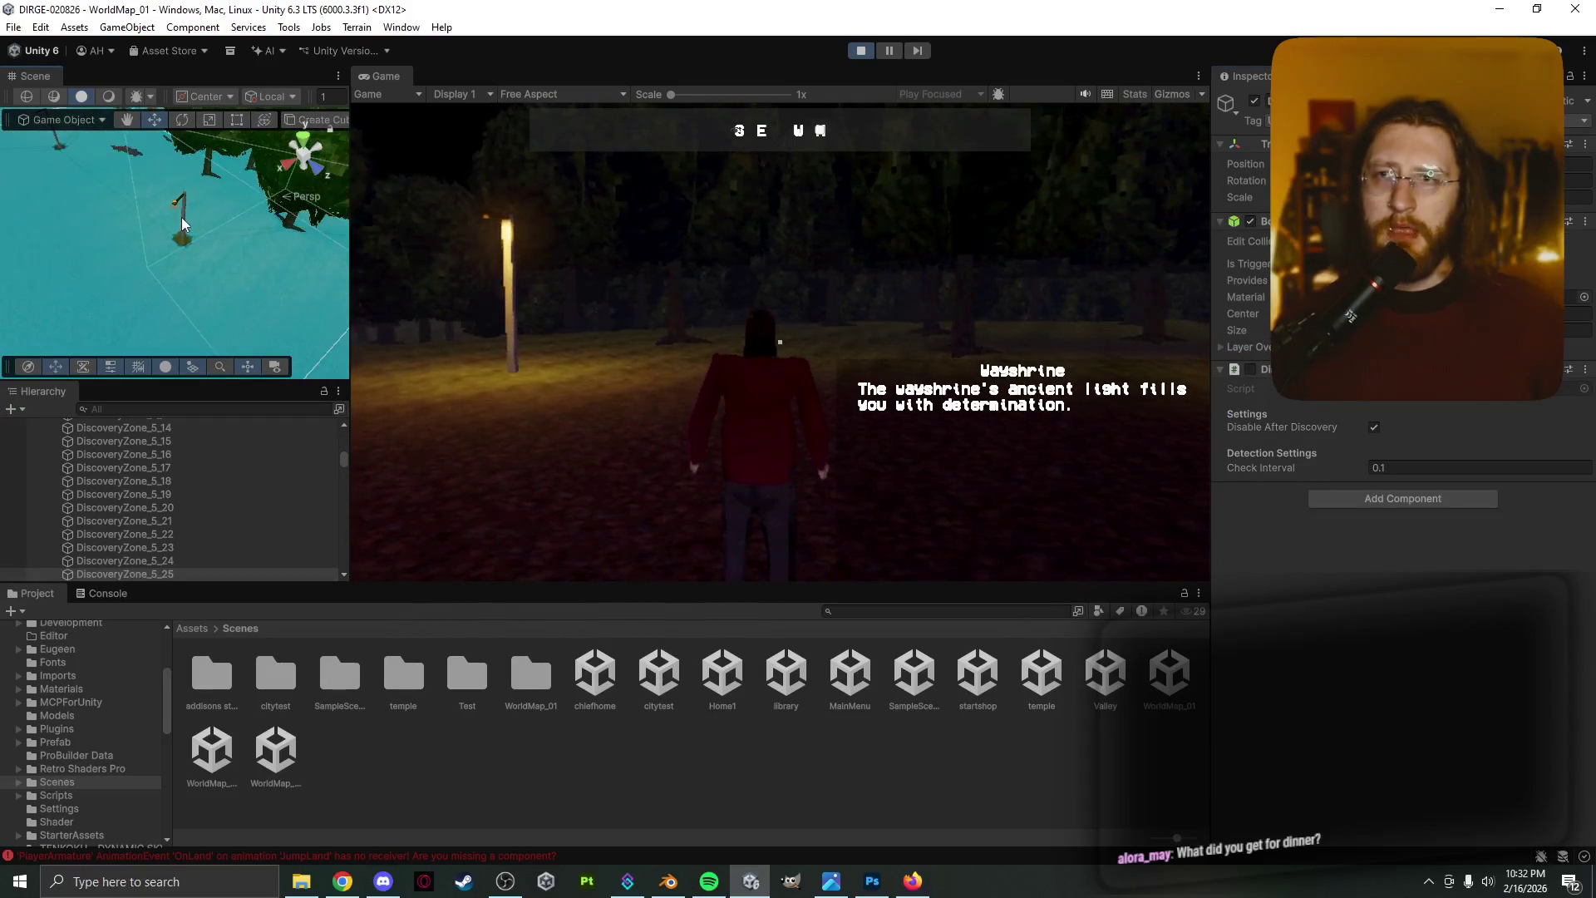
scroll(181, 217, up, 2)
click(181, 193)
click(175, 190)
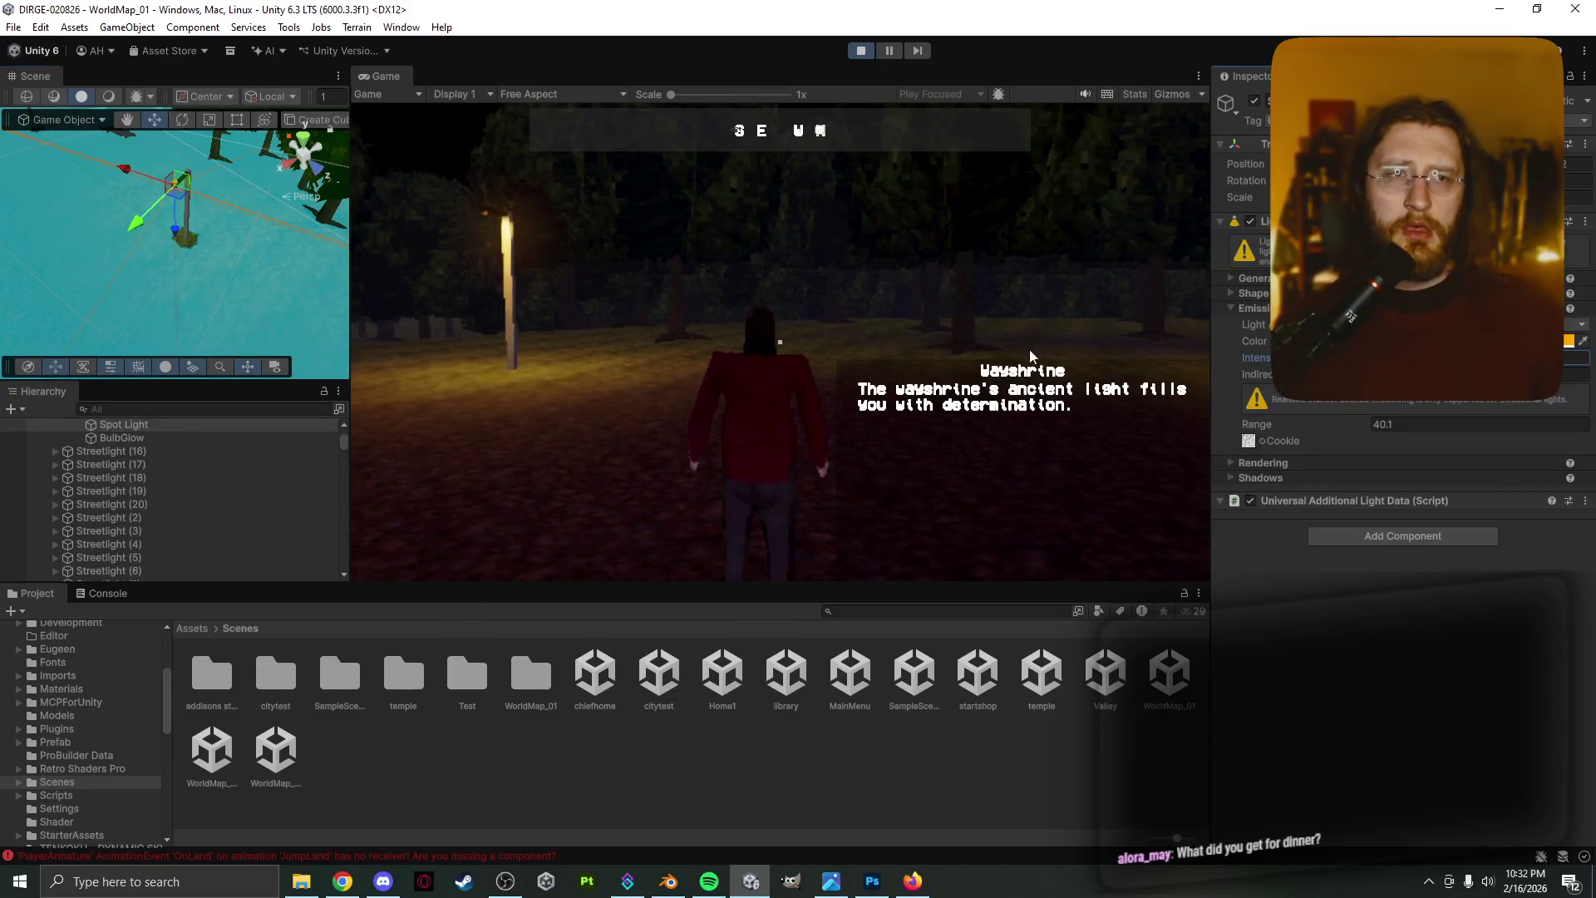
click(165, 256)
scroll(166, 253, down, 5)
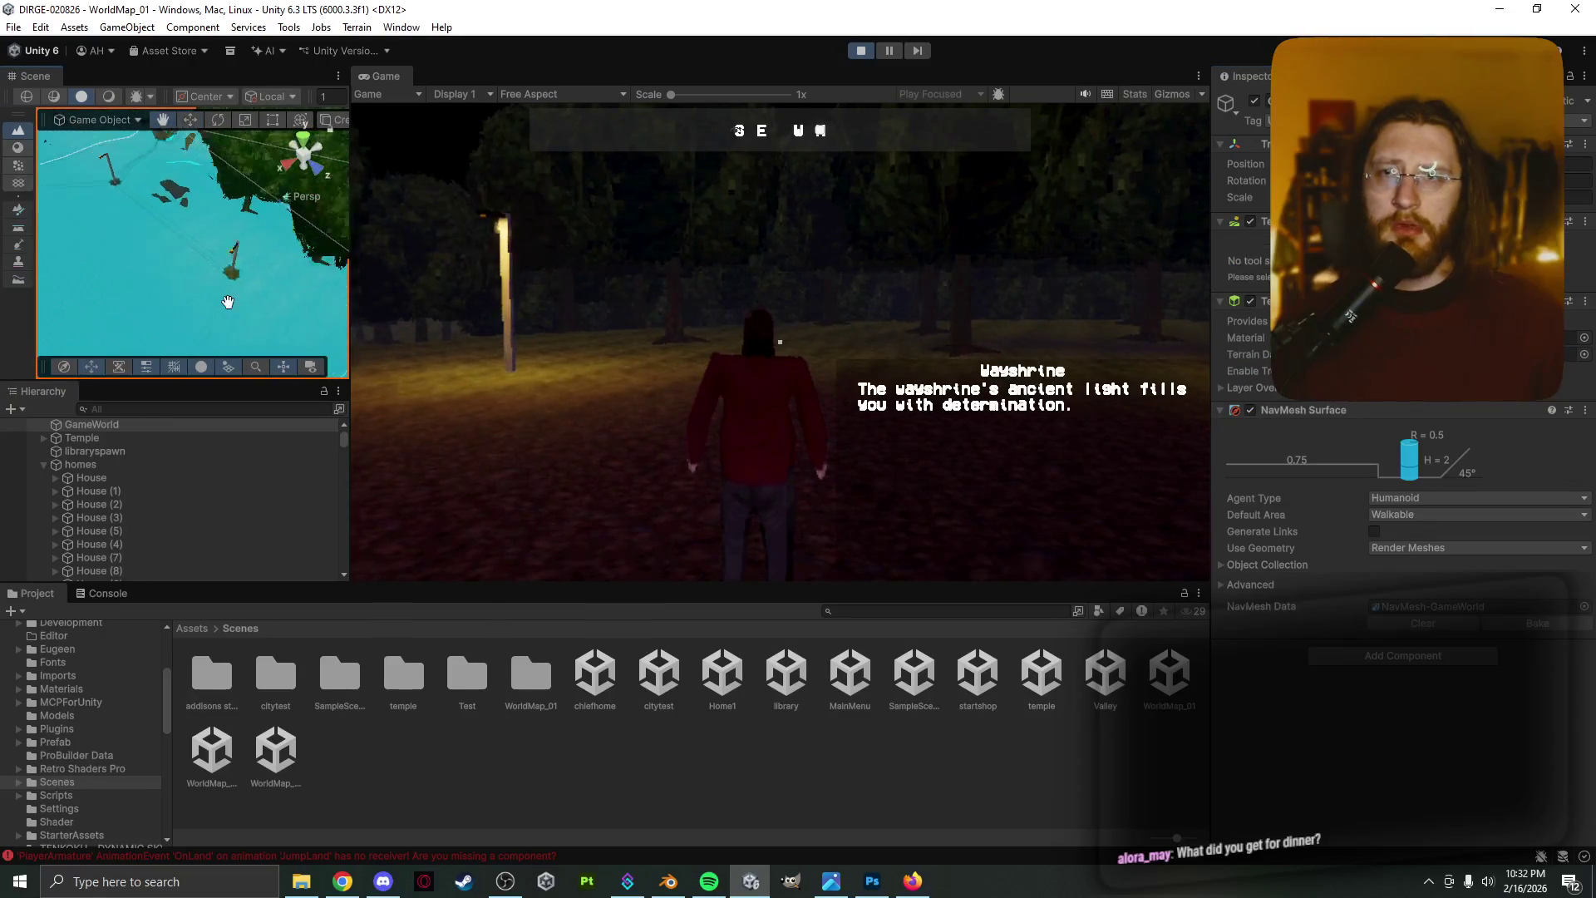
scroll(143, 200, up, 2)
Pan across the map and inspect two more streetlights' Spot Lights
click(153, 192)
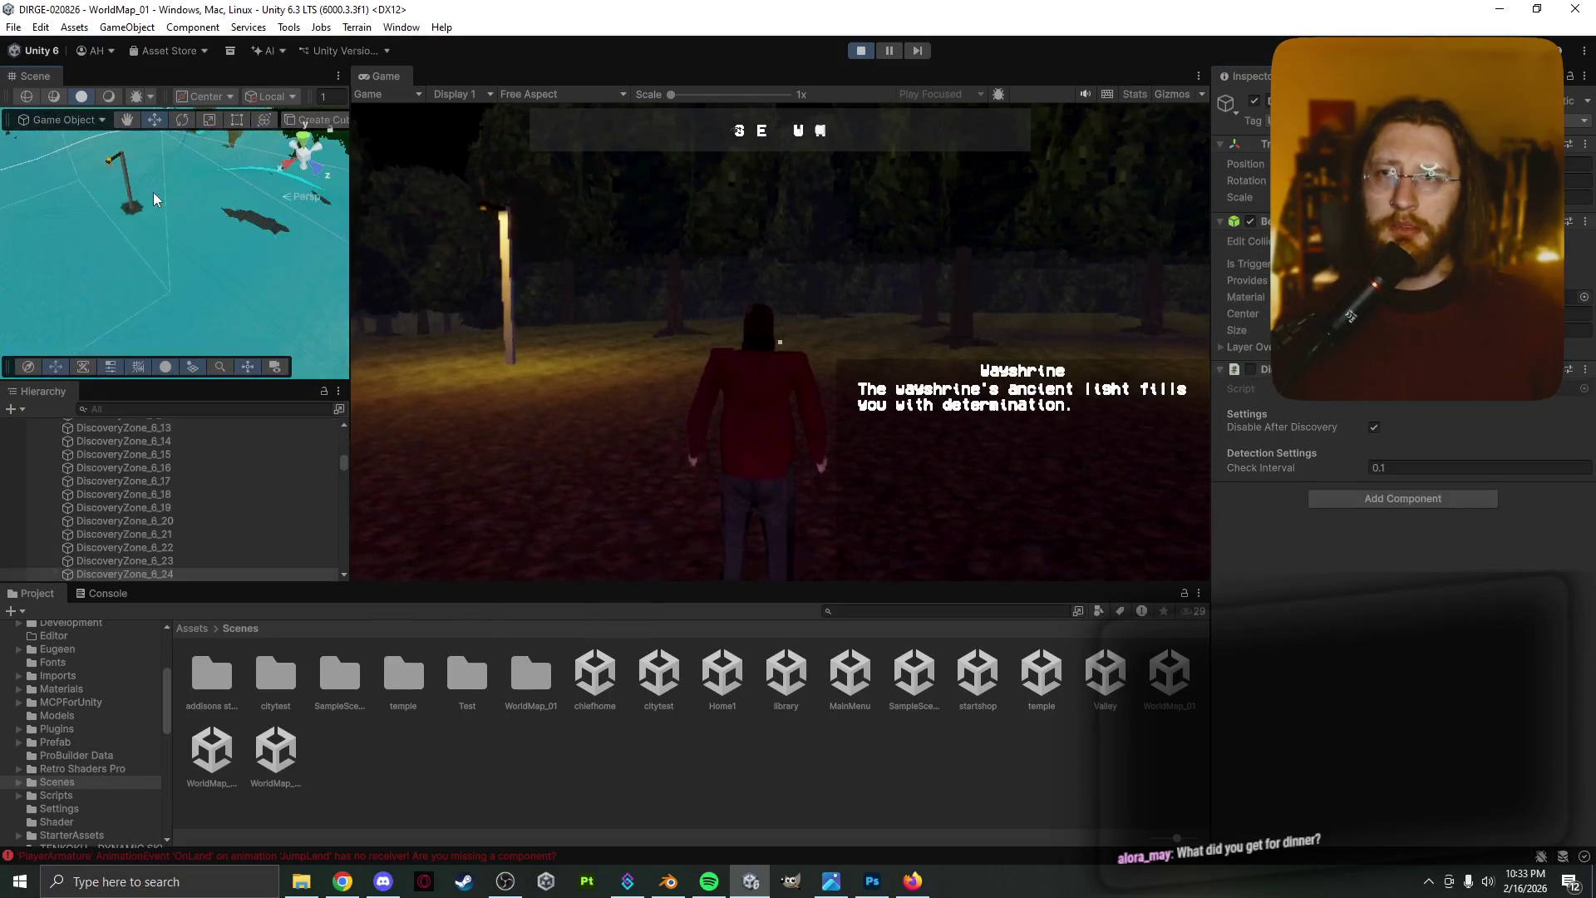
mouse_move(154, 195)
middle_down()
mouse_move(203, 260)
mouse_move(178, 295)
middle_up()
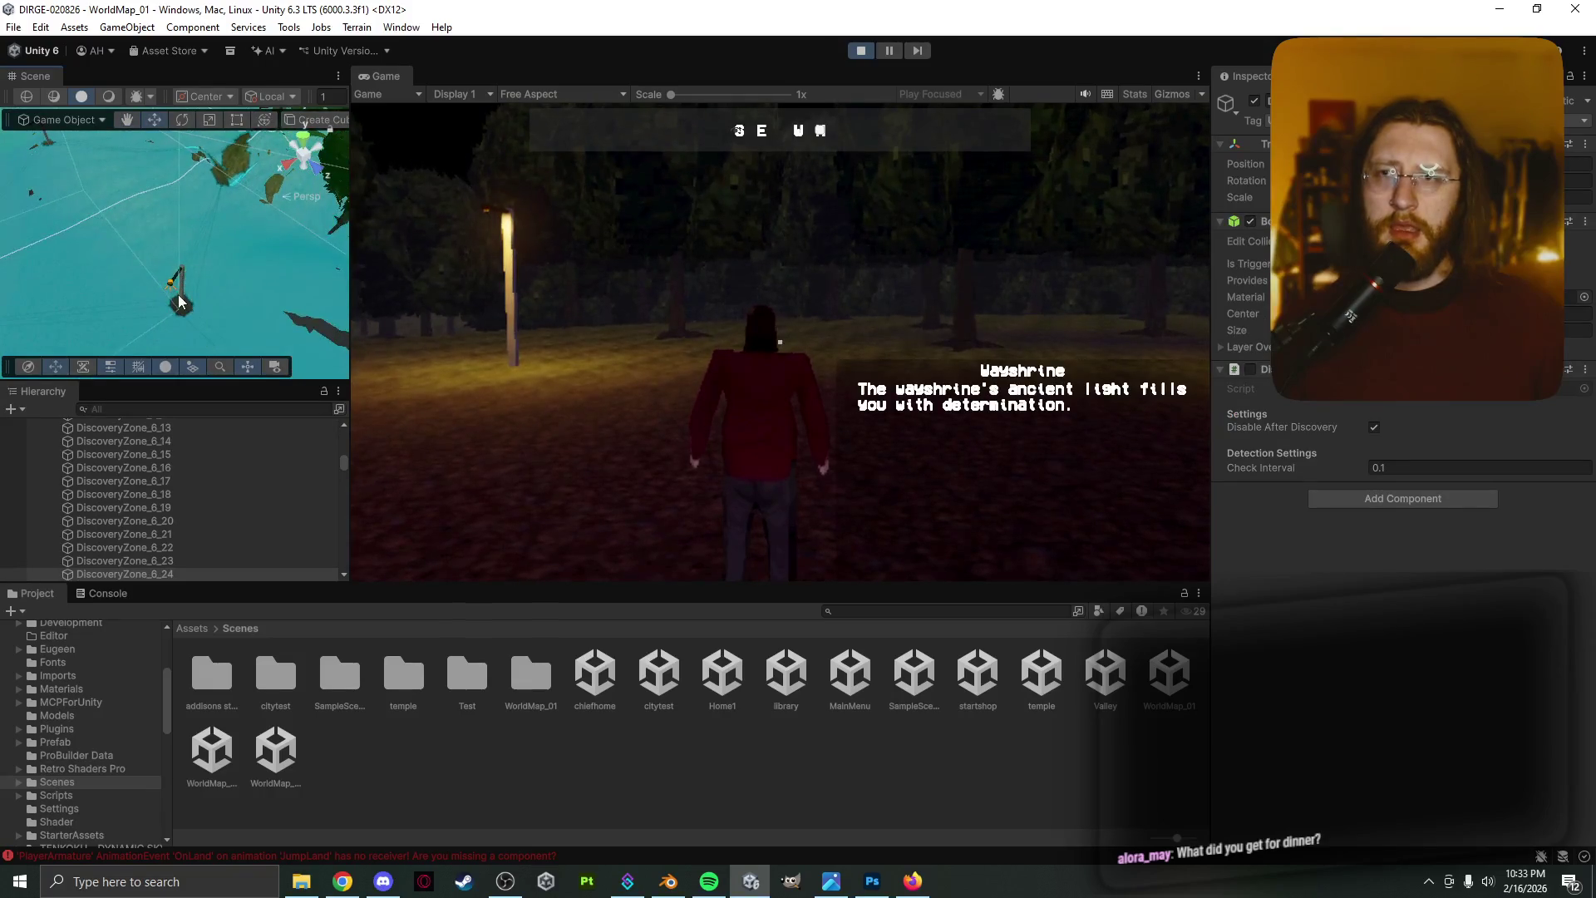
click(172, 287)
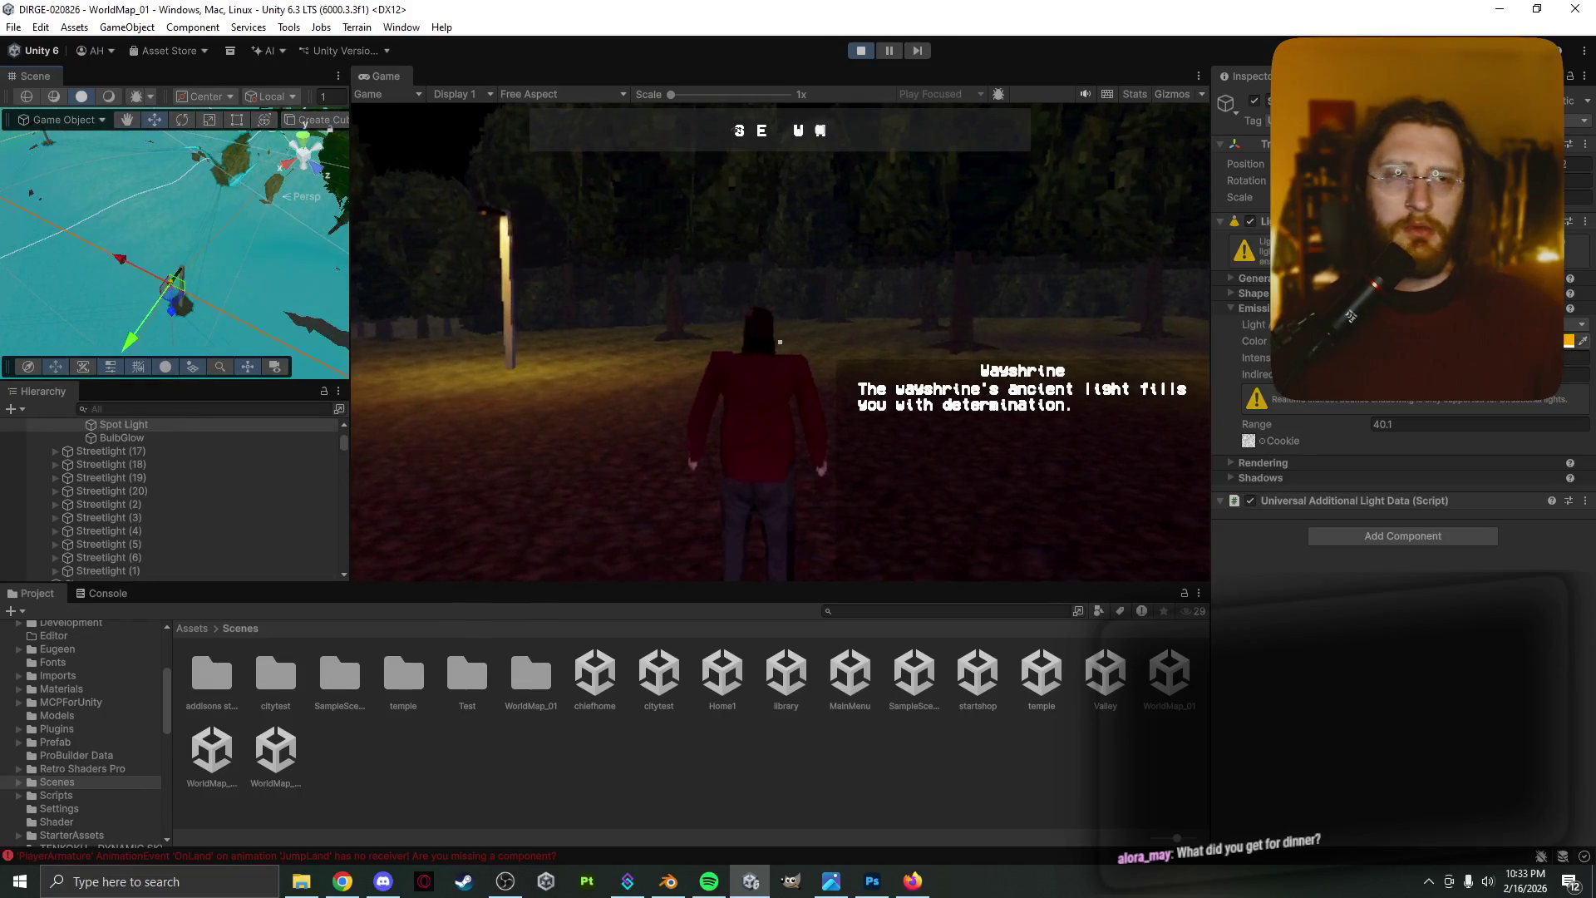
click(149, 252)
scroll(149, 243, down, 3)
middle_drag(149, 242, 278, 281)
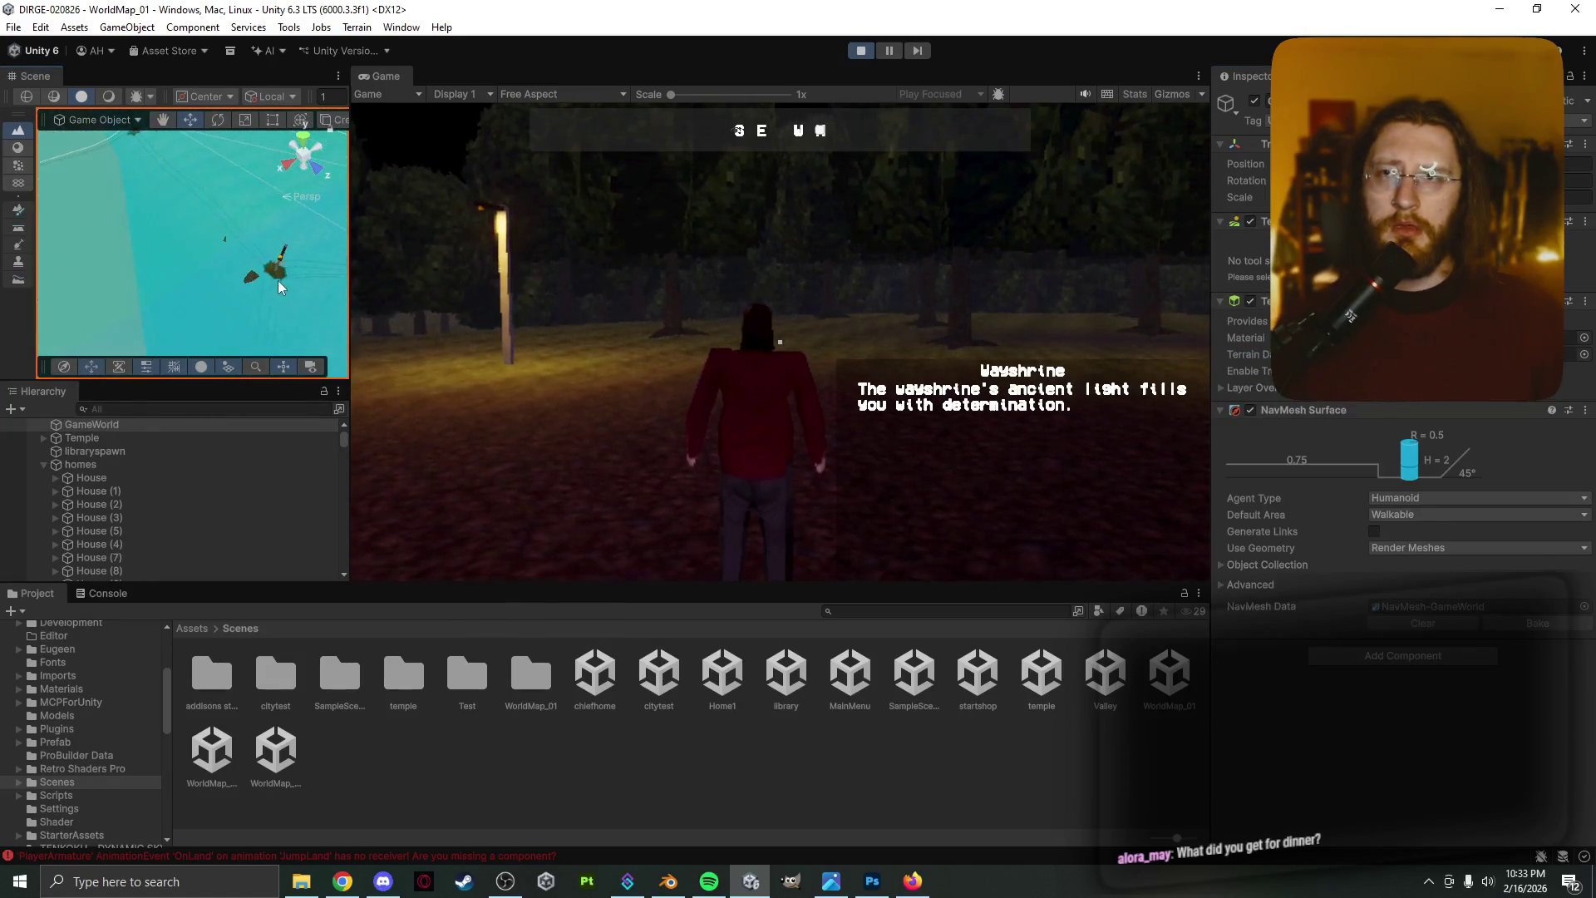
scroll(246, 286, up, 2)
click(312, 280)
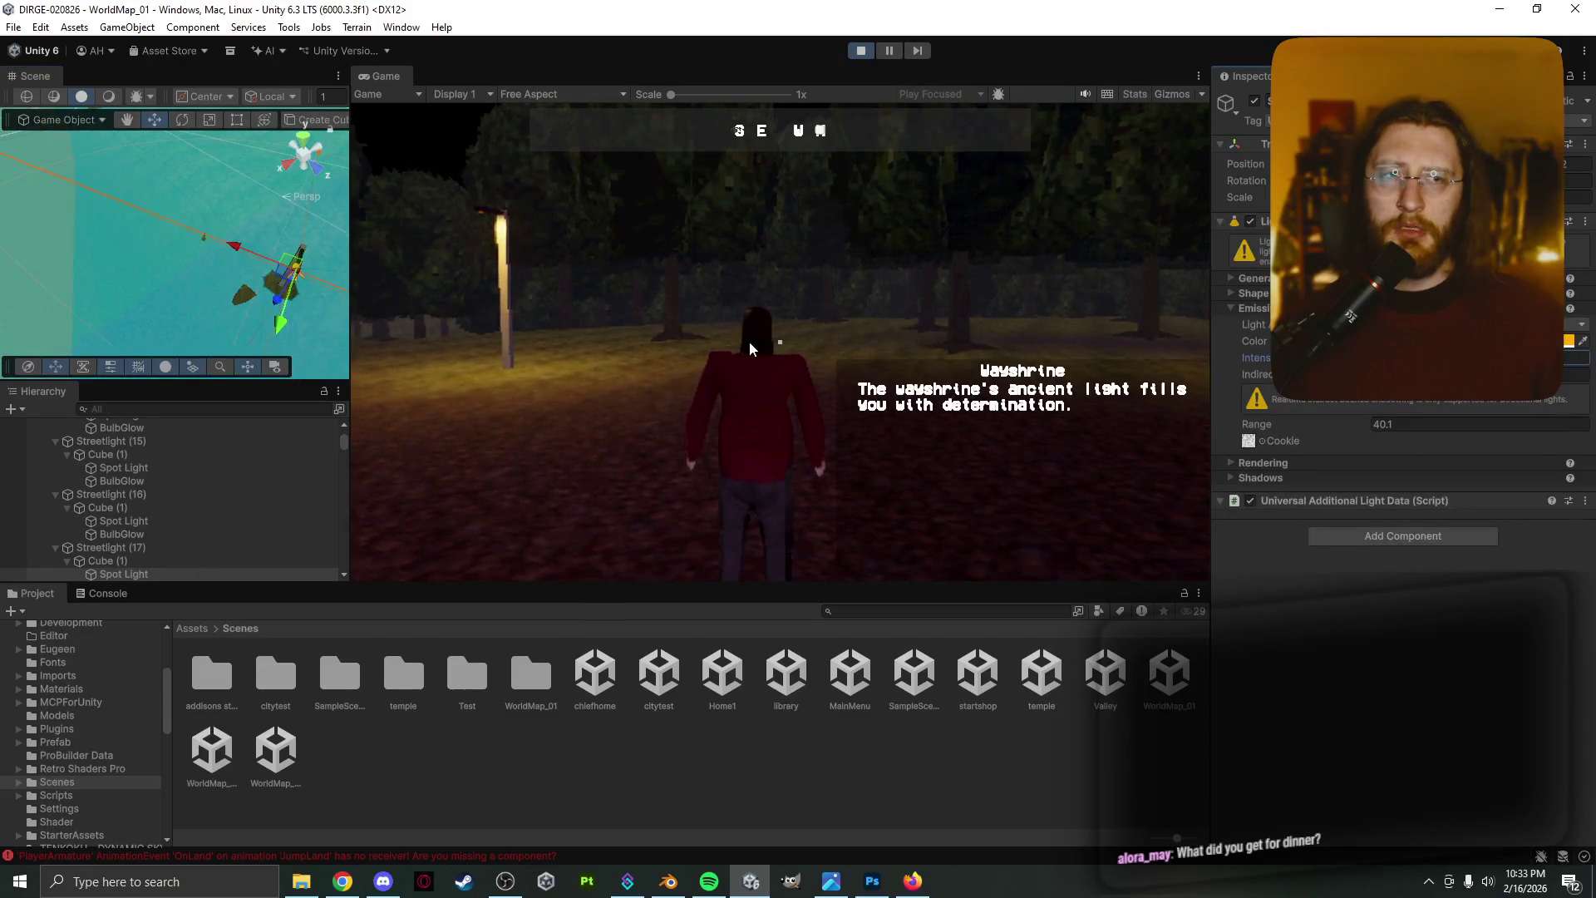
Move to another area and inspect another streetlight, a discovery zone and a Spot Light
mouse_move(244, 255)
middle_down()
mouse_move(174, 202)
mouse_move(274, 271)
mouse_move(217, 176)
middle_up()
scroll(217, 176, up, 5)
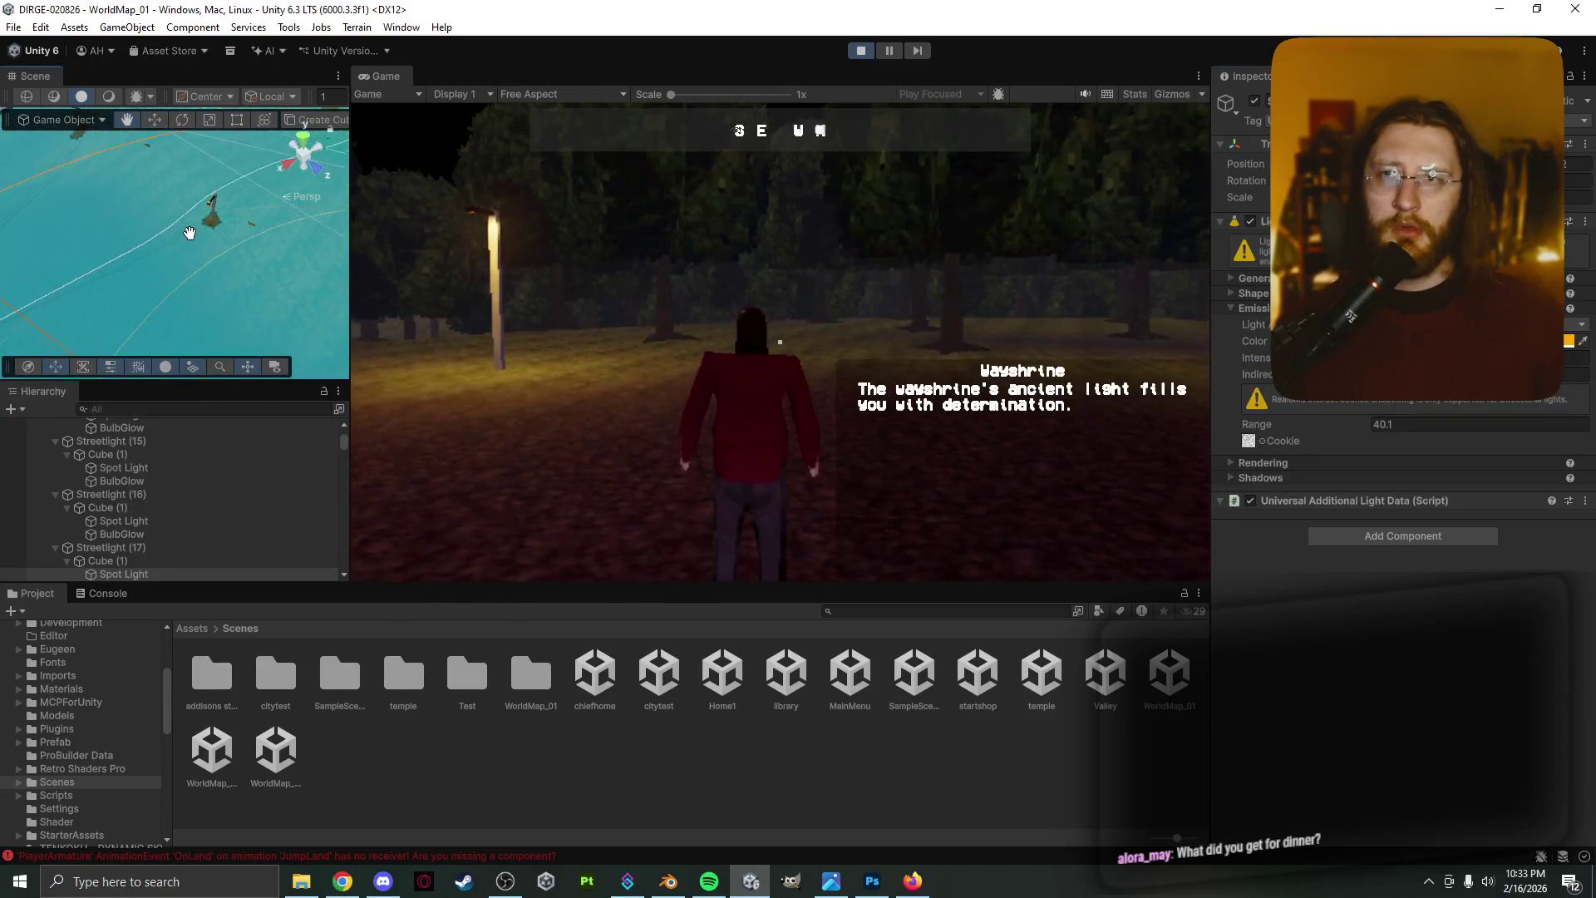
click(234, 191)
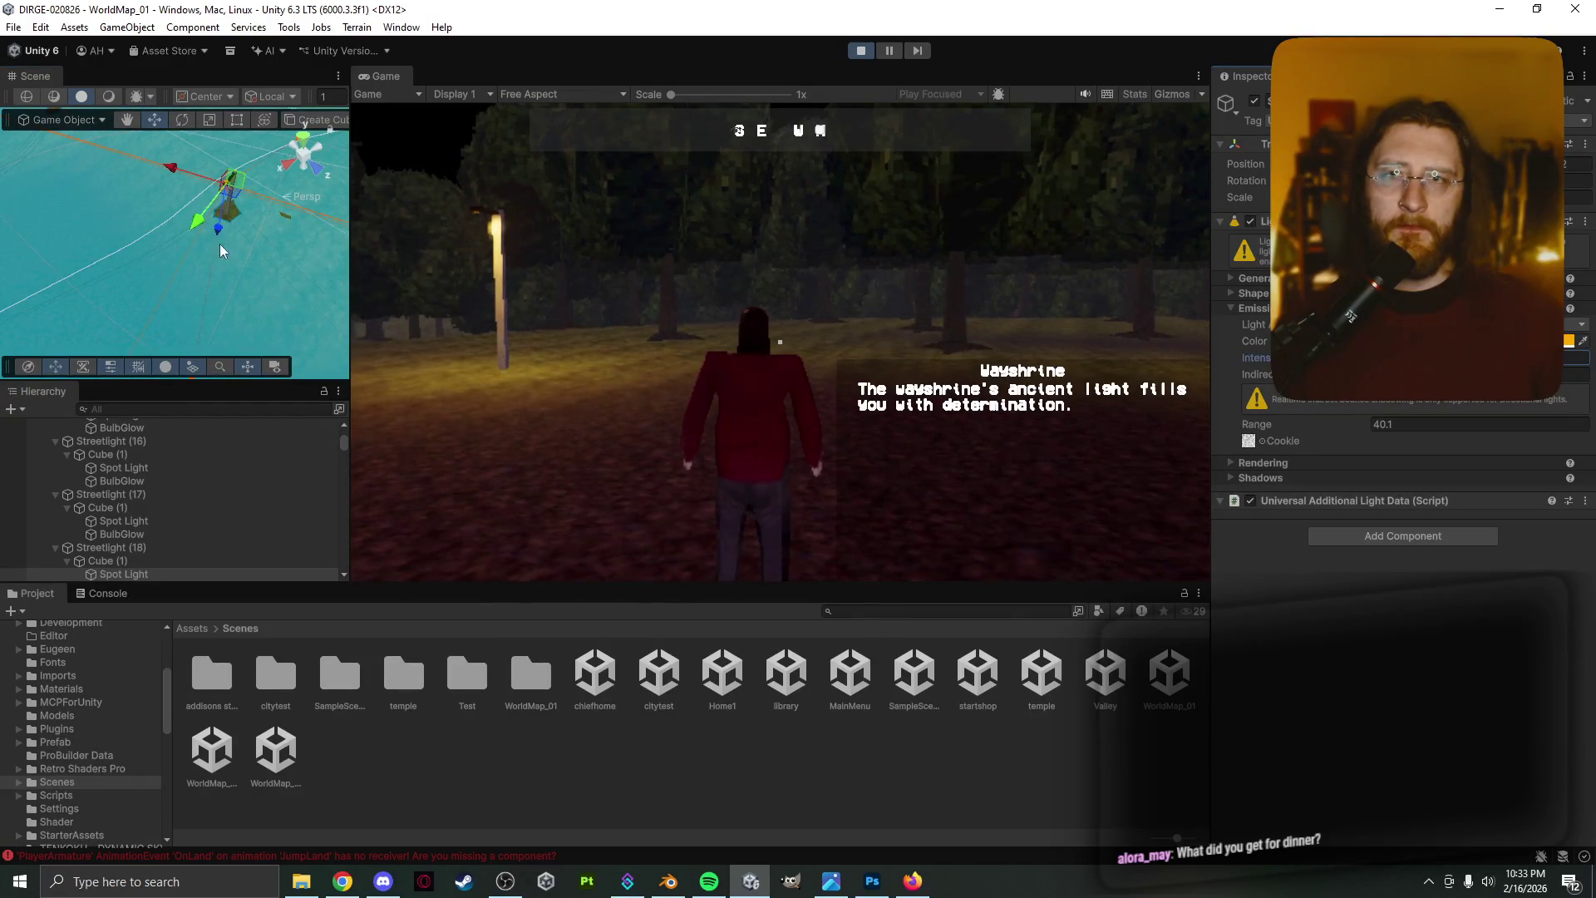
click(145, 212)
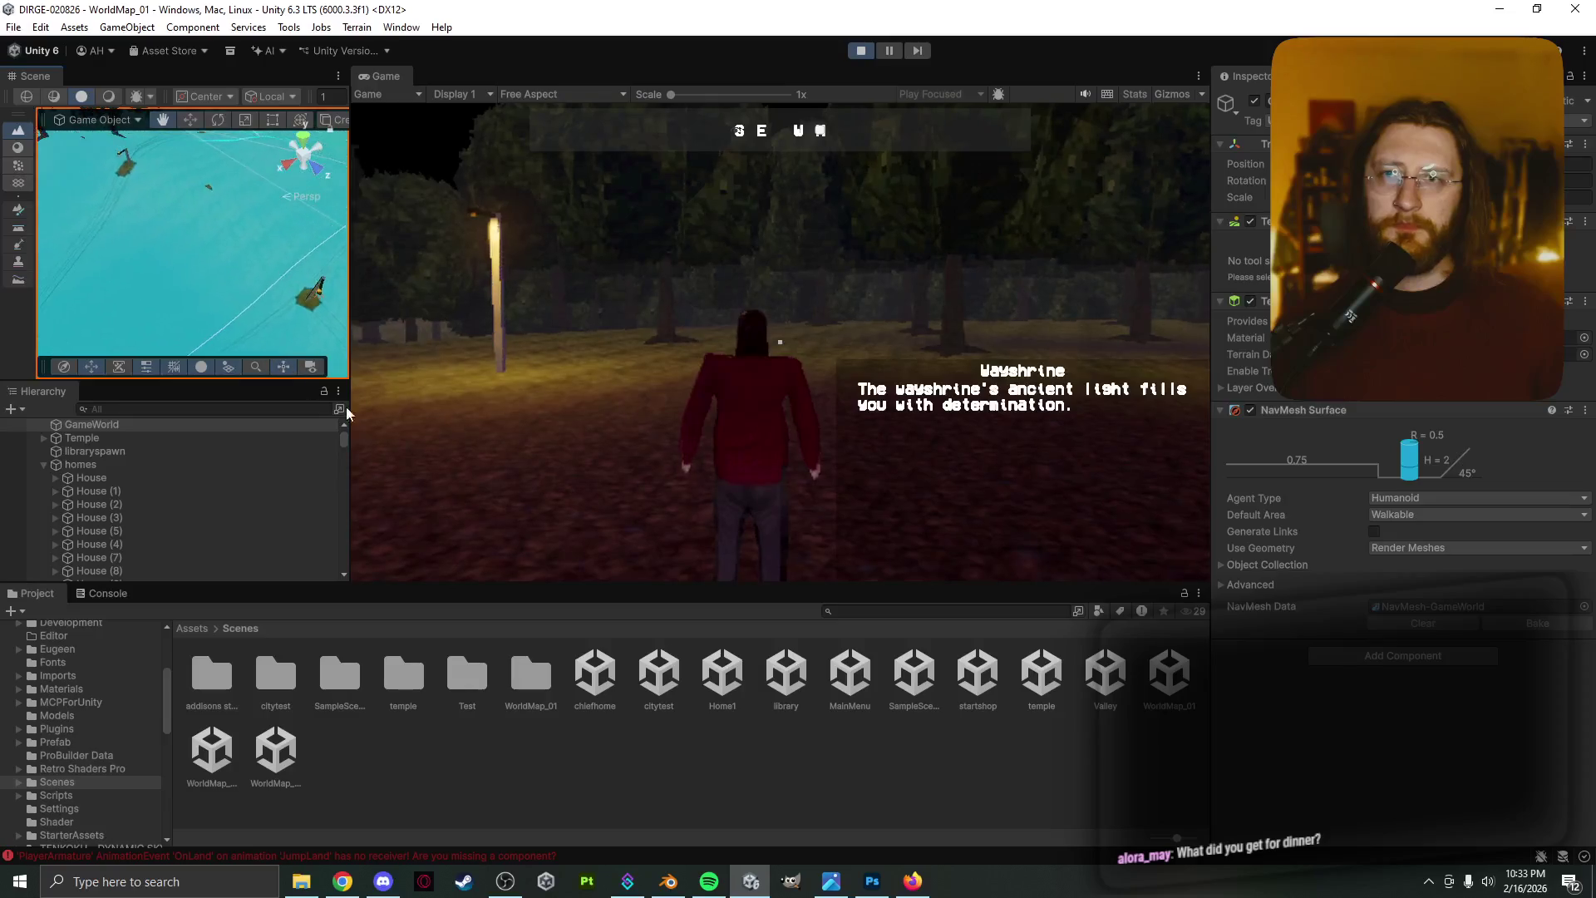
click(147, 166)
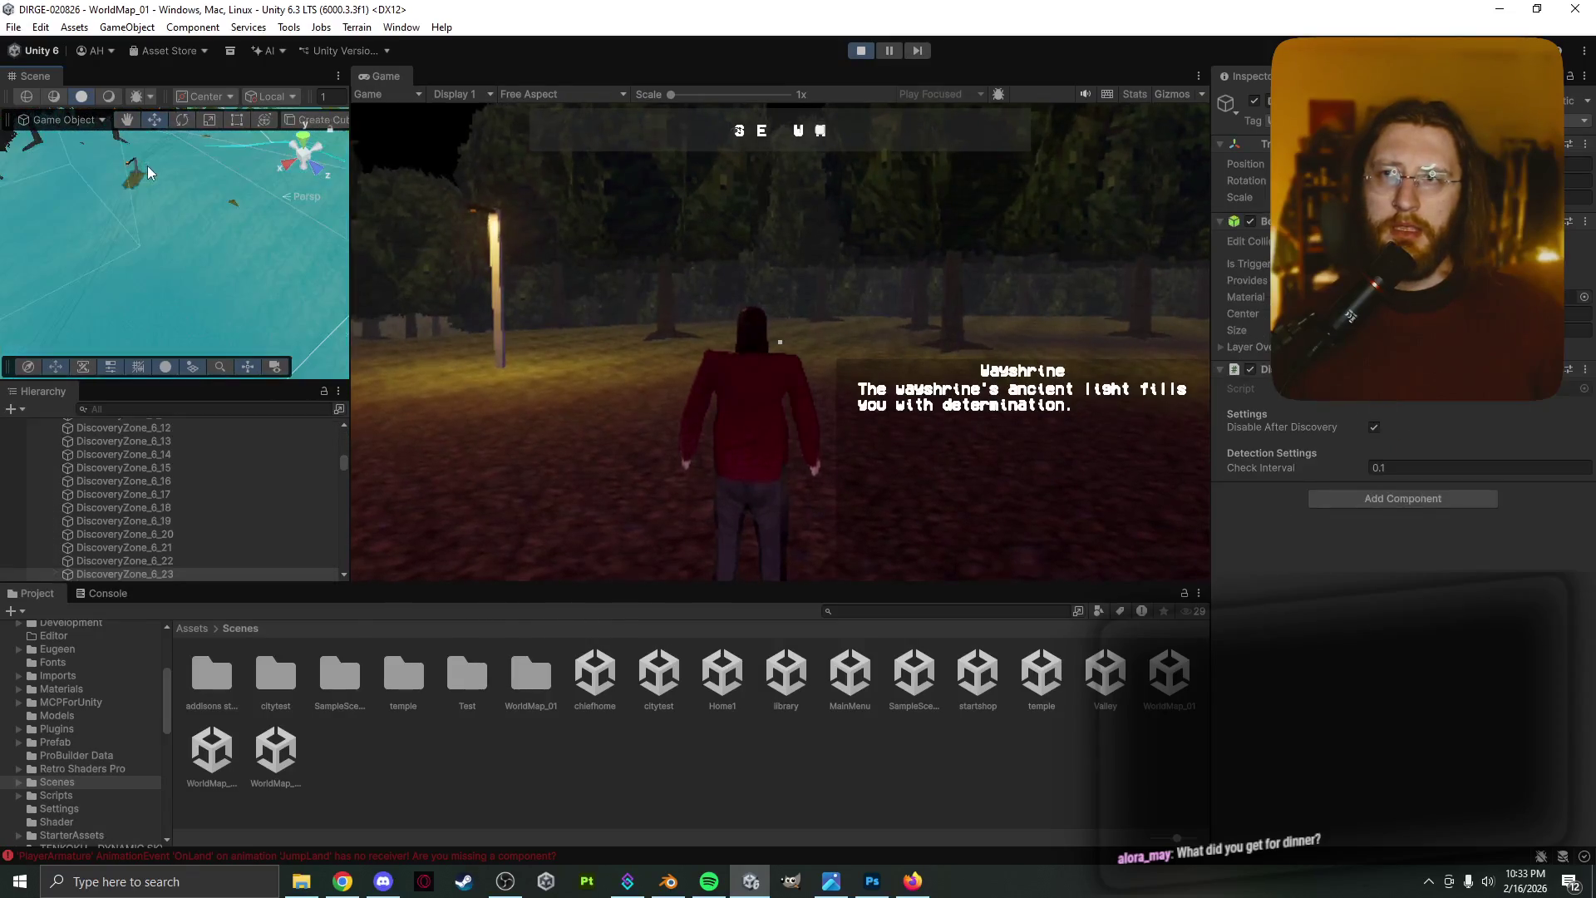
click(131, 171)
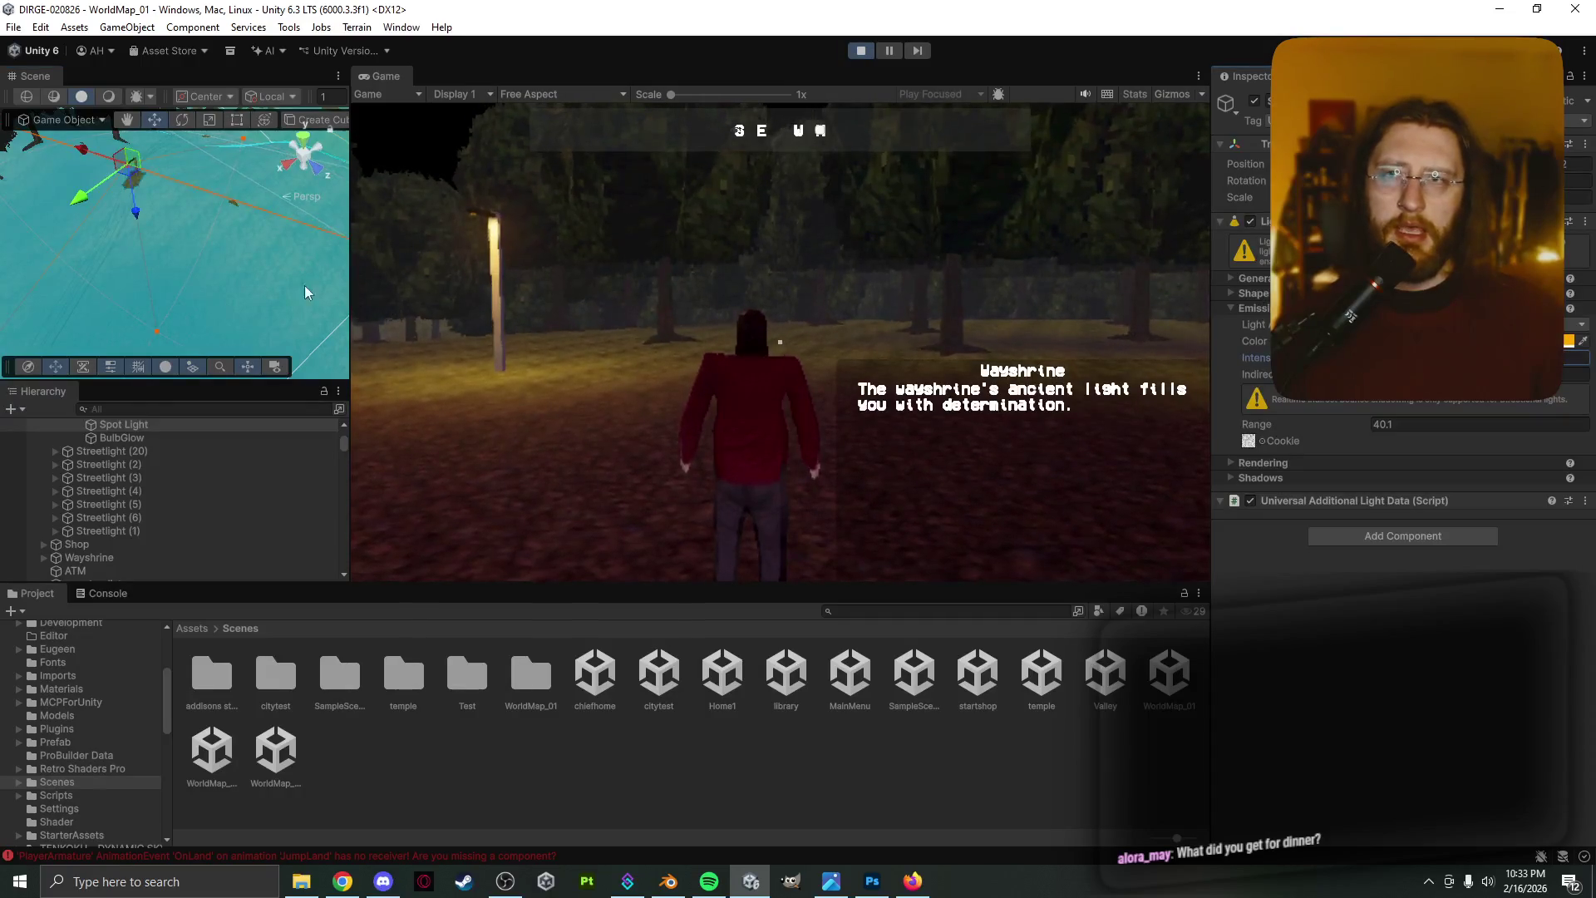
click(276, 282)
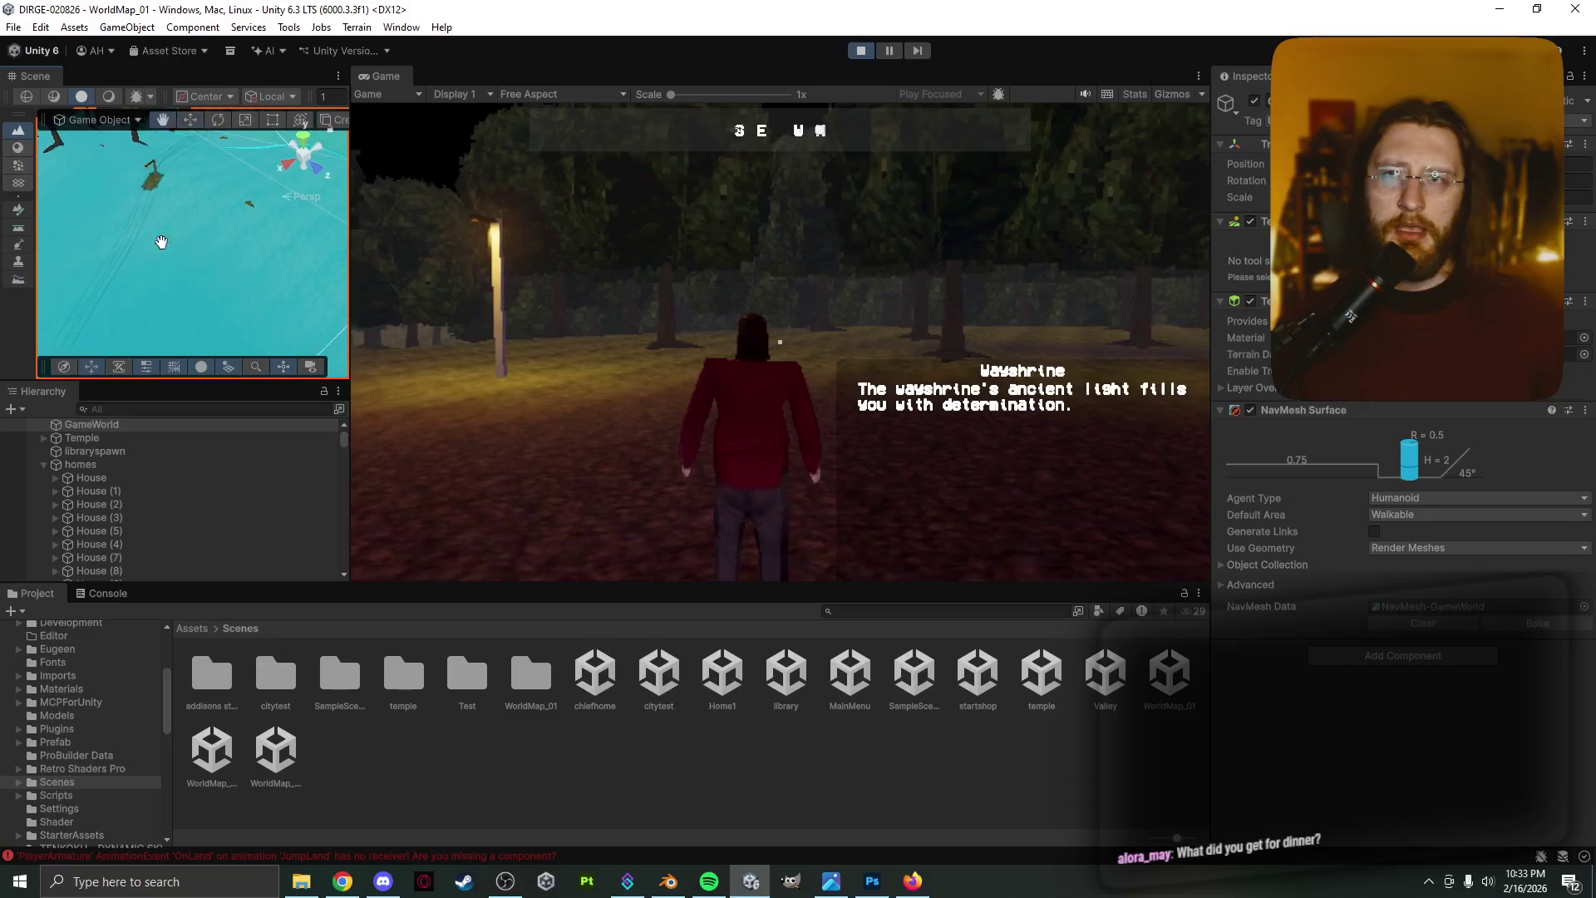
Look over another house and the town's point-of-interest trigger, then check a Spot Light's Intensity
mouse_move(161, 242)
middle_down()
mouse_move(122, 211)
mouse_move(226, 298)
middle_up()
mouse_move(126, 182)
right_down()
mouse_move(176, 256)
mouse_move(996, 258)
mouse_move(770, 182)
right_up()
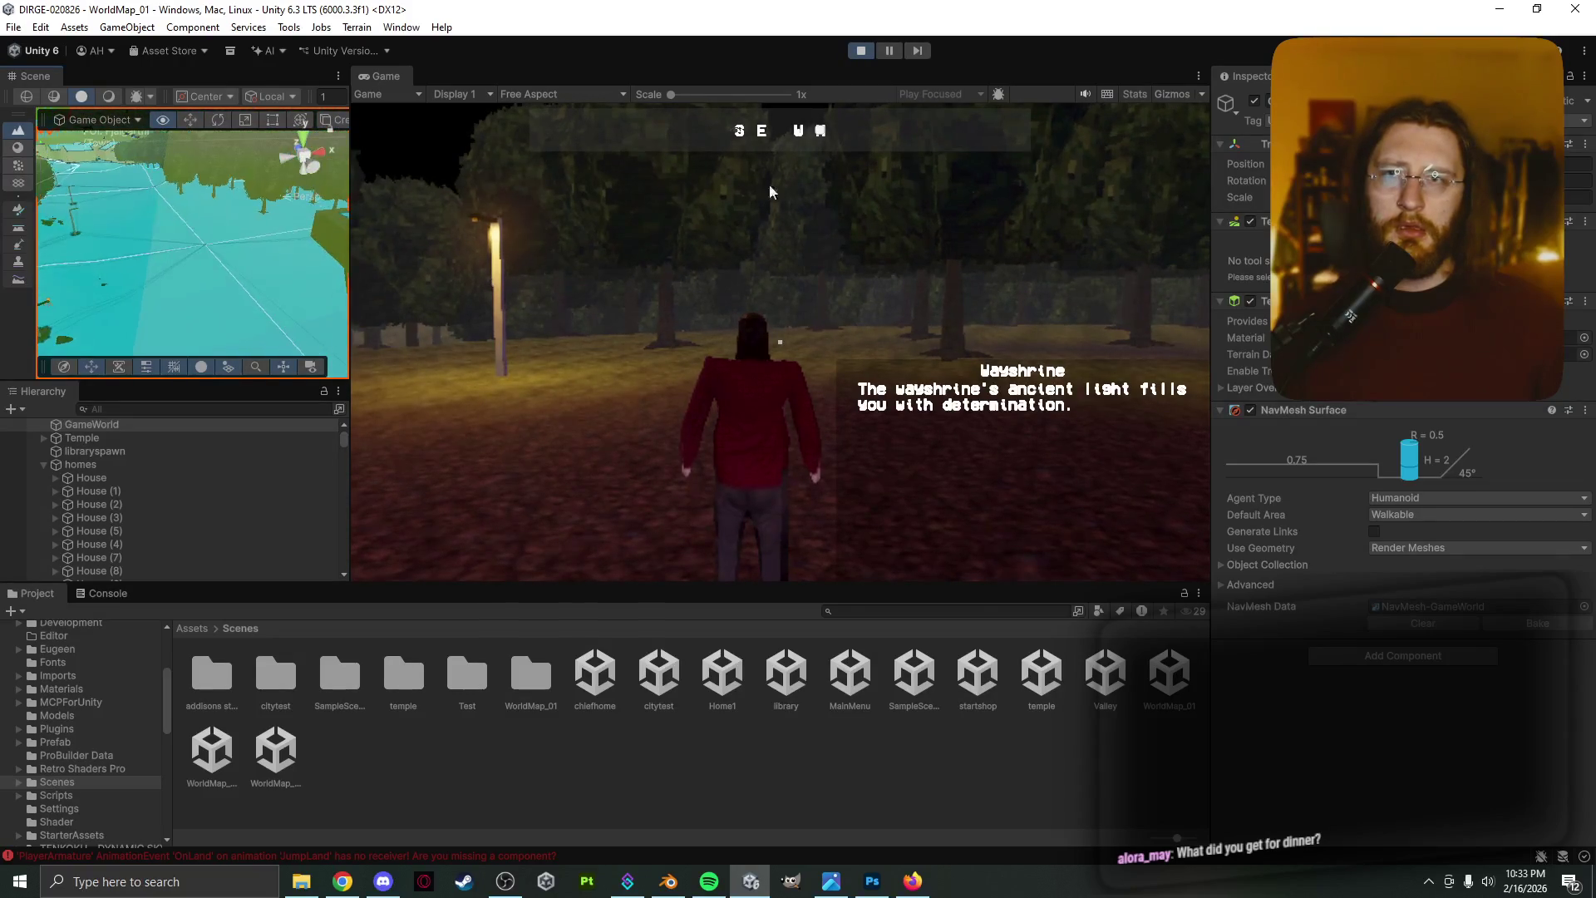
middle_drag(207, 264, 100, 183)
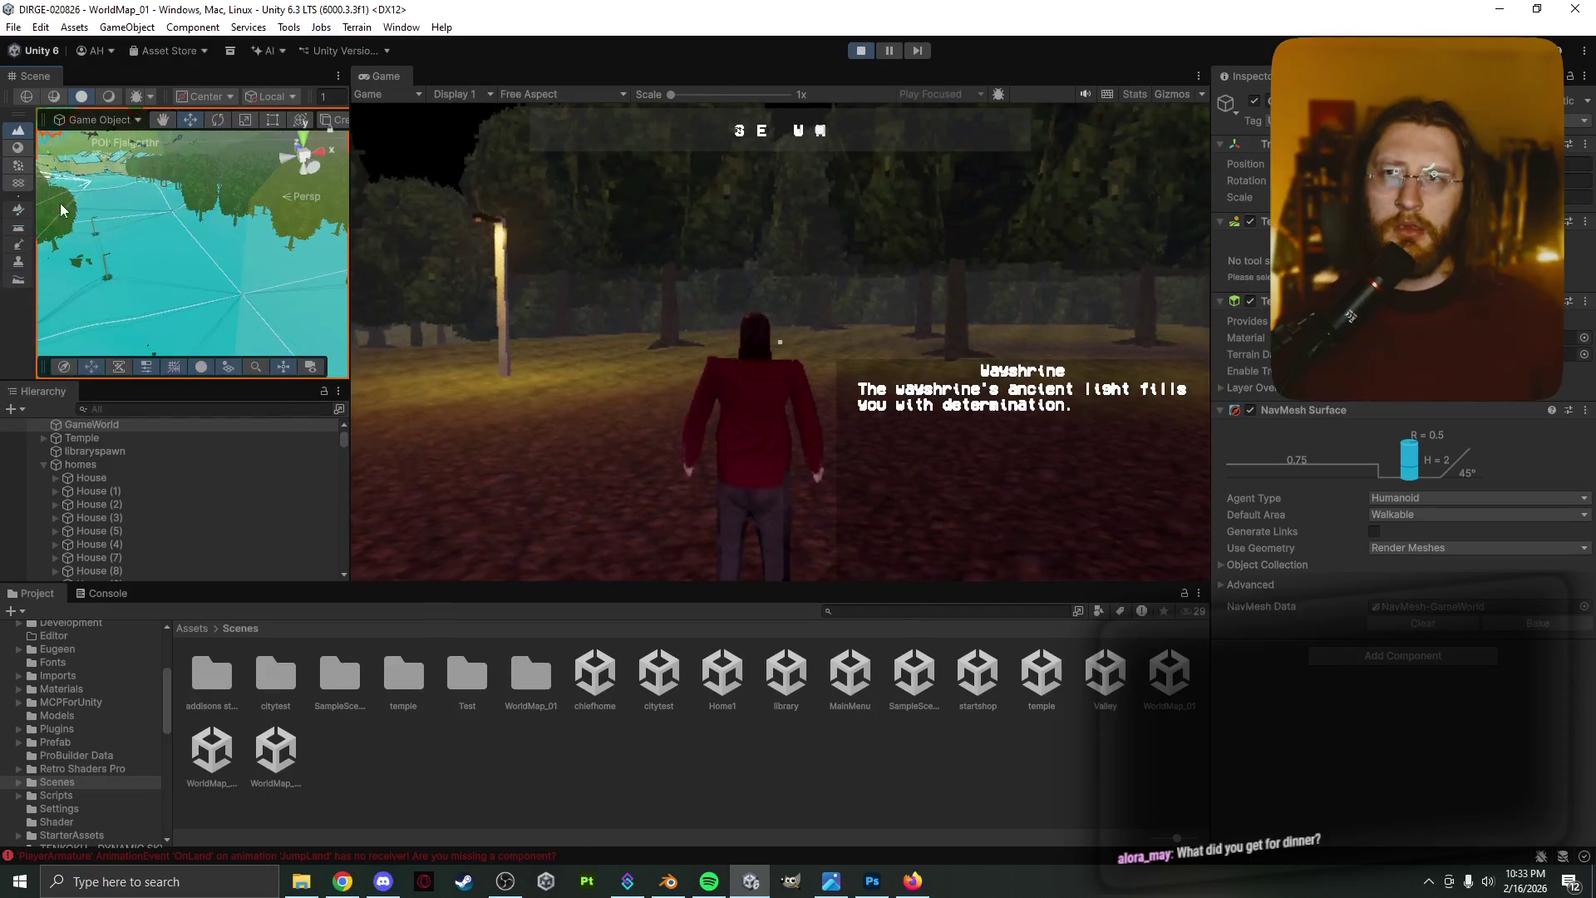
click(108, 190)
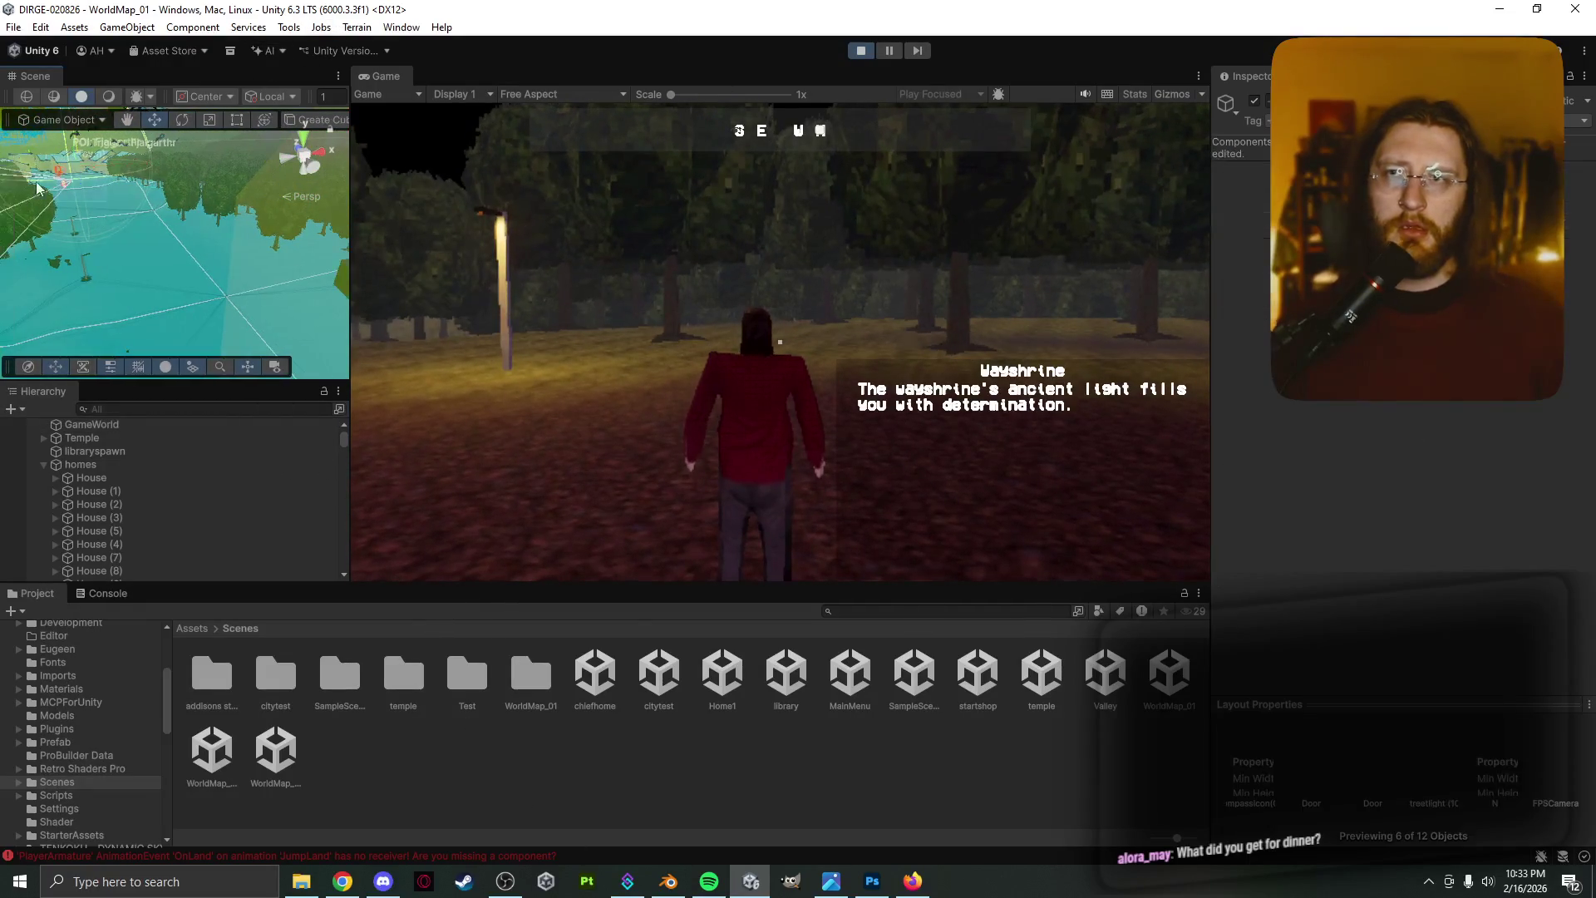
mouse_move(118, 141)
right_down()
mouse_move(137, 203)
mouse_move(91, 57)
mouse_move(124, 173)
mouse_move(211, 280)
mouse_move(207, 254)
mouse_move(272, 276)
mouse_move(236, 159)
right_up()
scroll(236, 179, up, 5)
click(206, 174)
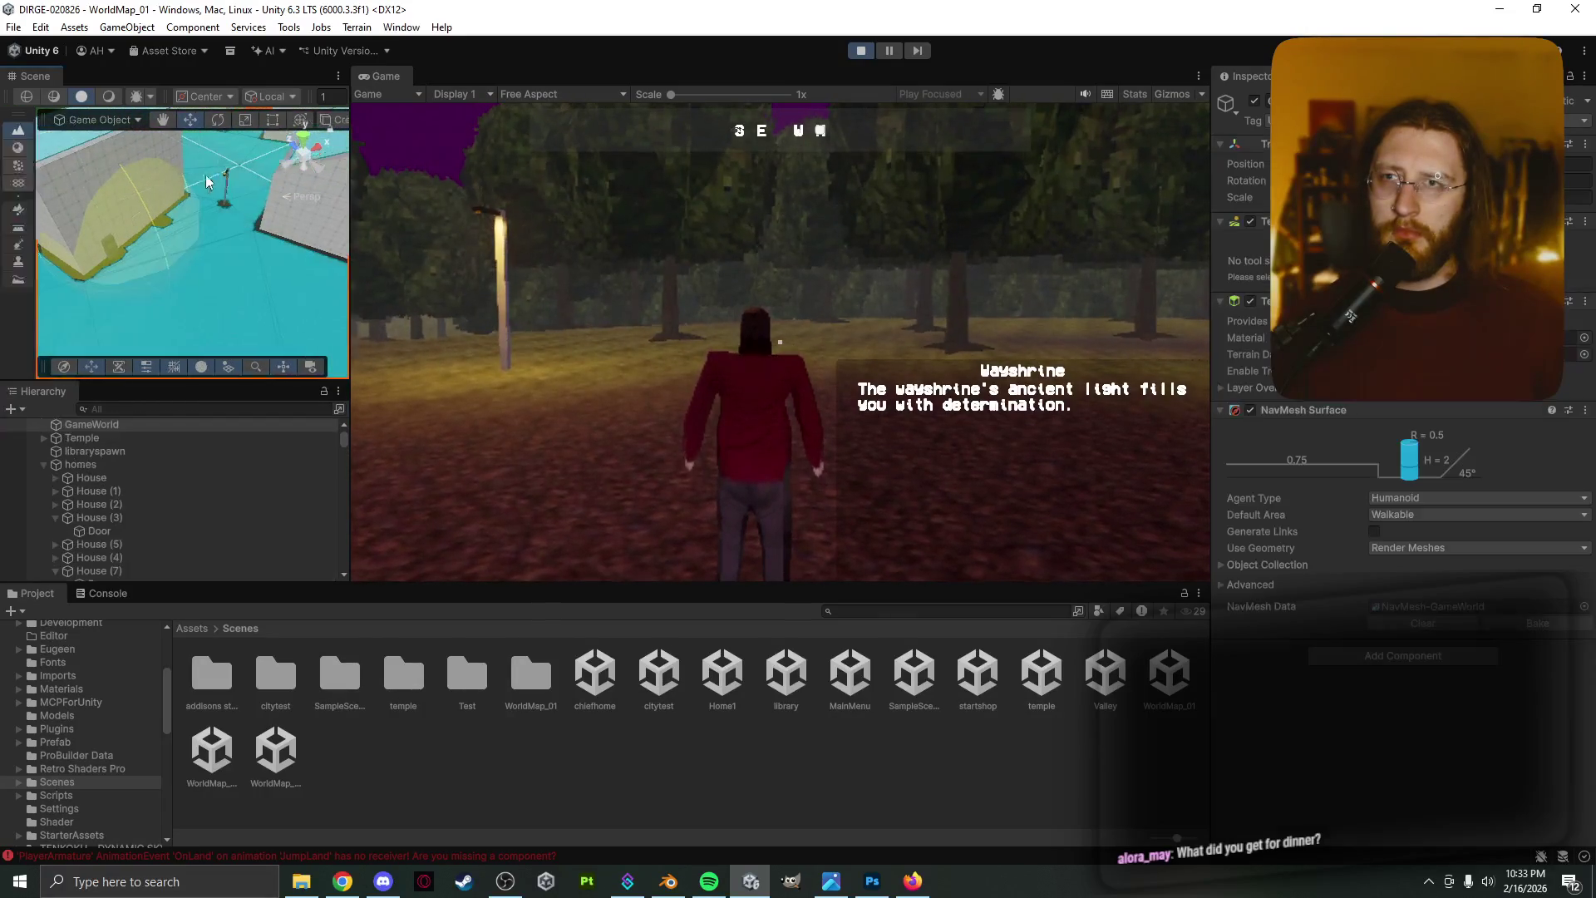
click(226, 179)
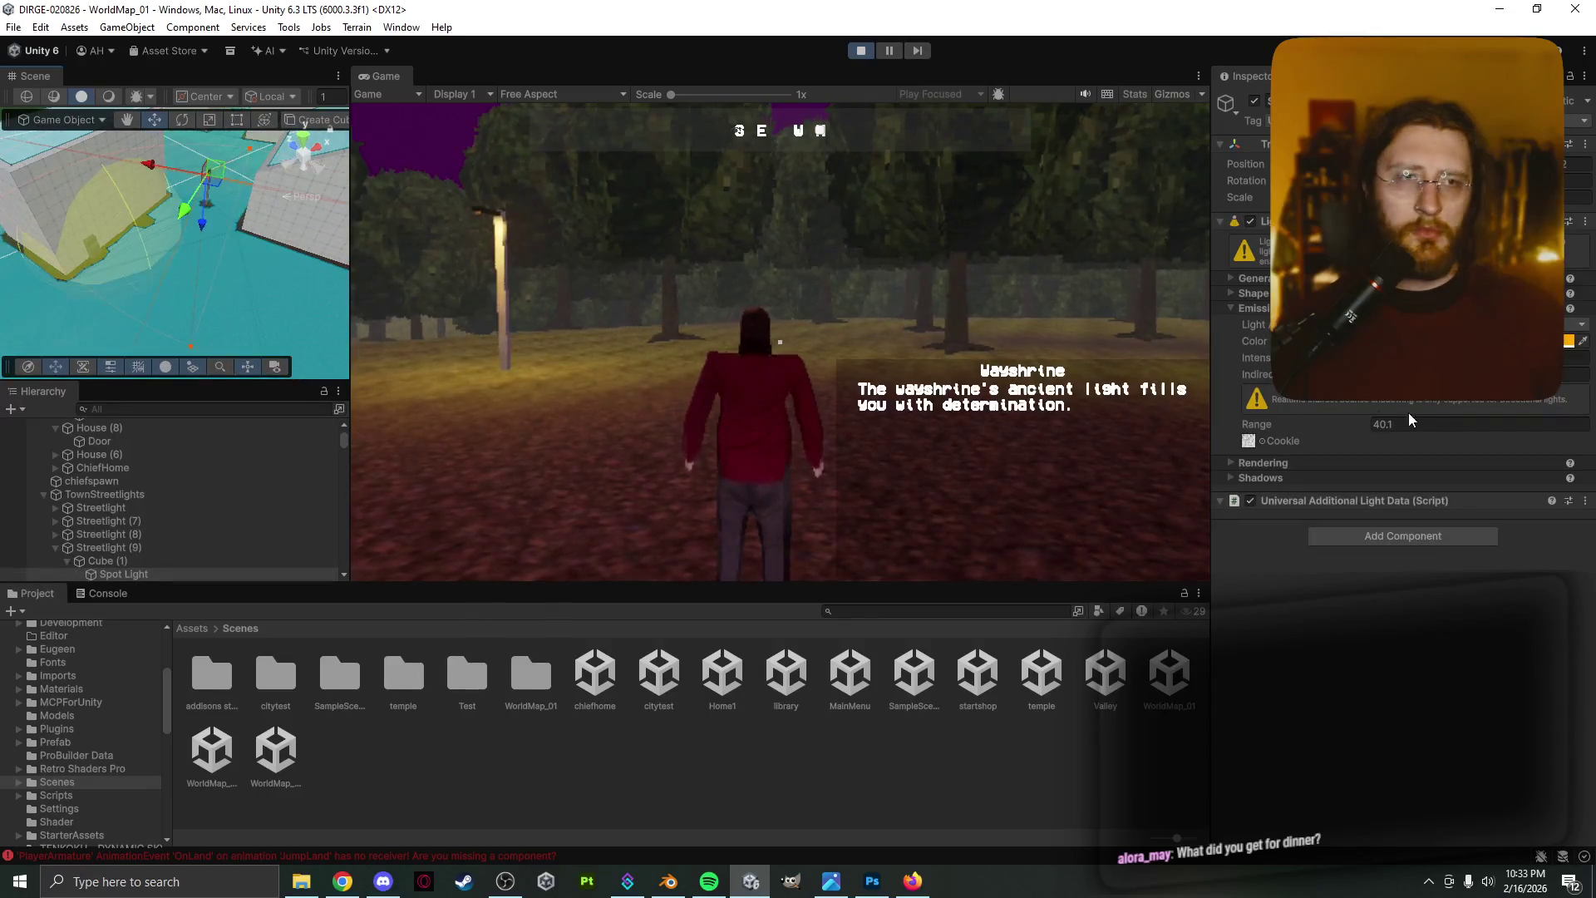
click(1479, 358)
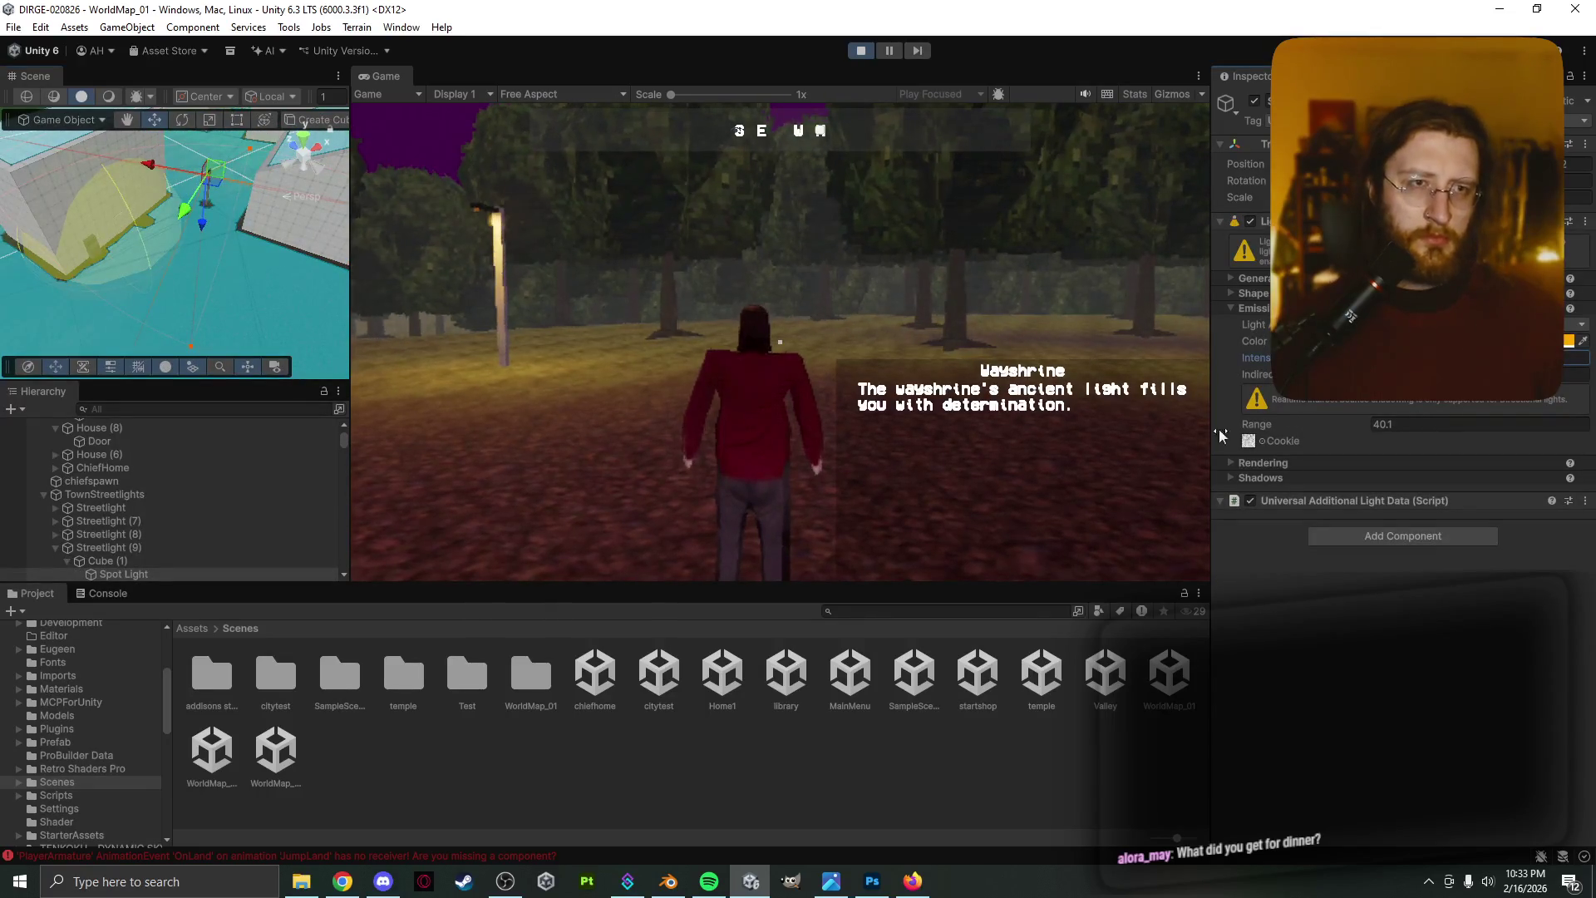
Select another streetlight's Spot Light and frame it from above in the Scene view
mouse_move(216, 317)
right_down()
mouse_move(399, 320)
mouse_move(533, 377)
mouse_move(202, 263)
right_up()
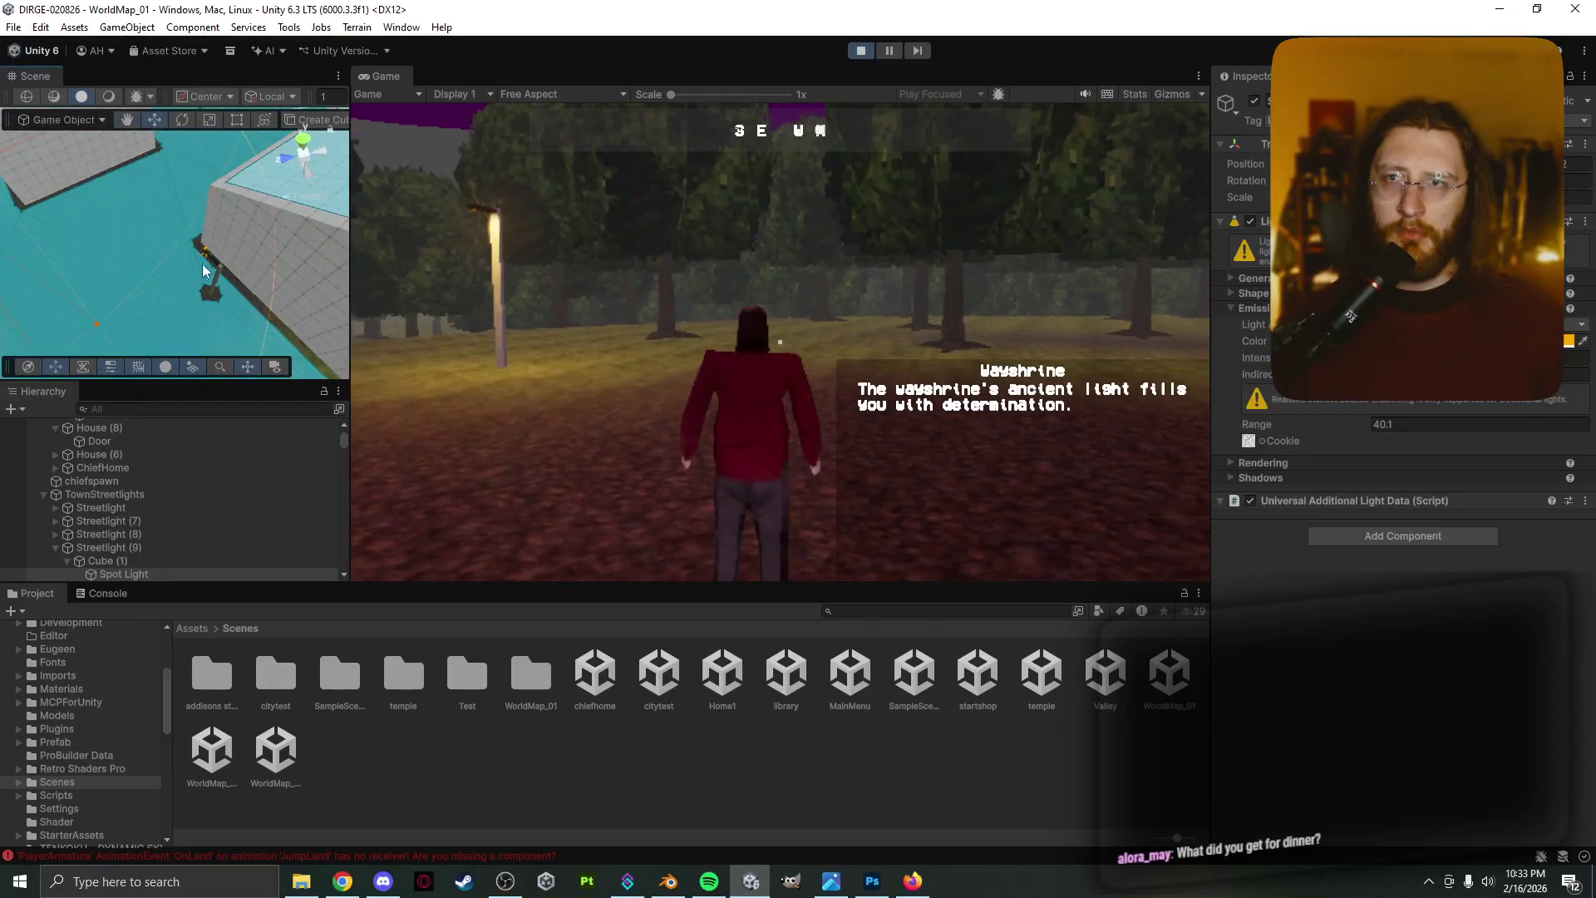
click(204, 258)
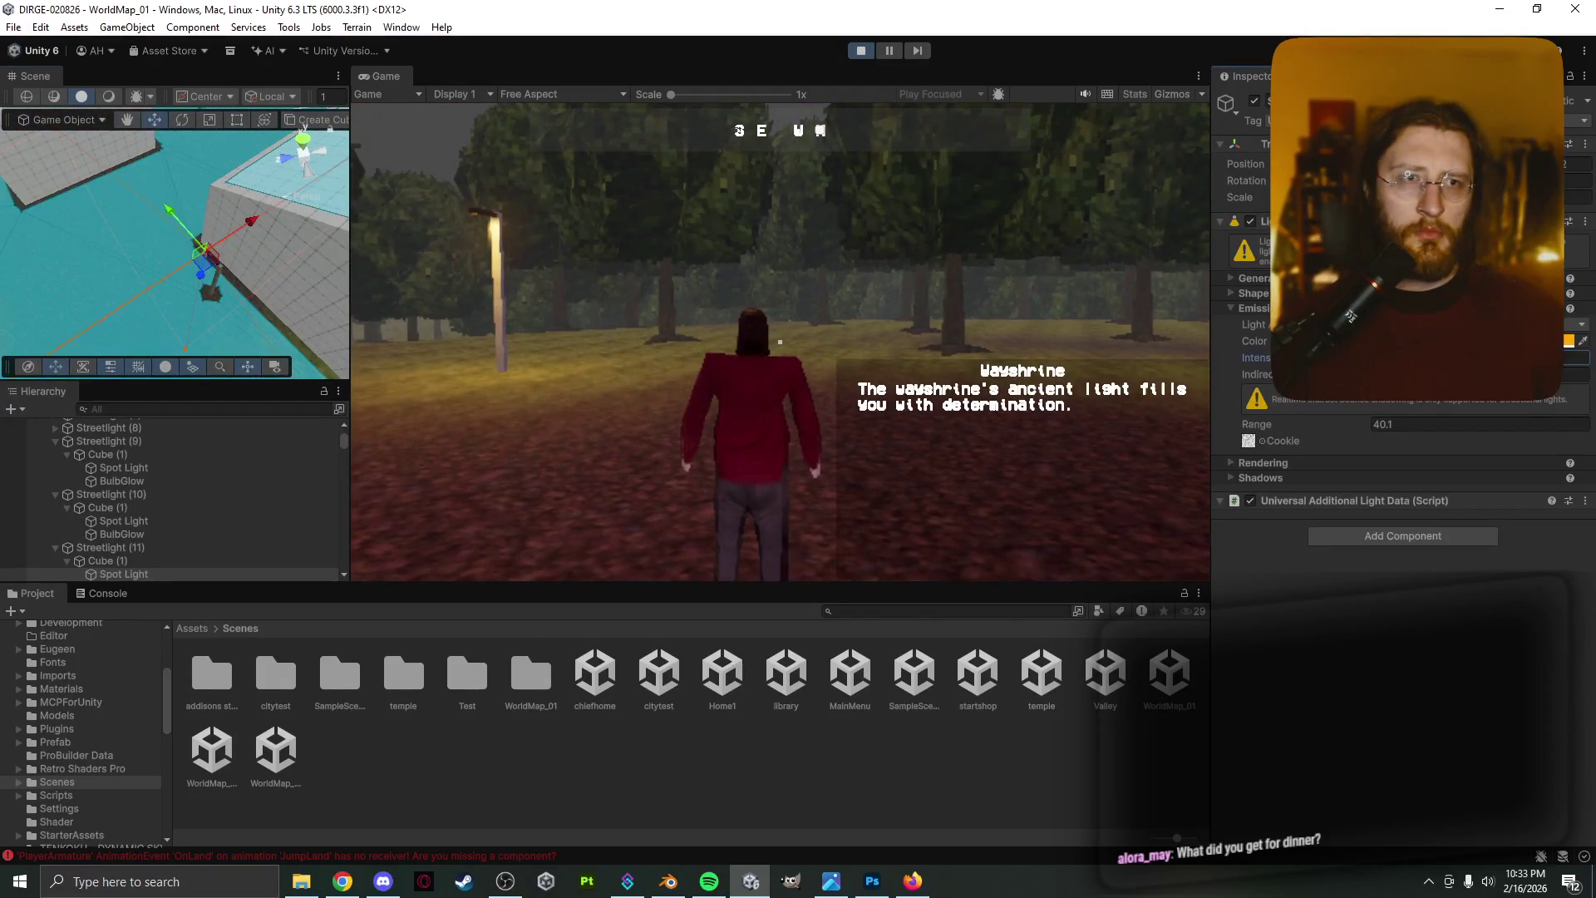
mouse_move(340, 297)
right_down()
mouse_move(237, 274)
mouse_move(525, 391)
mouse_move(249, 316)
right_up()
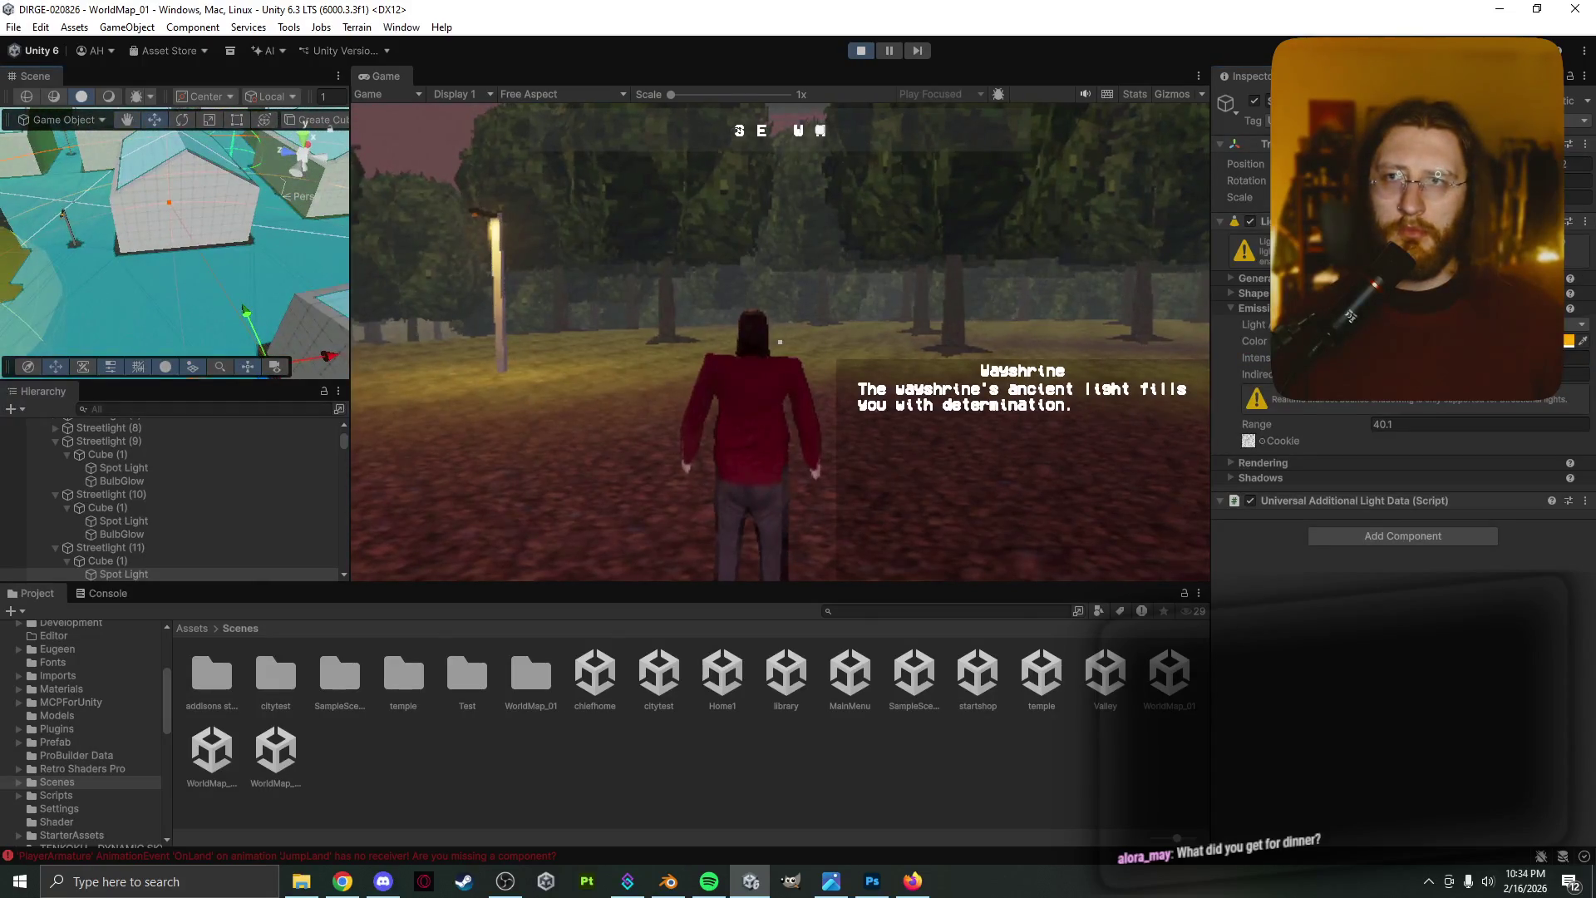
mouse_move(225, 261)
right_down()
mouse_move(135, 131)
mouse_move(187, 127)
mouse_move(150, 252)
mouse_move(207, 365)
right_up()
mouse_move(156, 226)
right_down()
mouse_move(377, 357)
mouse_move(555, 406)
mouse_move(252, 276)
mouse_move(276, 277)
mouse_move(295, 249)
right_up()
key(f)
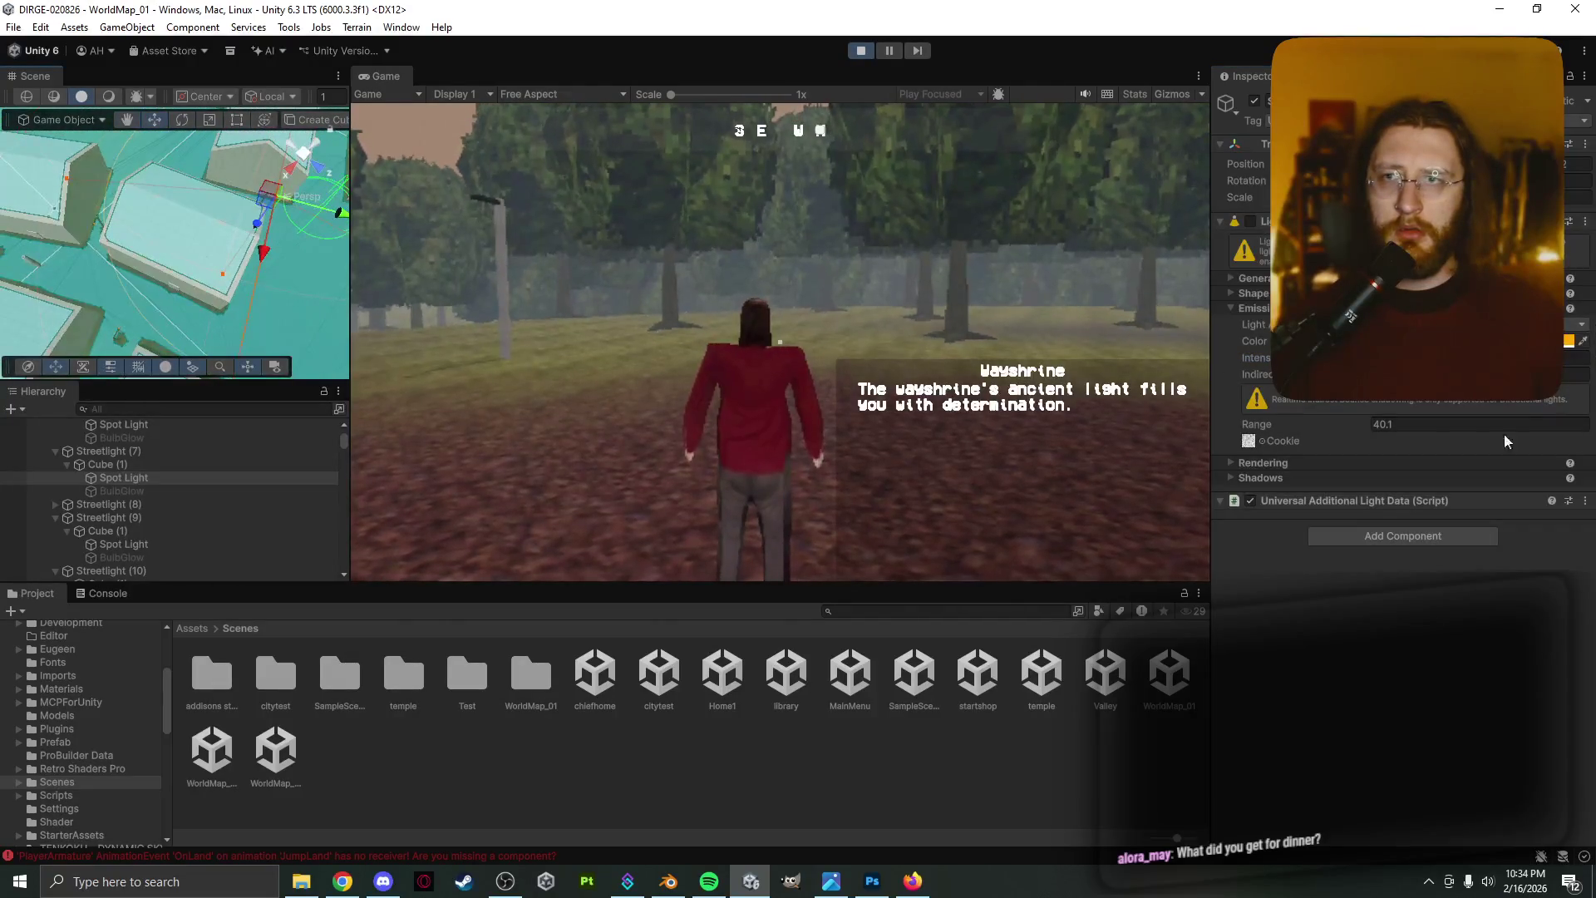
Cycle overlapping objects to a discovery zone, check a Spot Light's Intensity, then select the Streetlight (4) pole
click(122, 327)
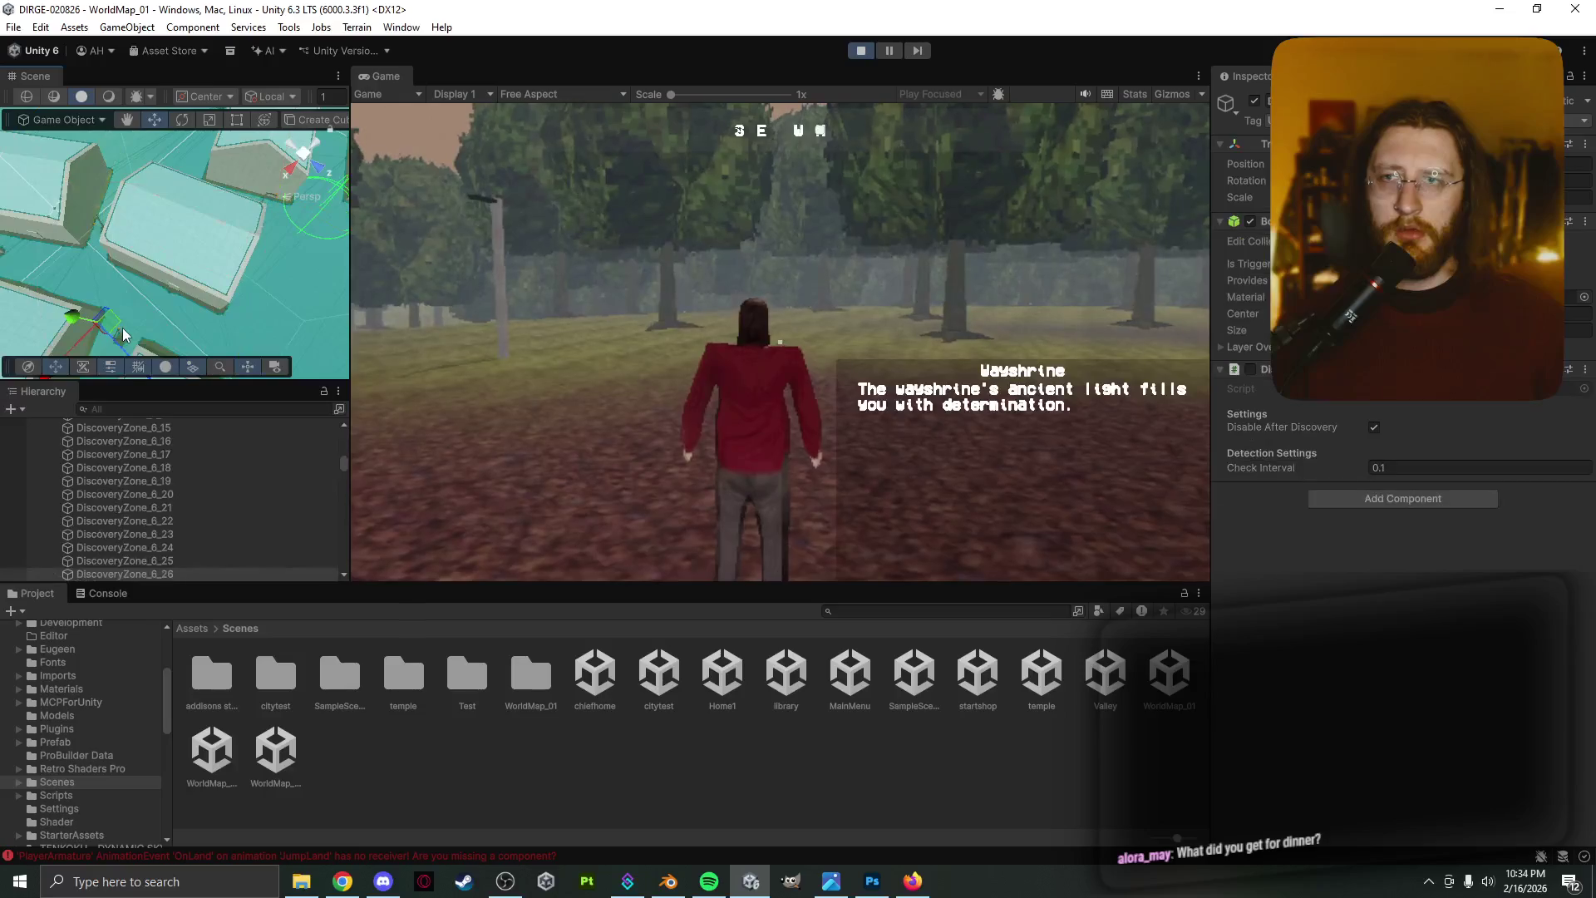
click(122, 327)
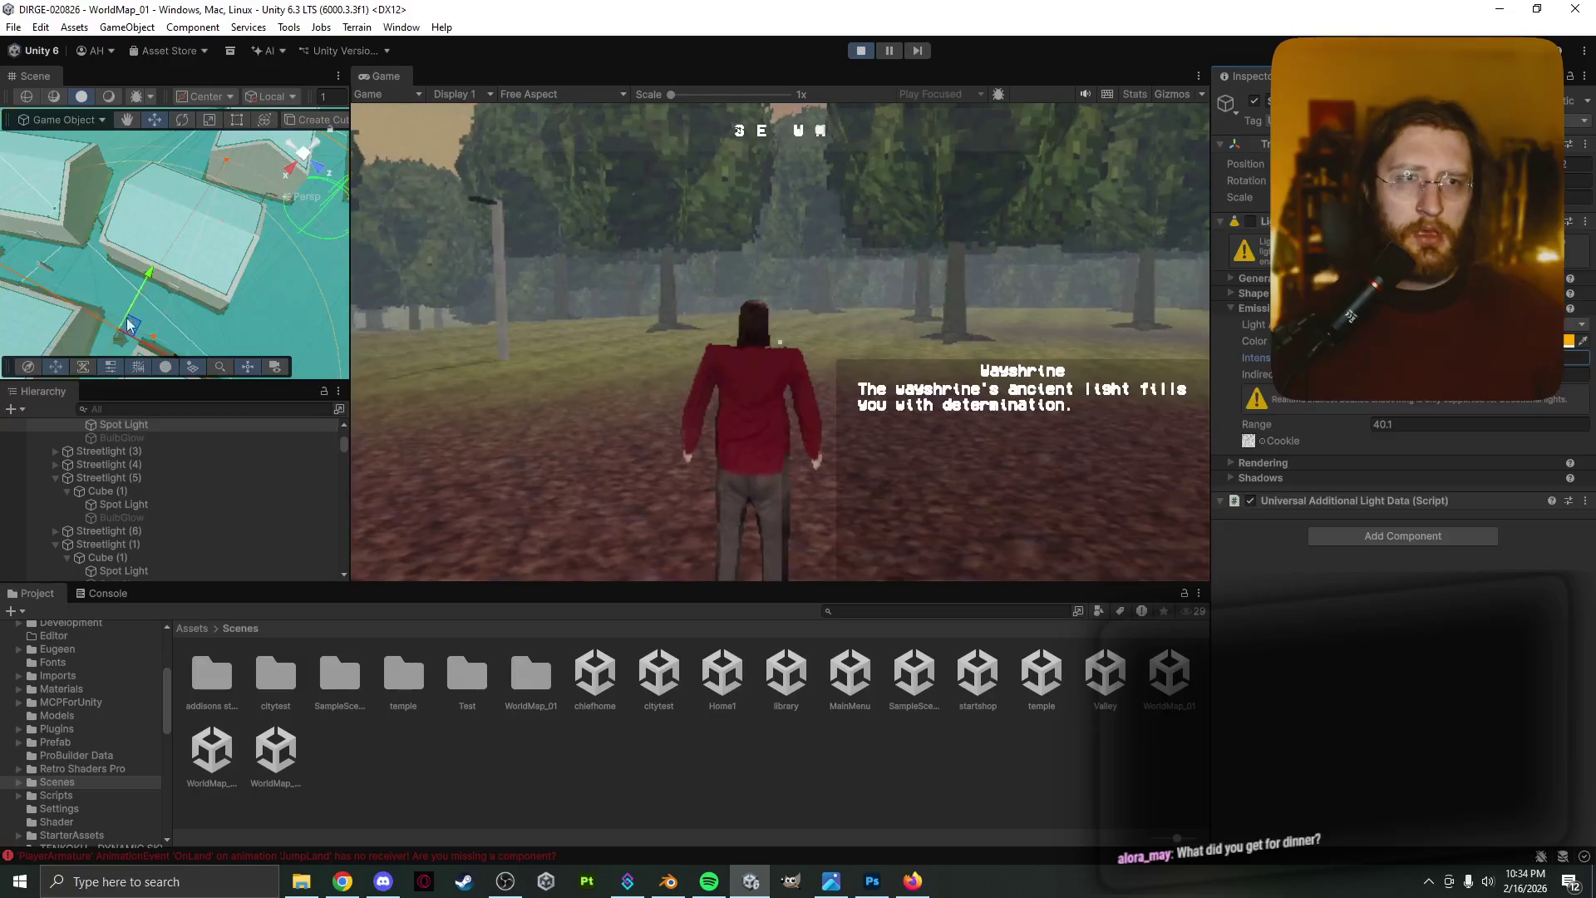
click(92, 222)
click(92, 222)
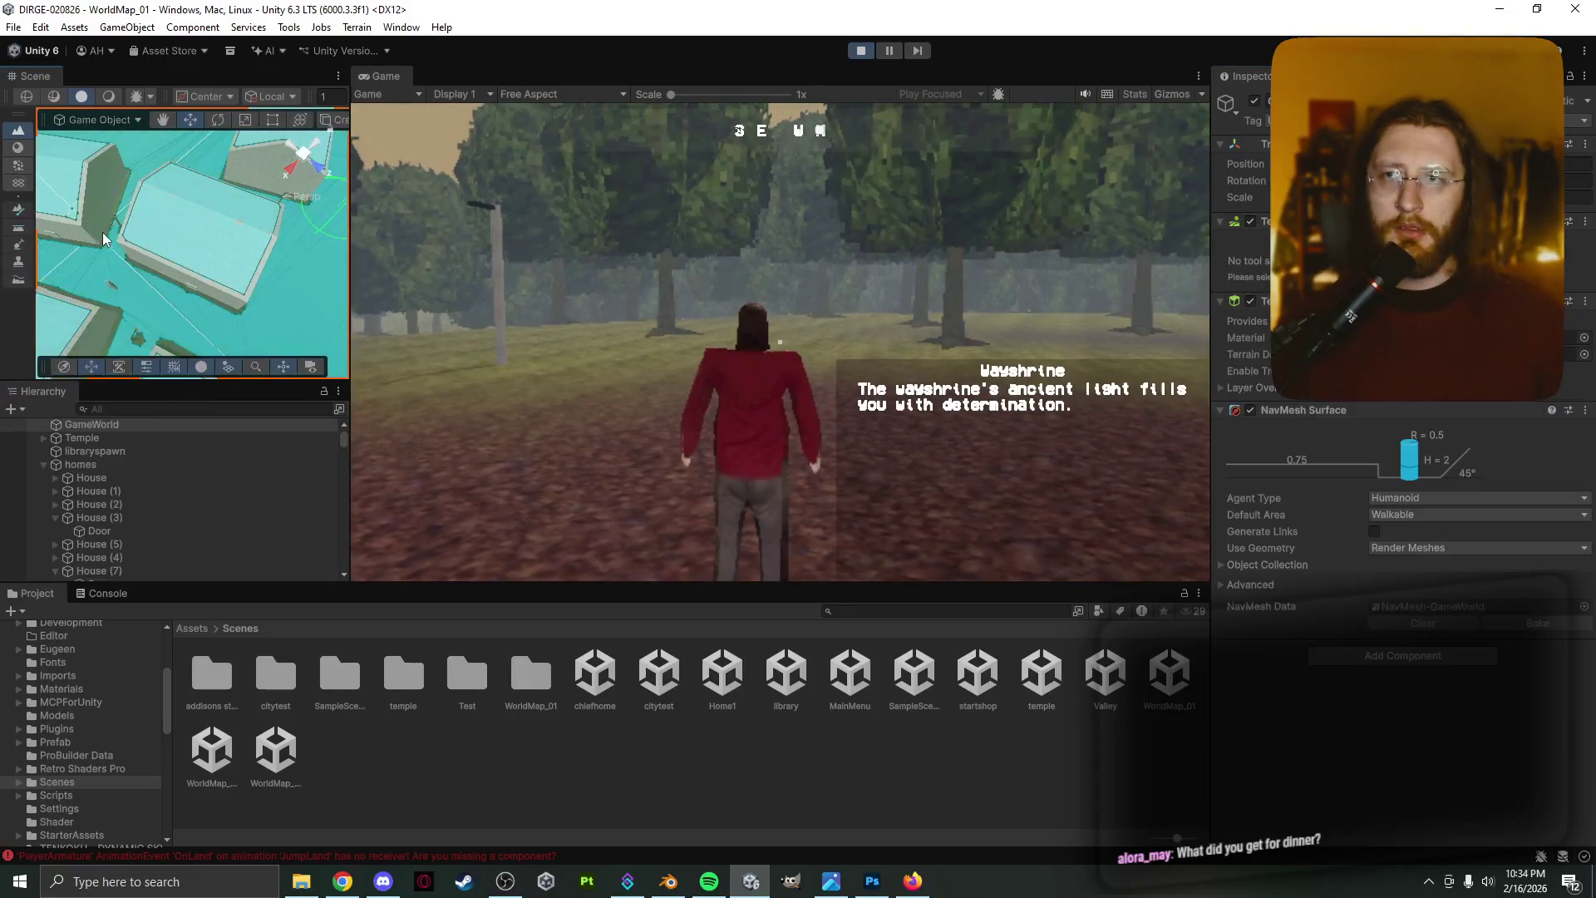
click(112, 223)
scroll(192, 260, up, 5)
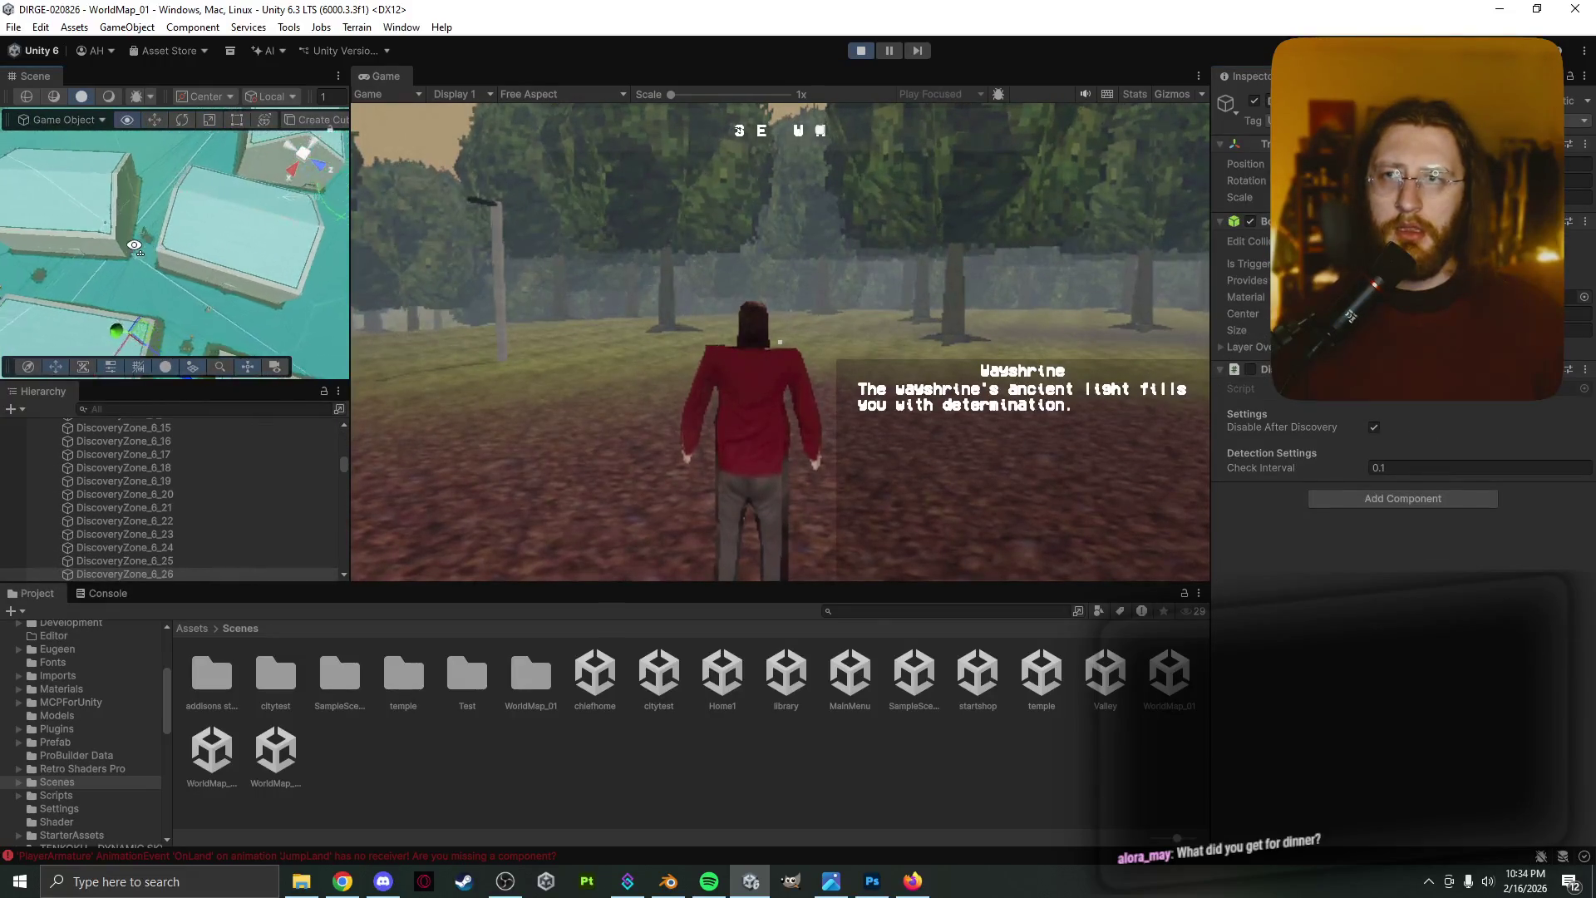
scroll(191, 259, up, 3)
click(211, 223)
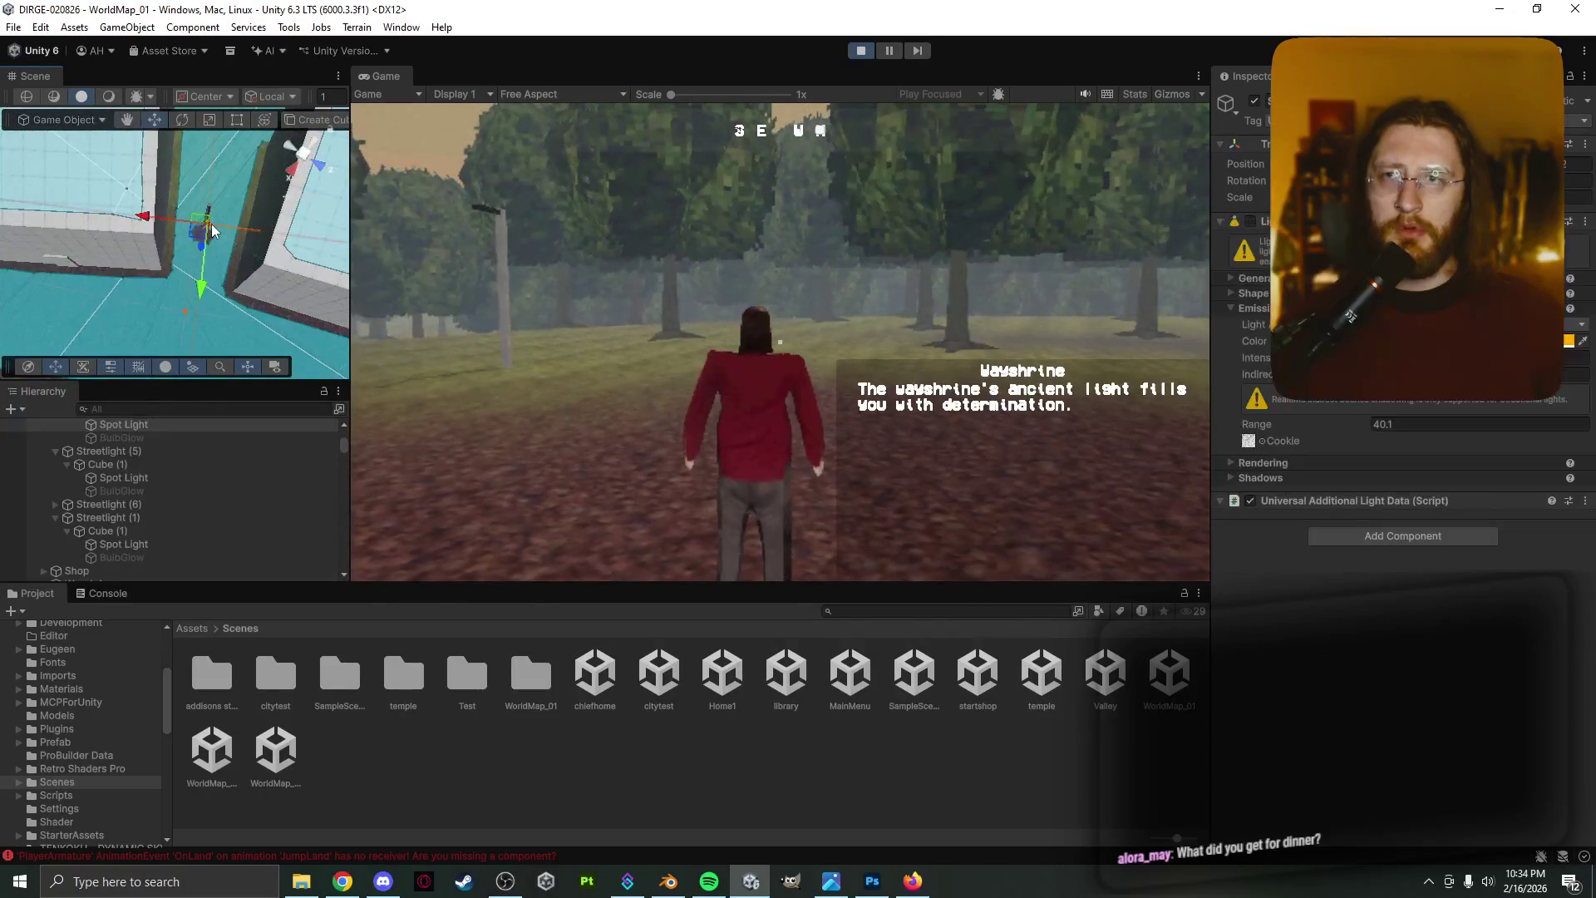
click(1479, 357)
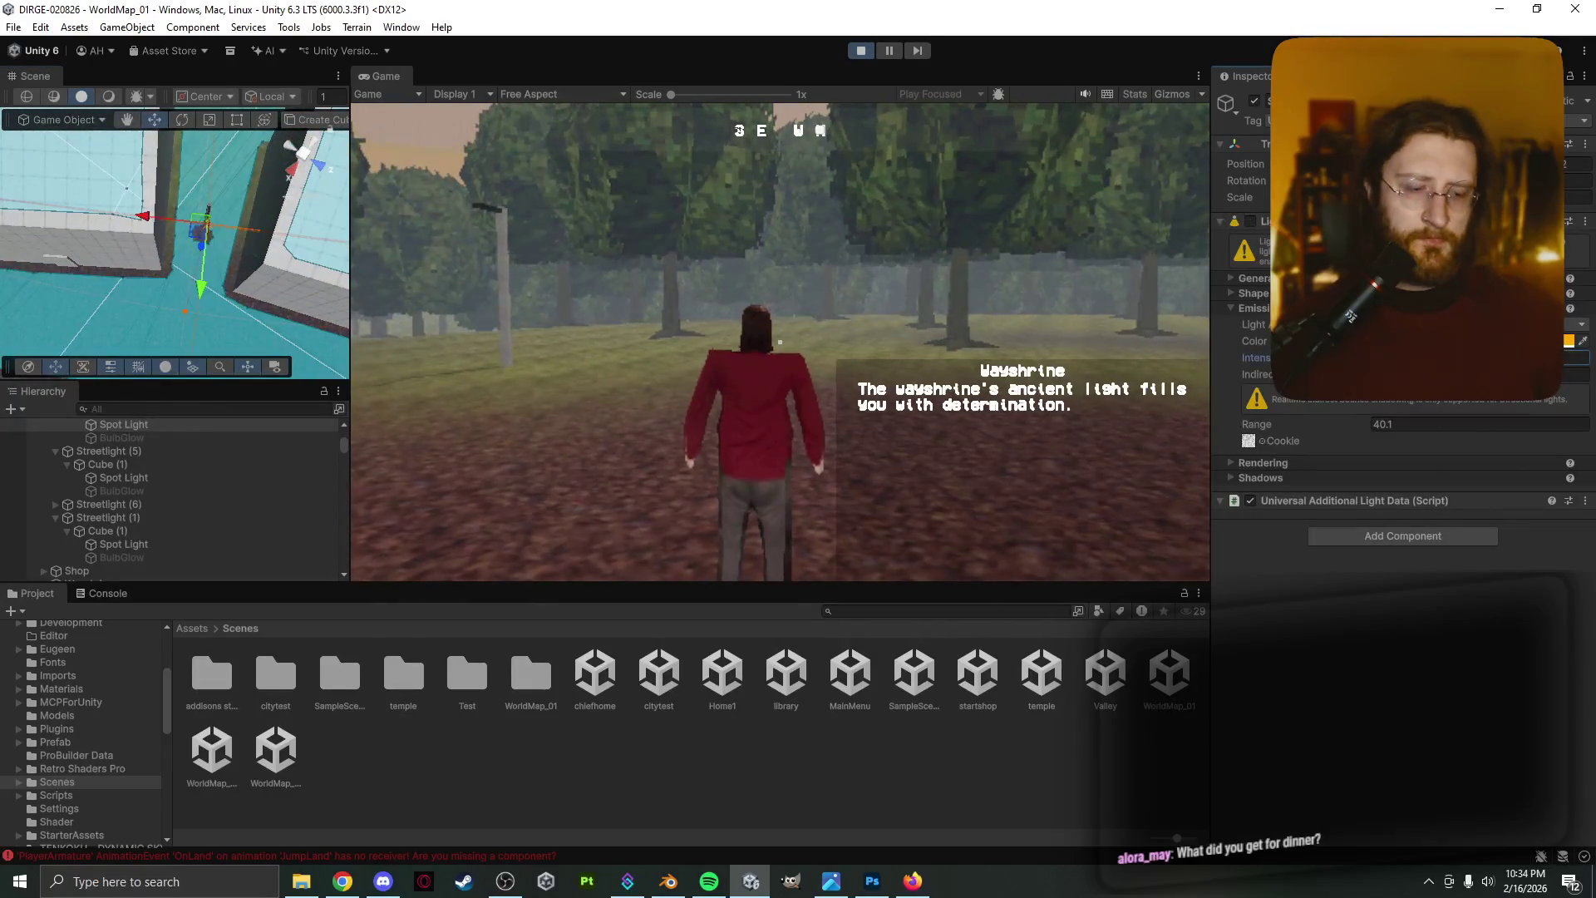
right_drag(63, 208, 305, 123)
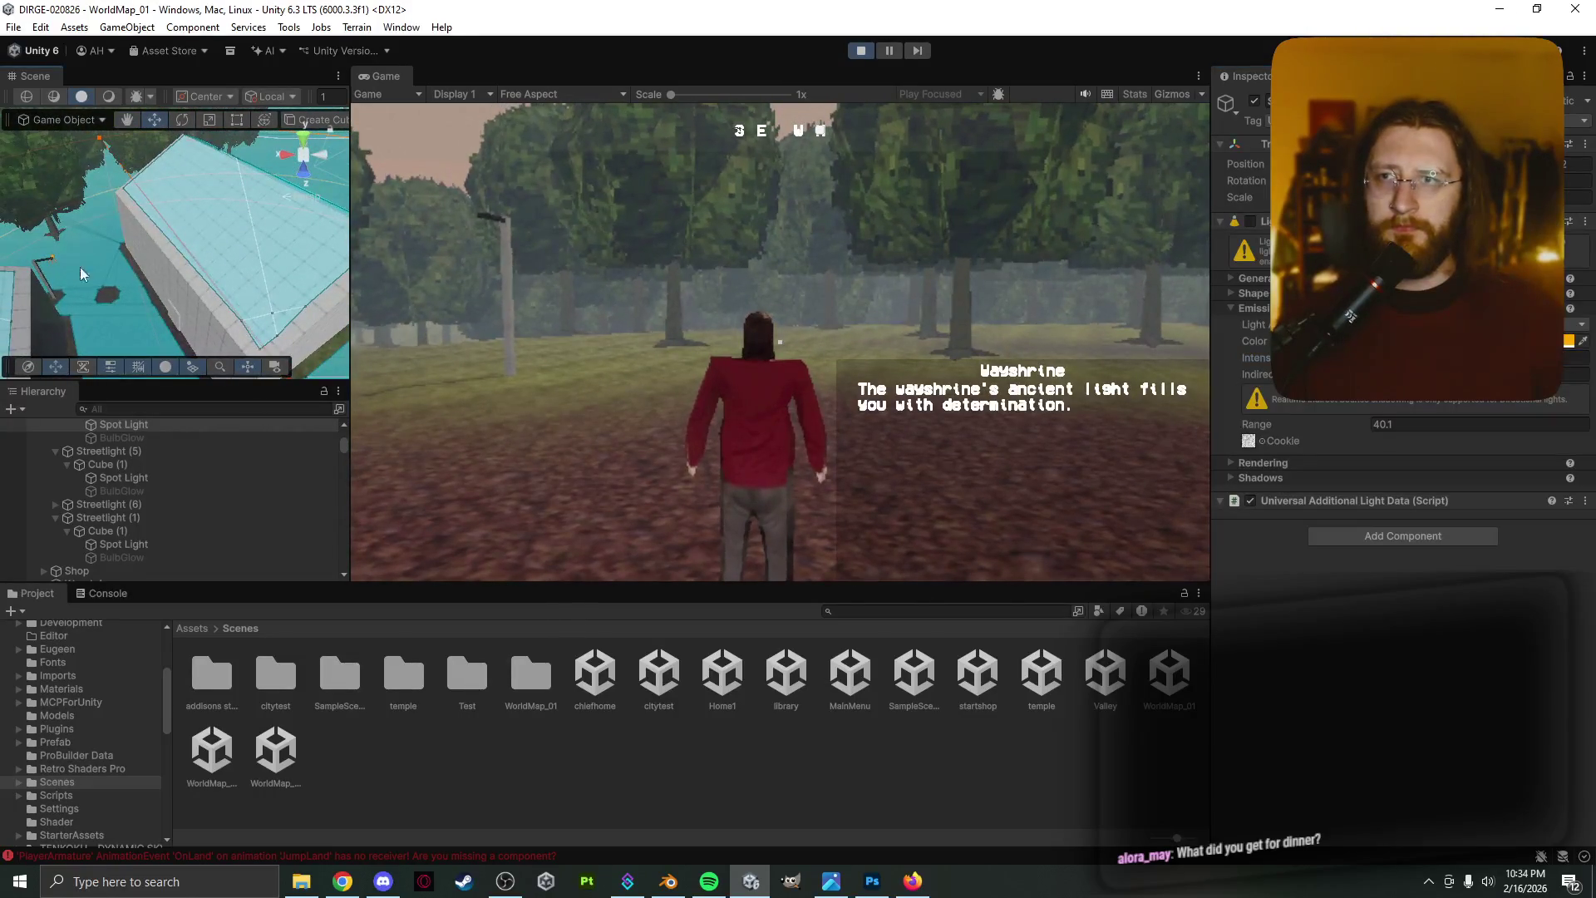
click(53, 259)
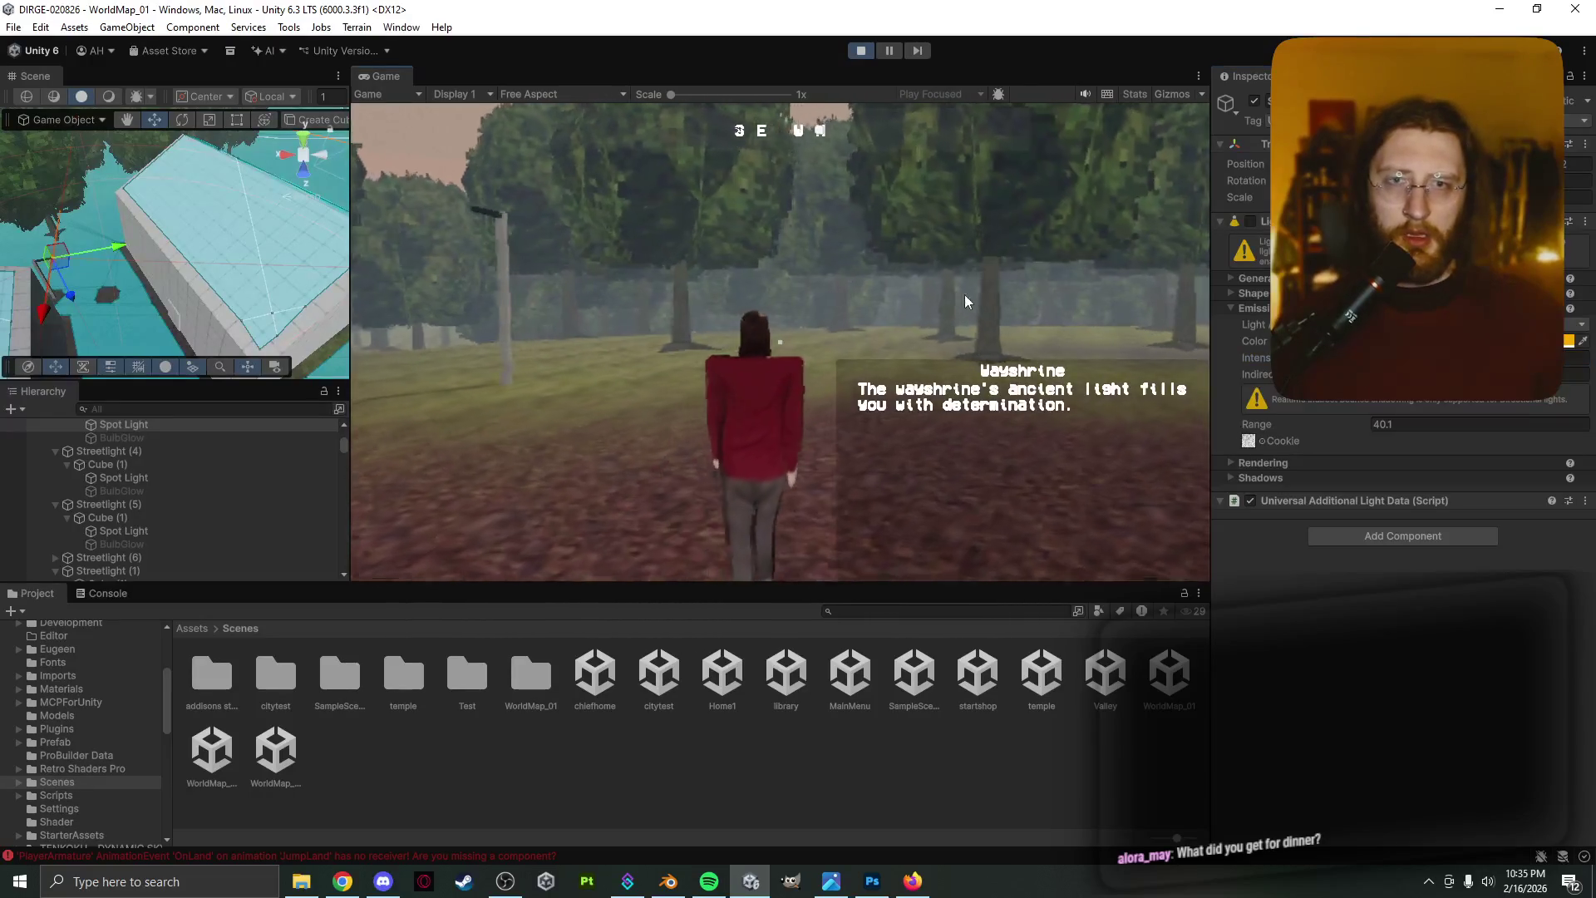
key(Escape)
click(1124, 123)
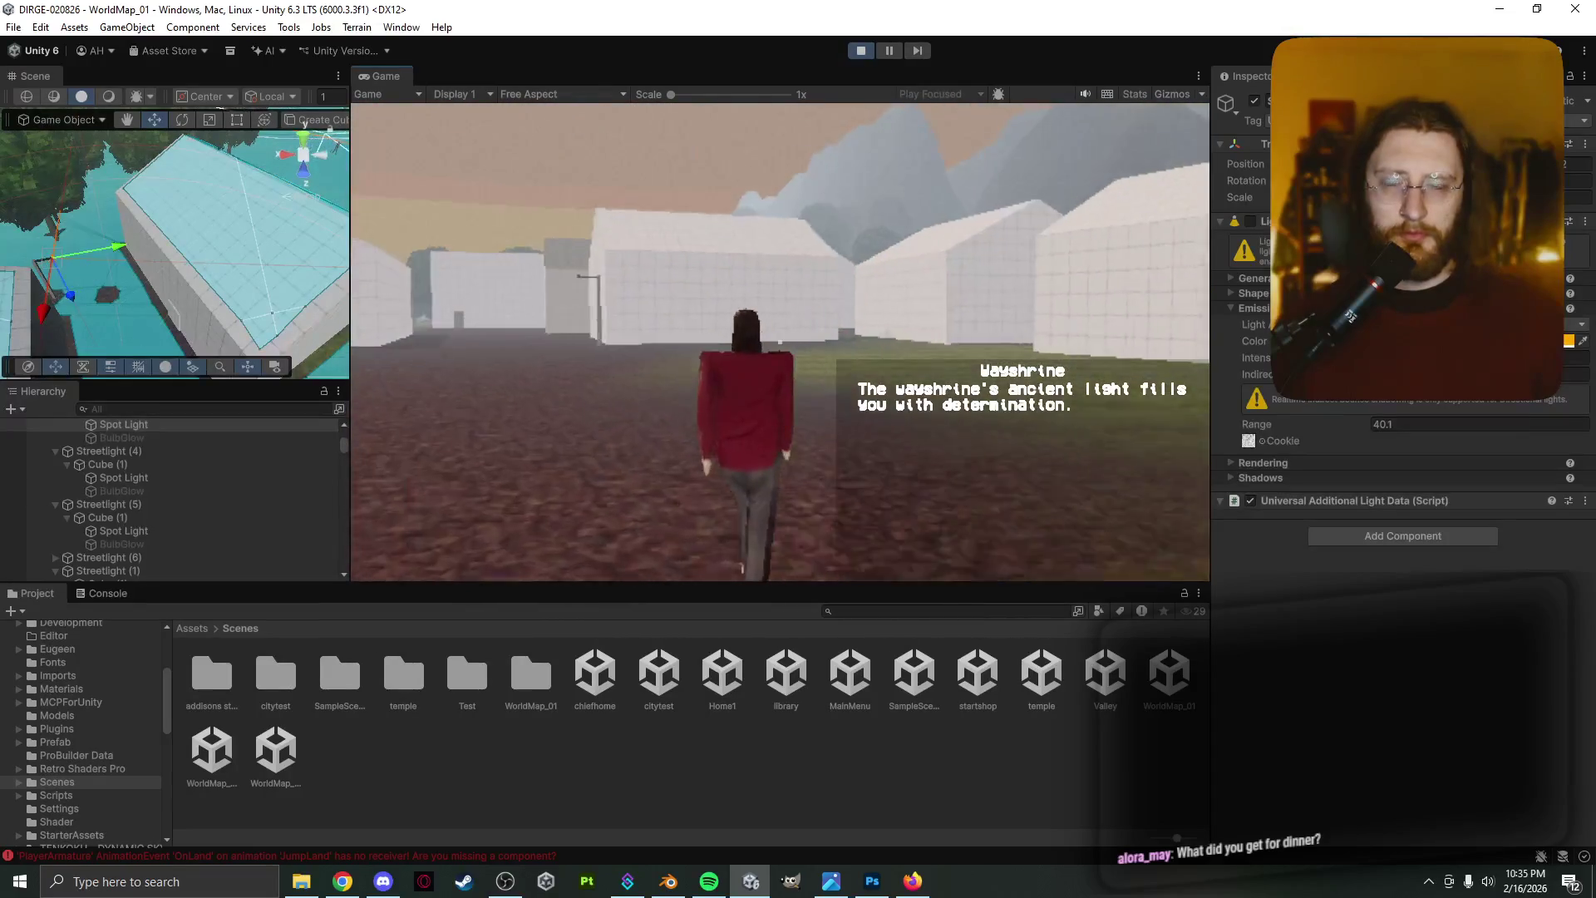
key(w)
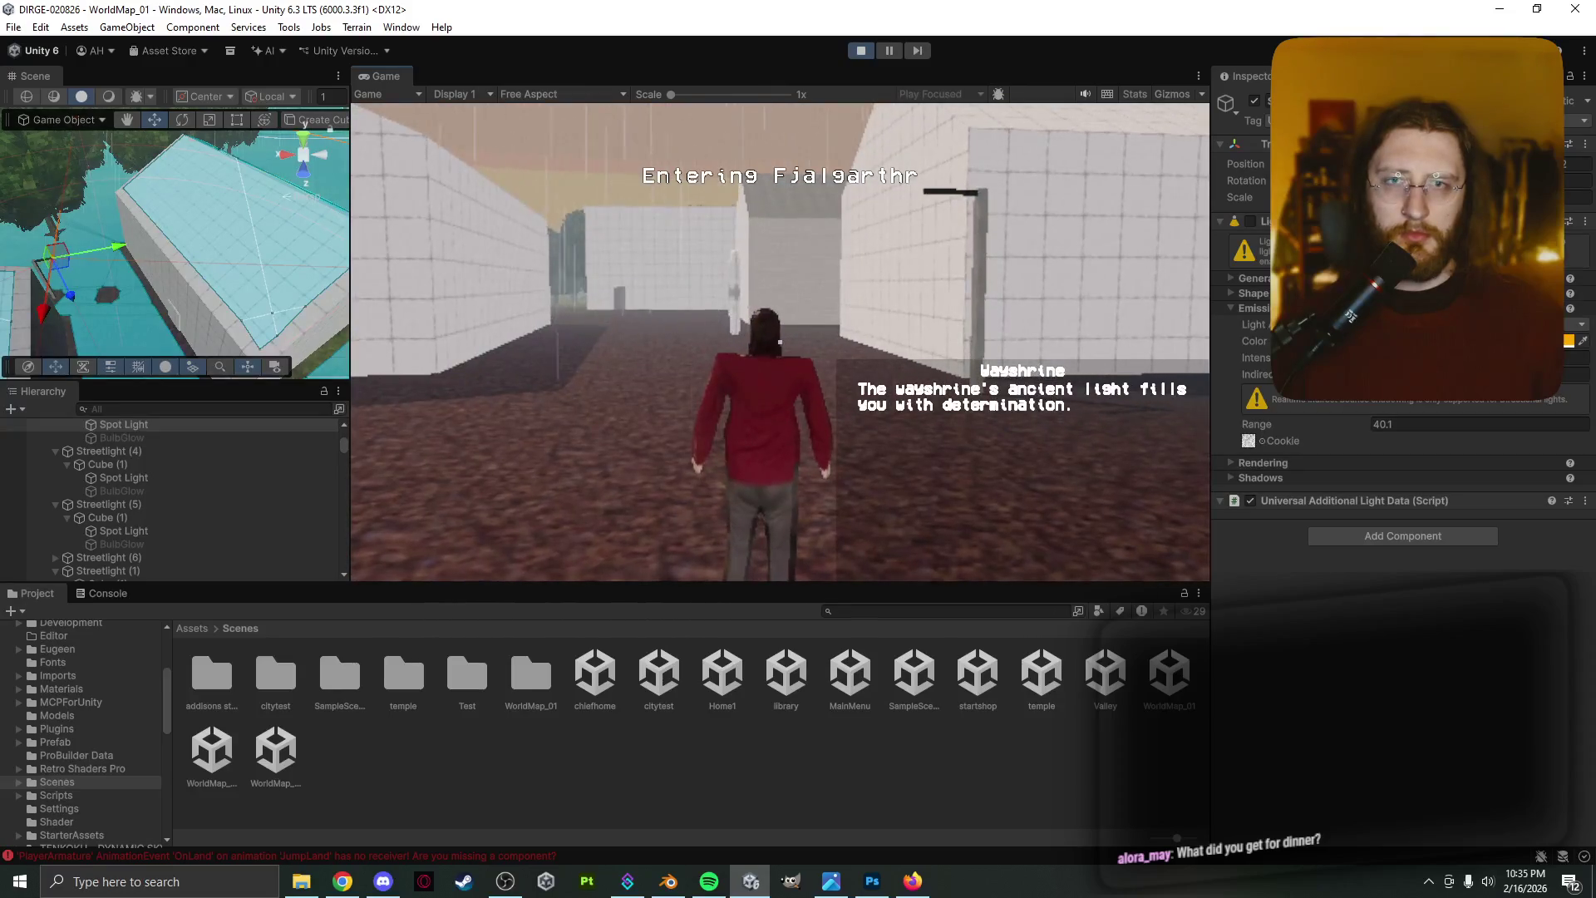
key(w)
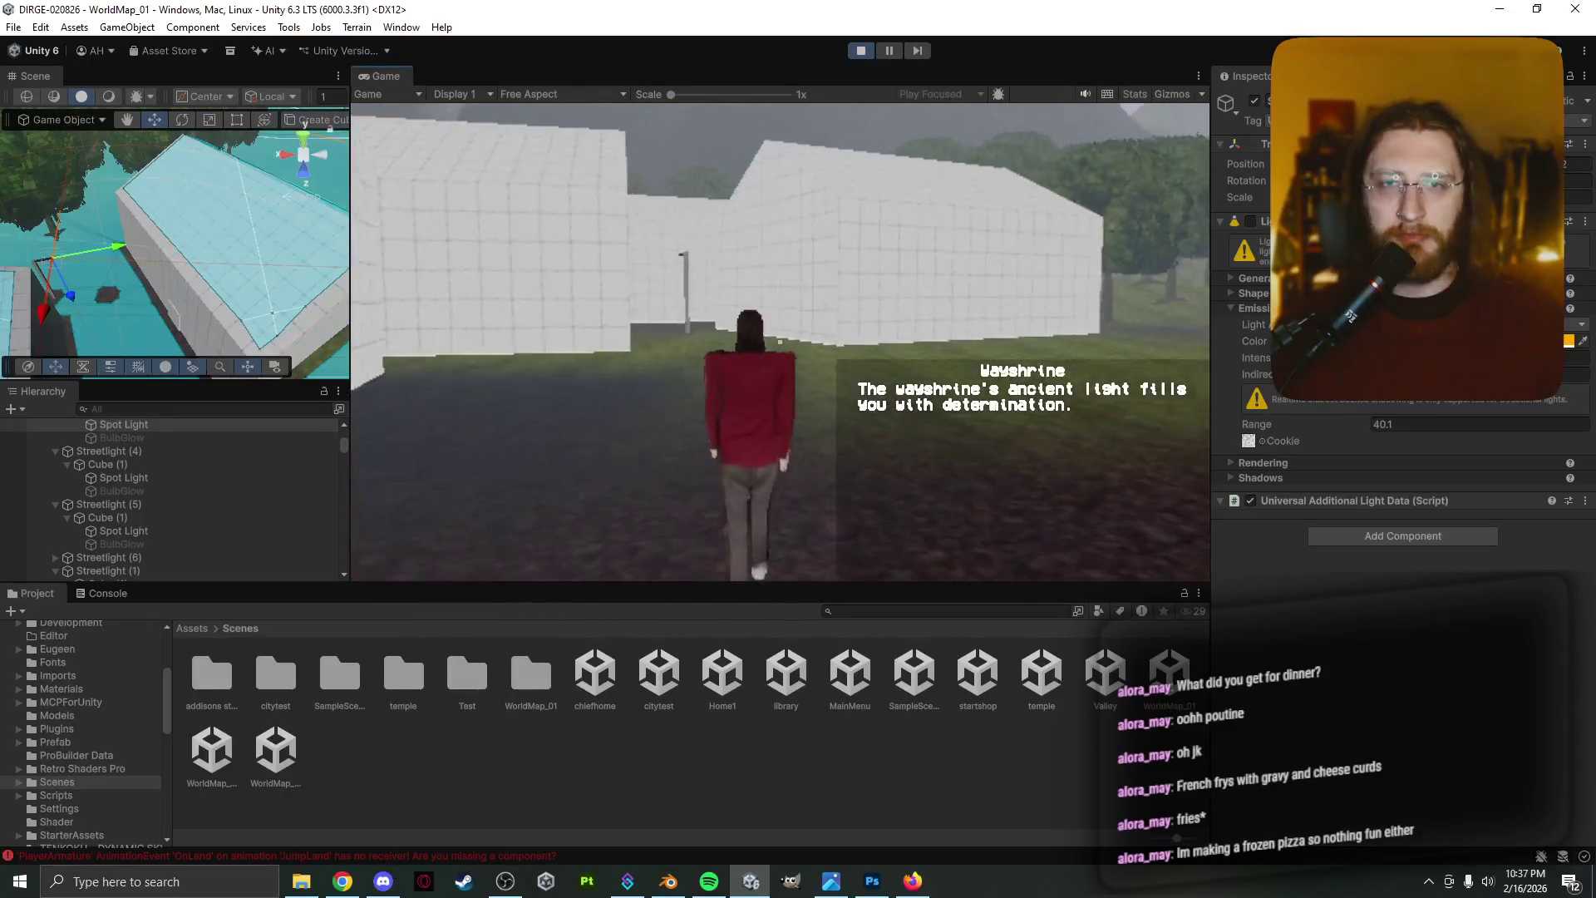
key(w)
key(space)
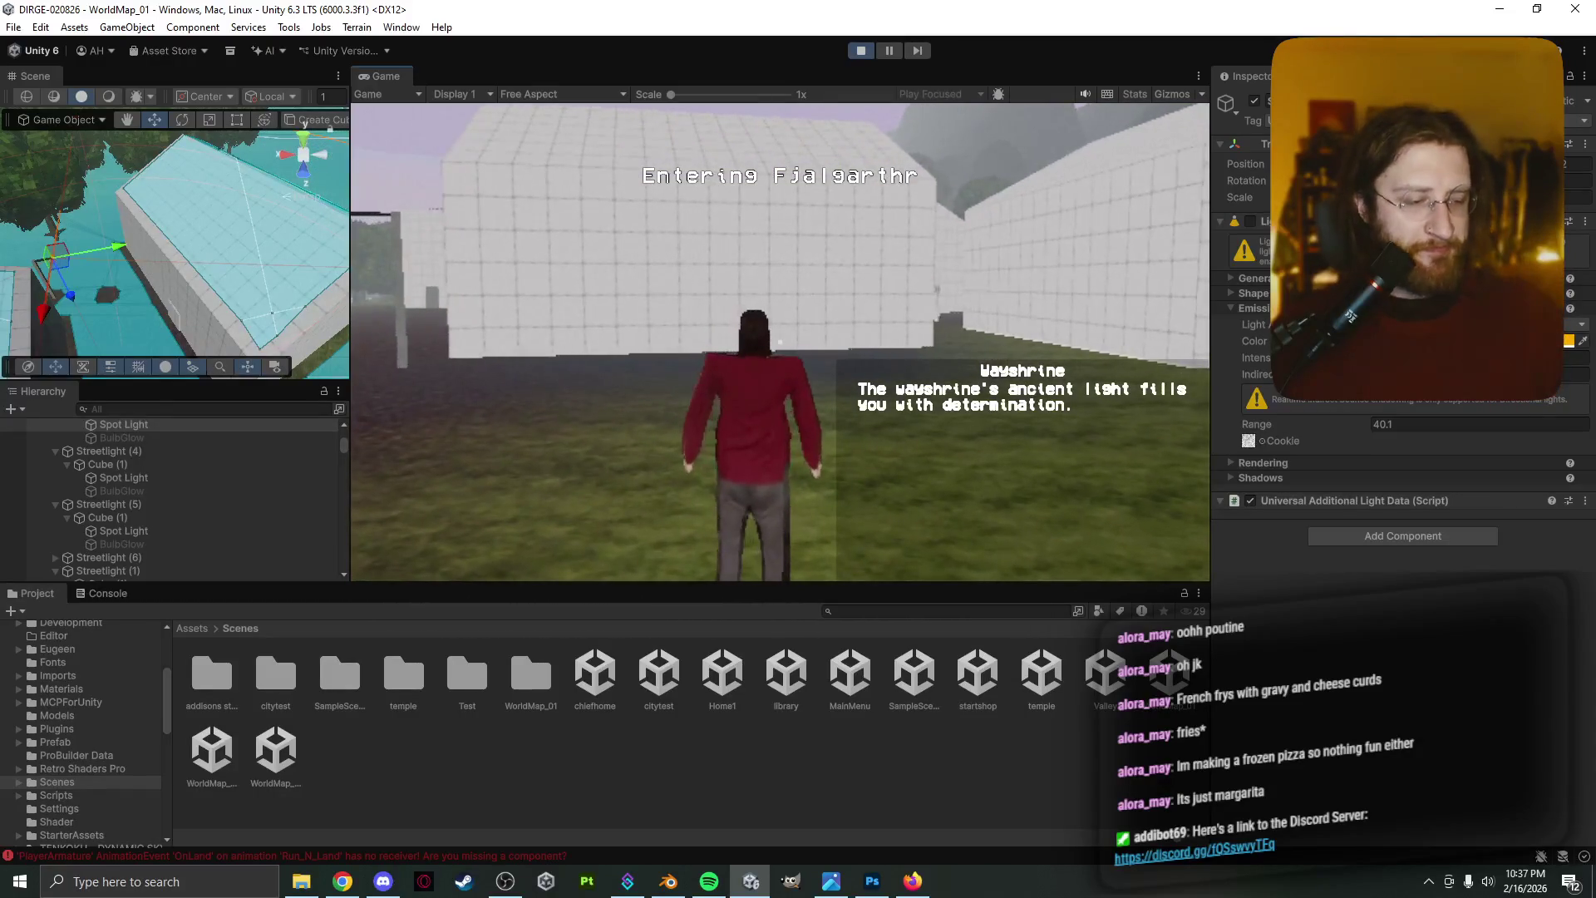
Run down the street to the wayshrine and choose YES on its restore-health prompt
key(w)
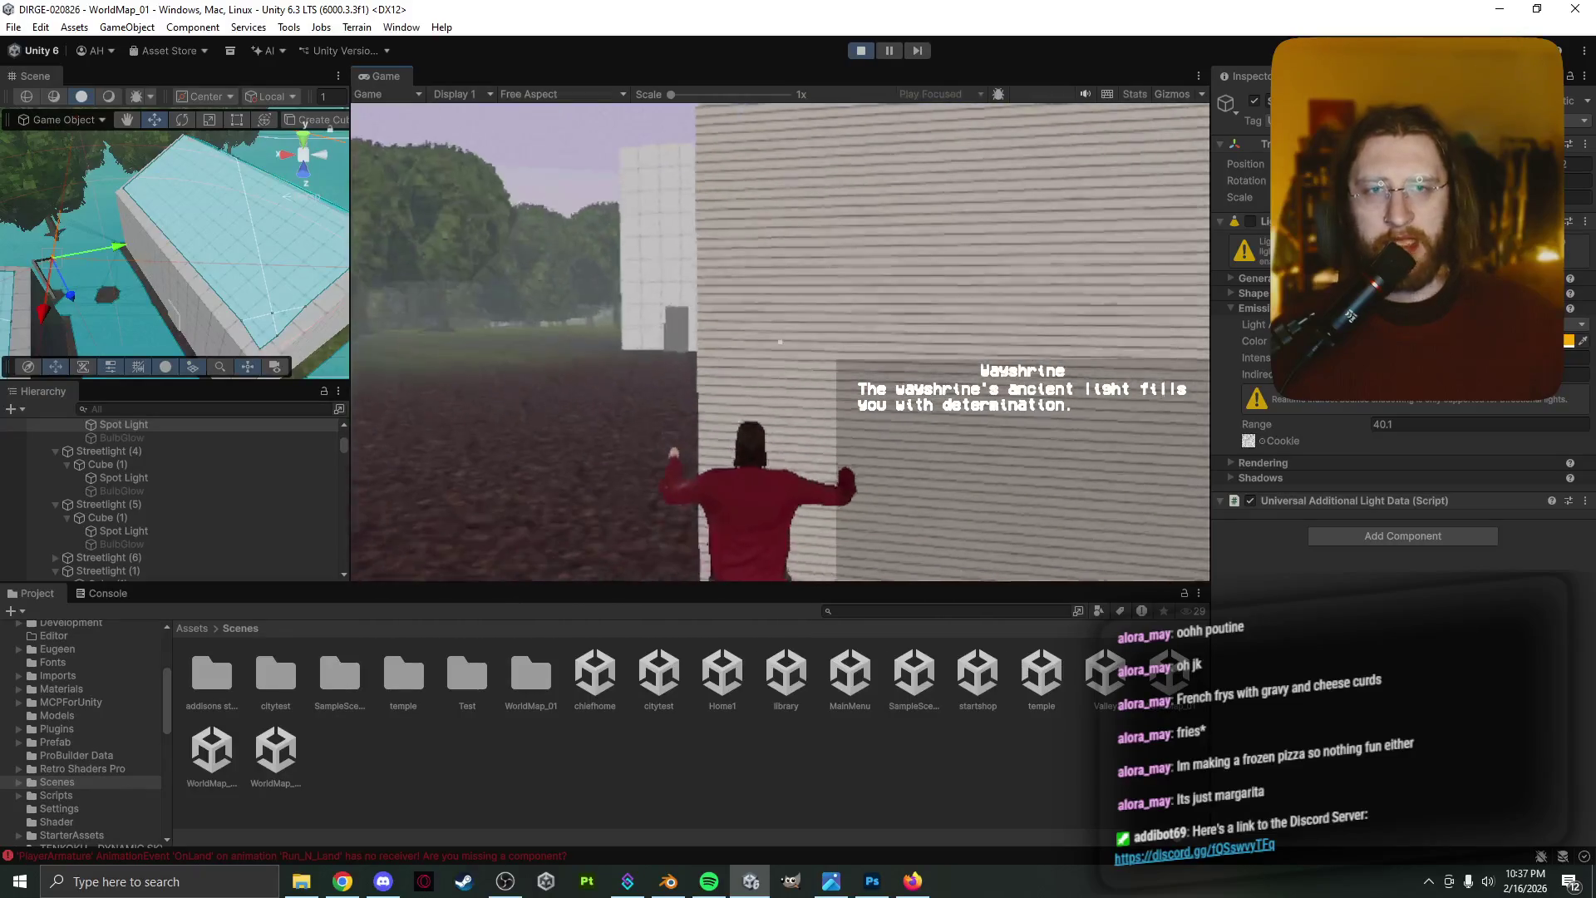
key(e)
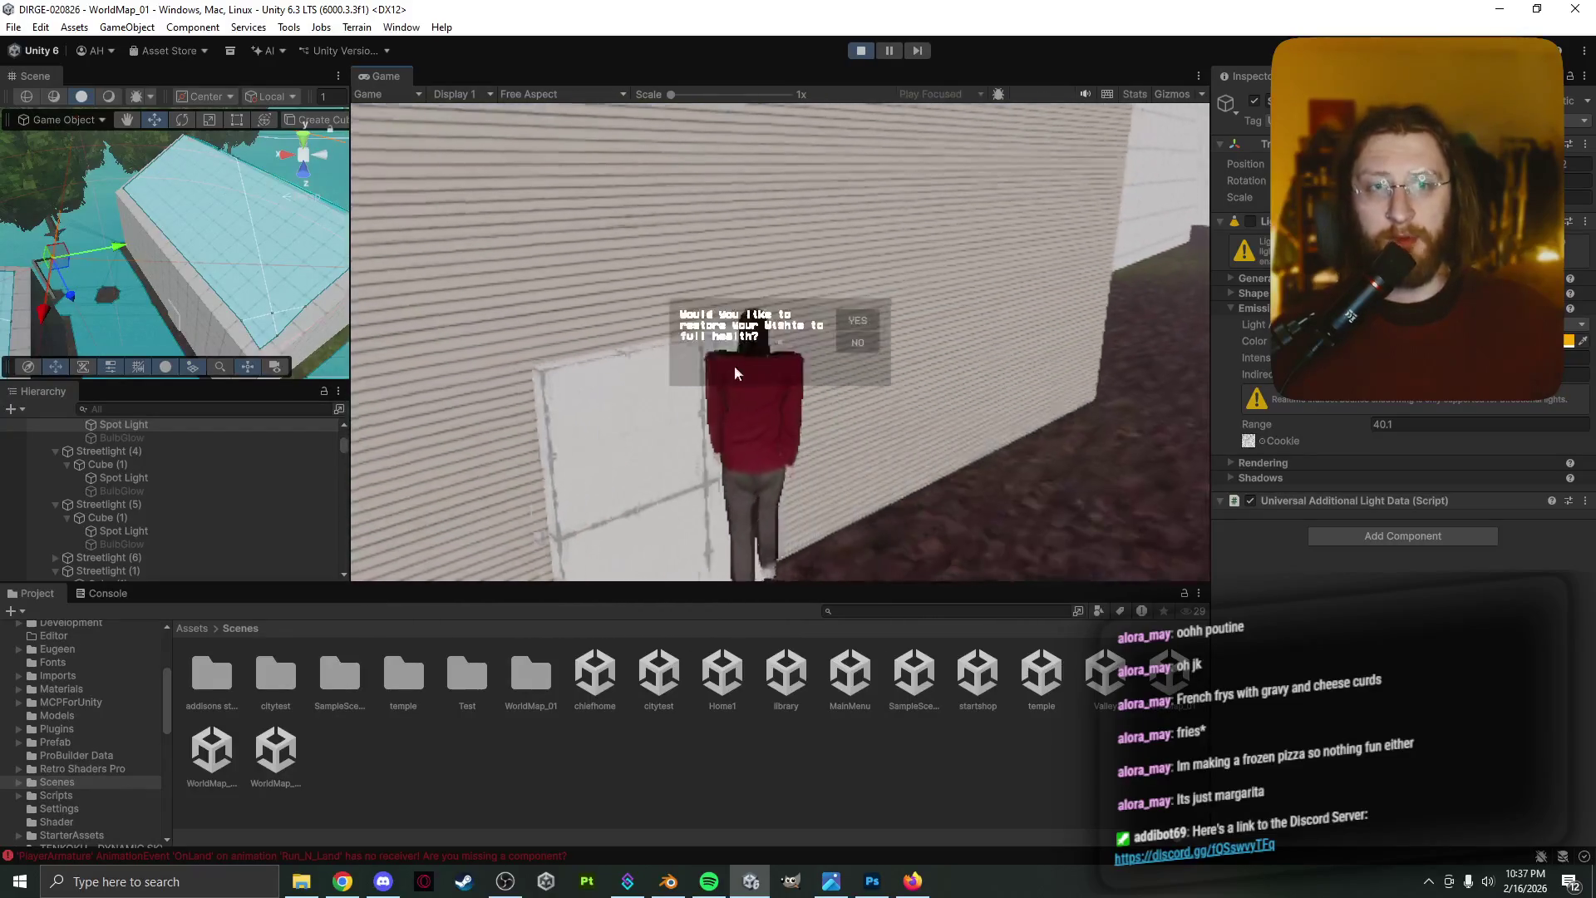
click(852, 321)
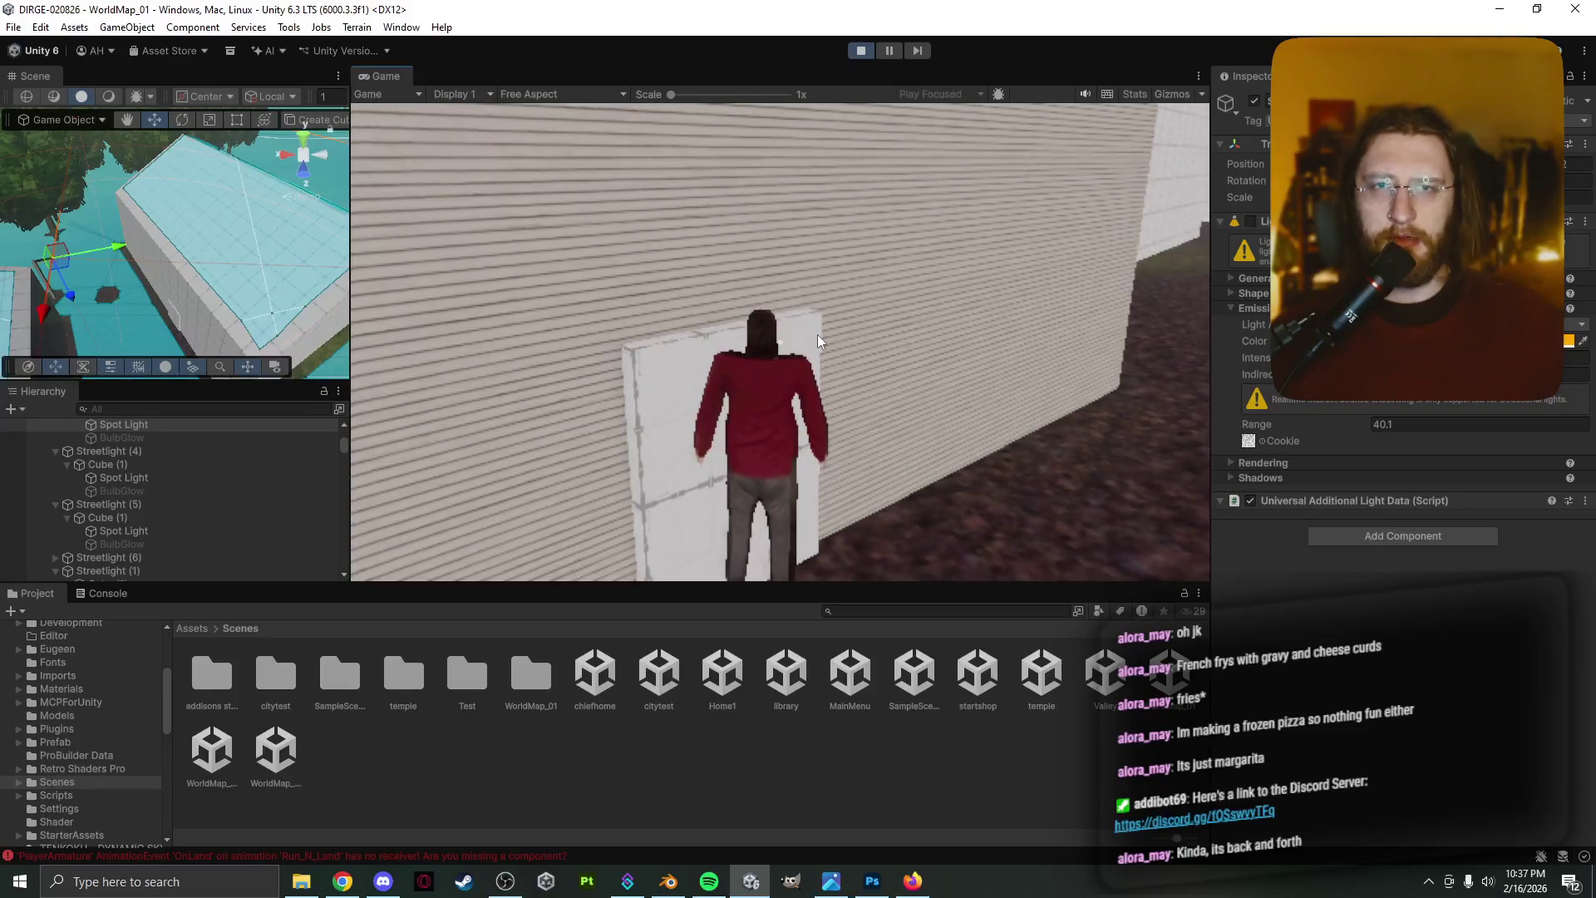
Check the map in the pause menu, then resume play and jump onto the grass
key(Escape)
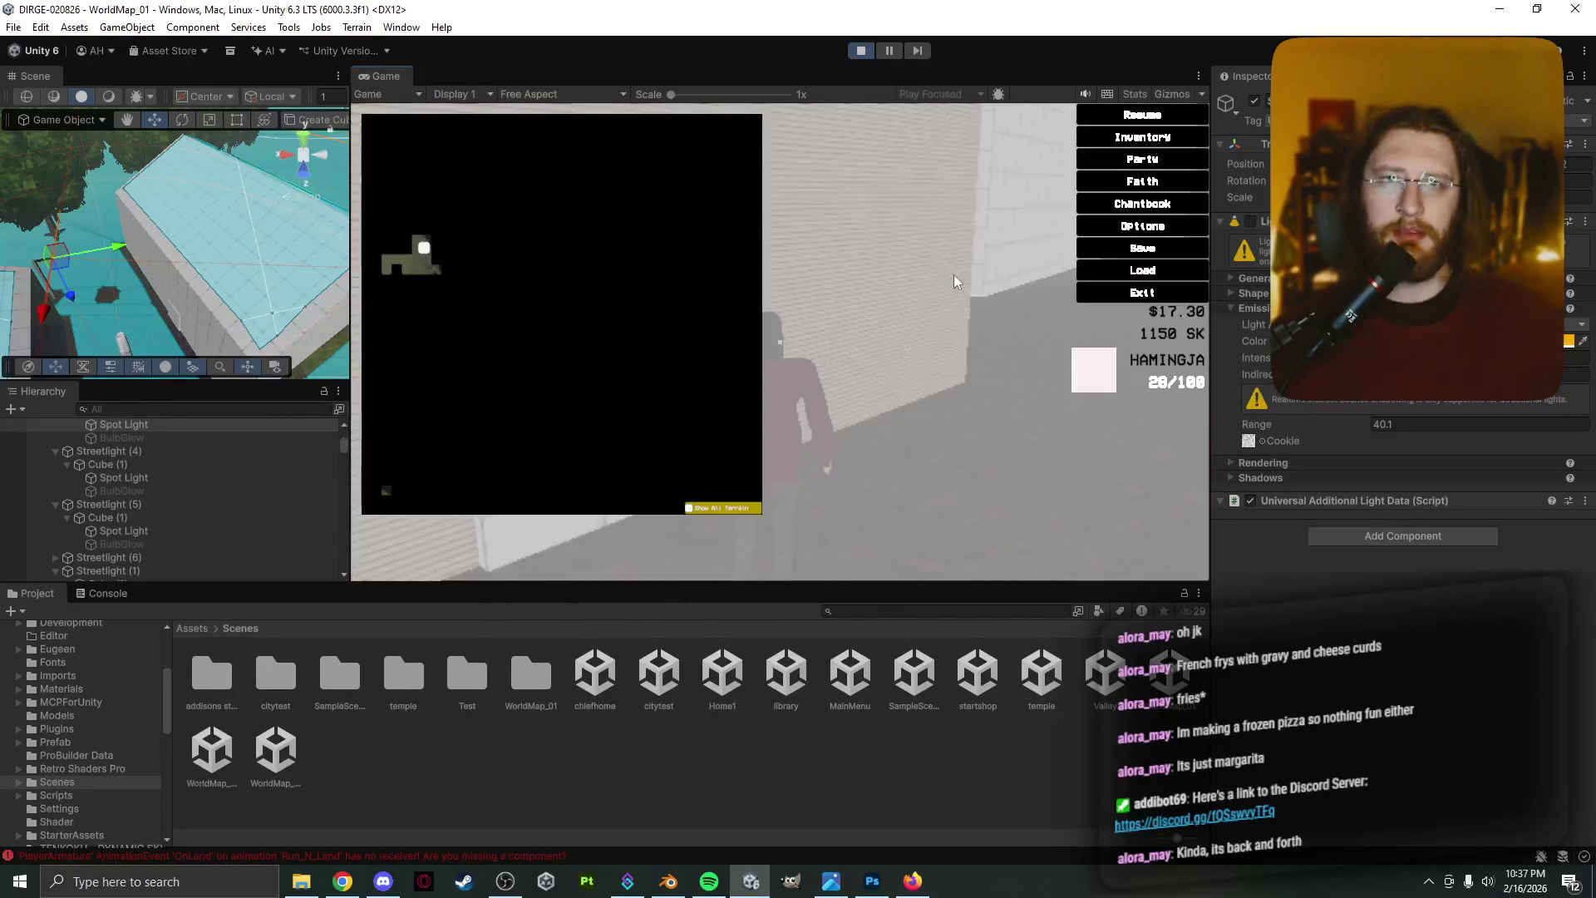
click(1144, 125)
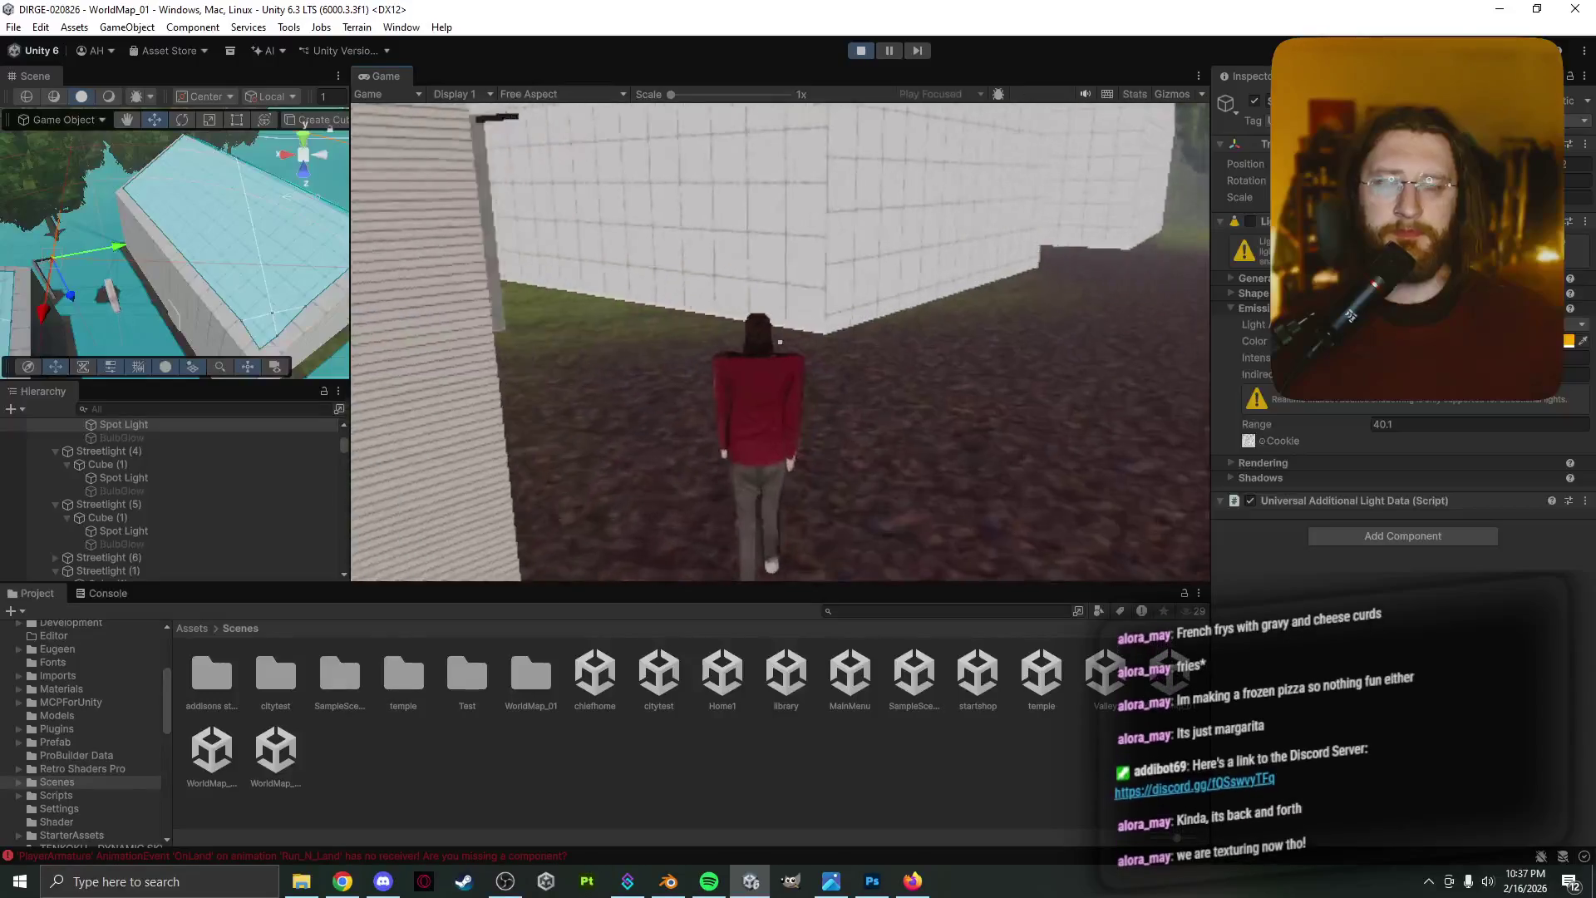
key(space)
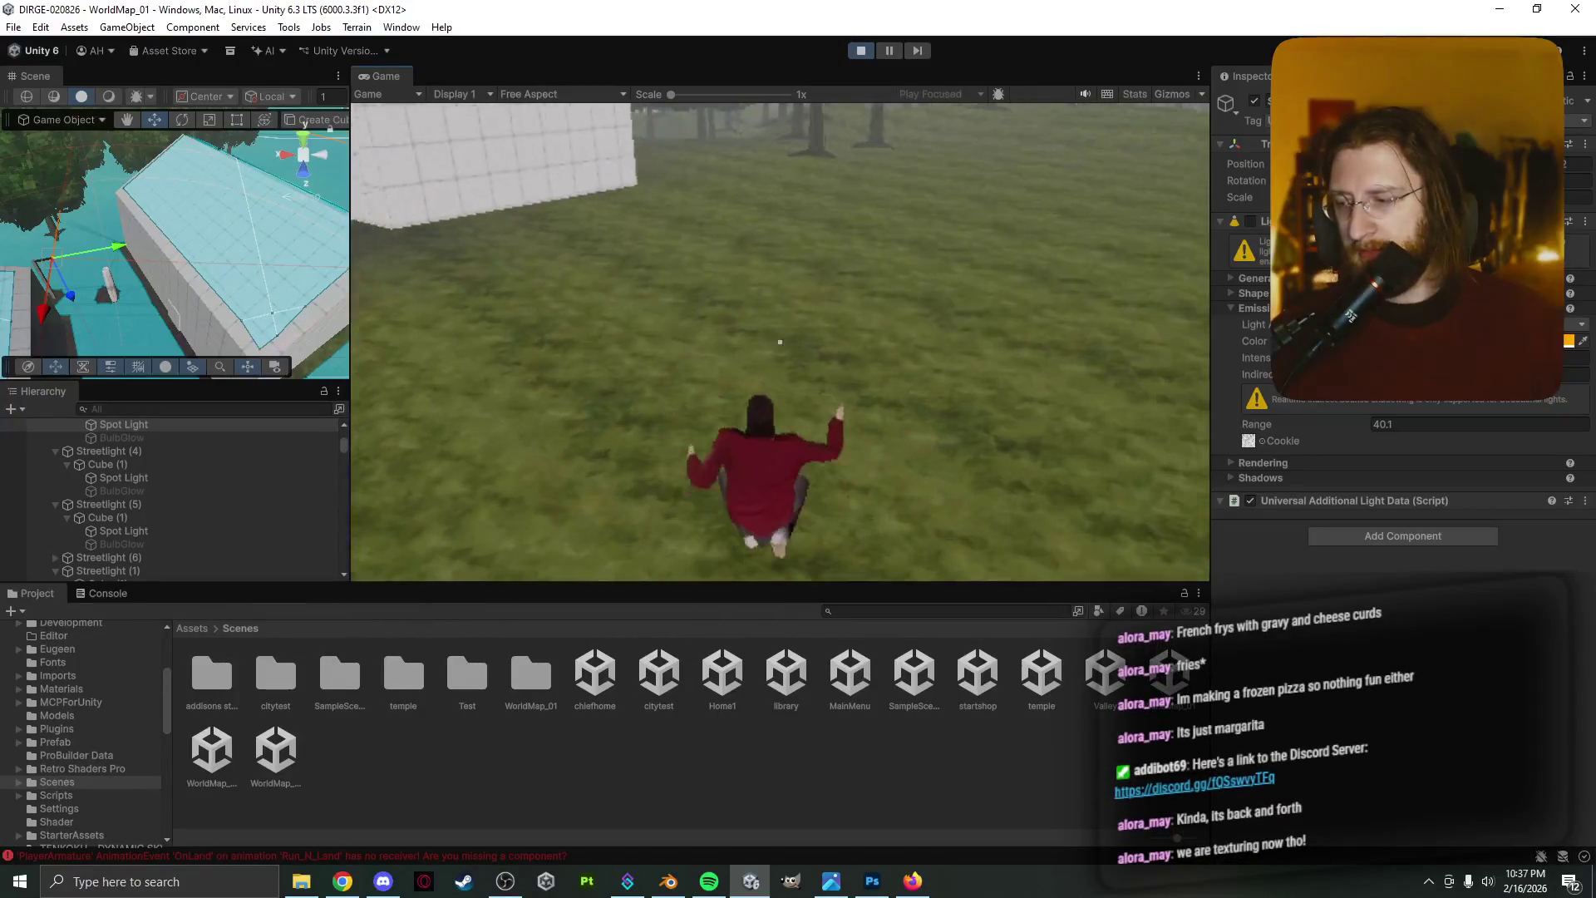
Walk along the tiled wall to the ATM, open Bank Account, then close it
key(w)
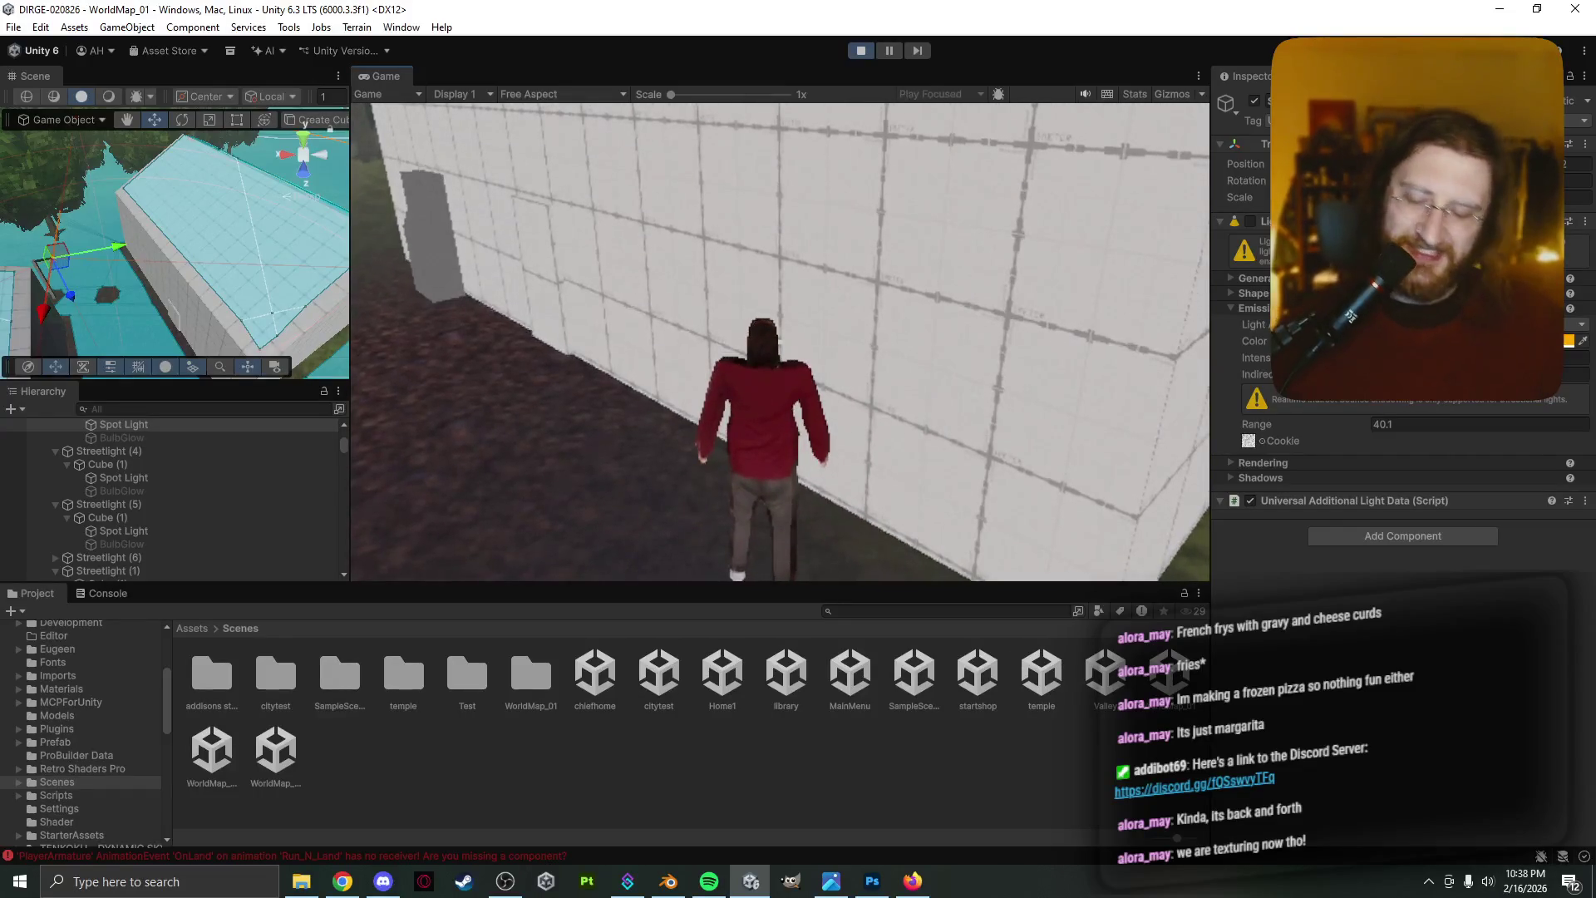
key(w)
key(w)
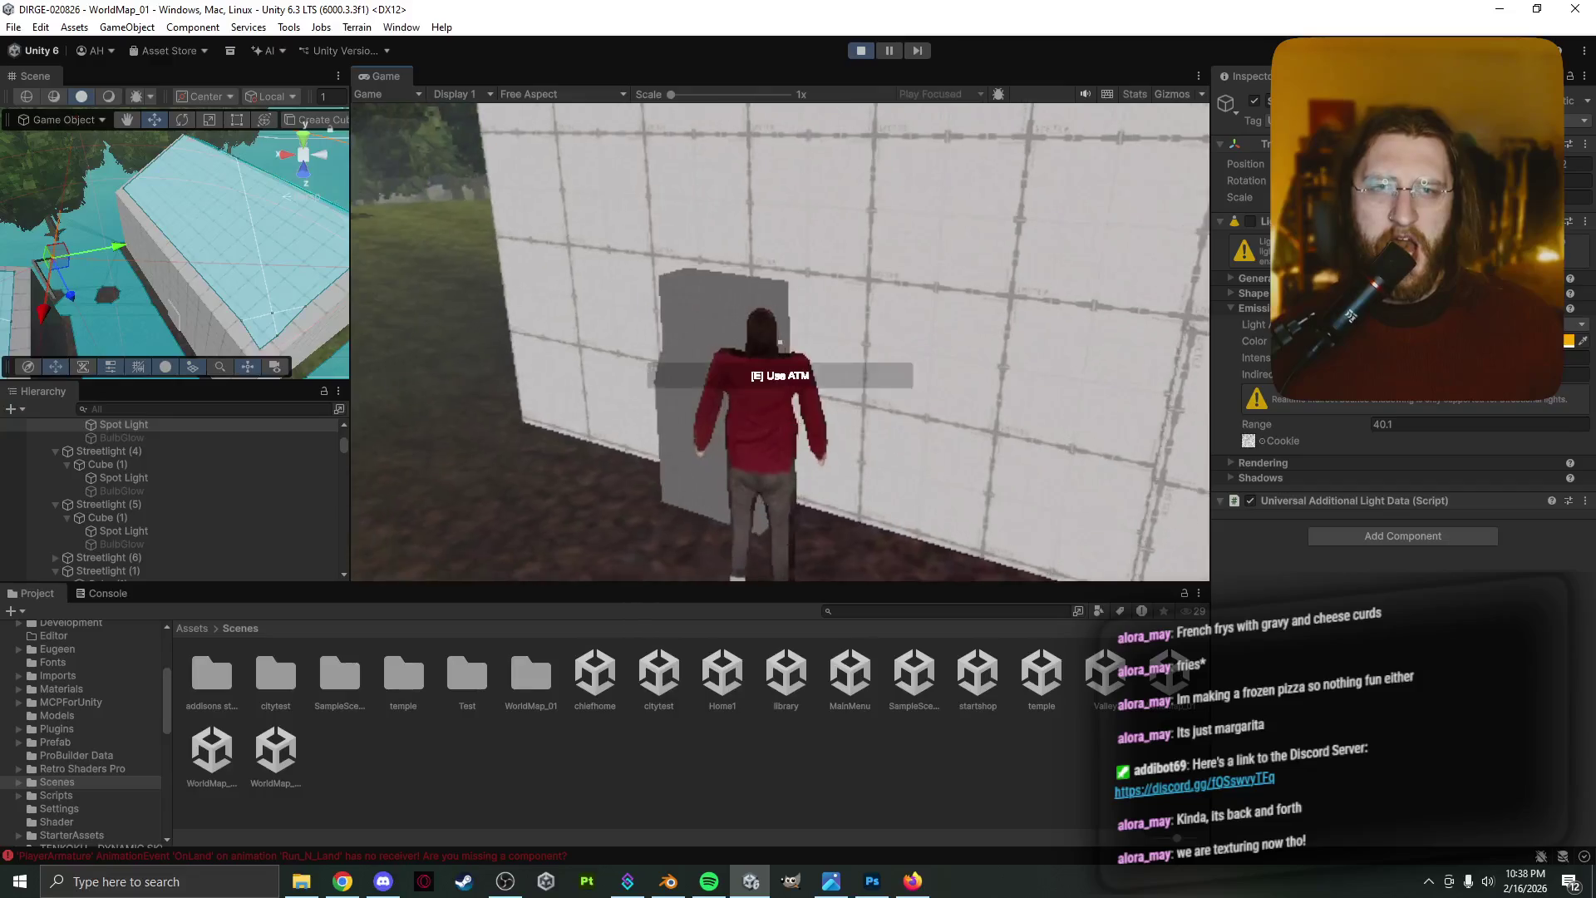
key(e)
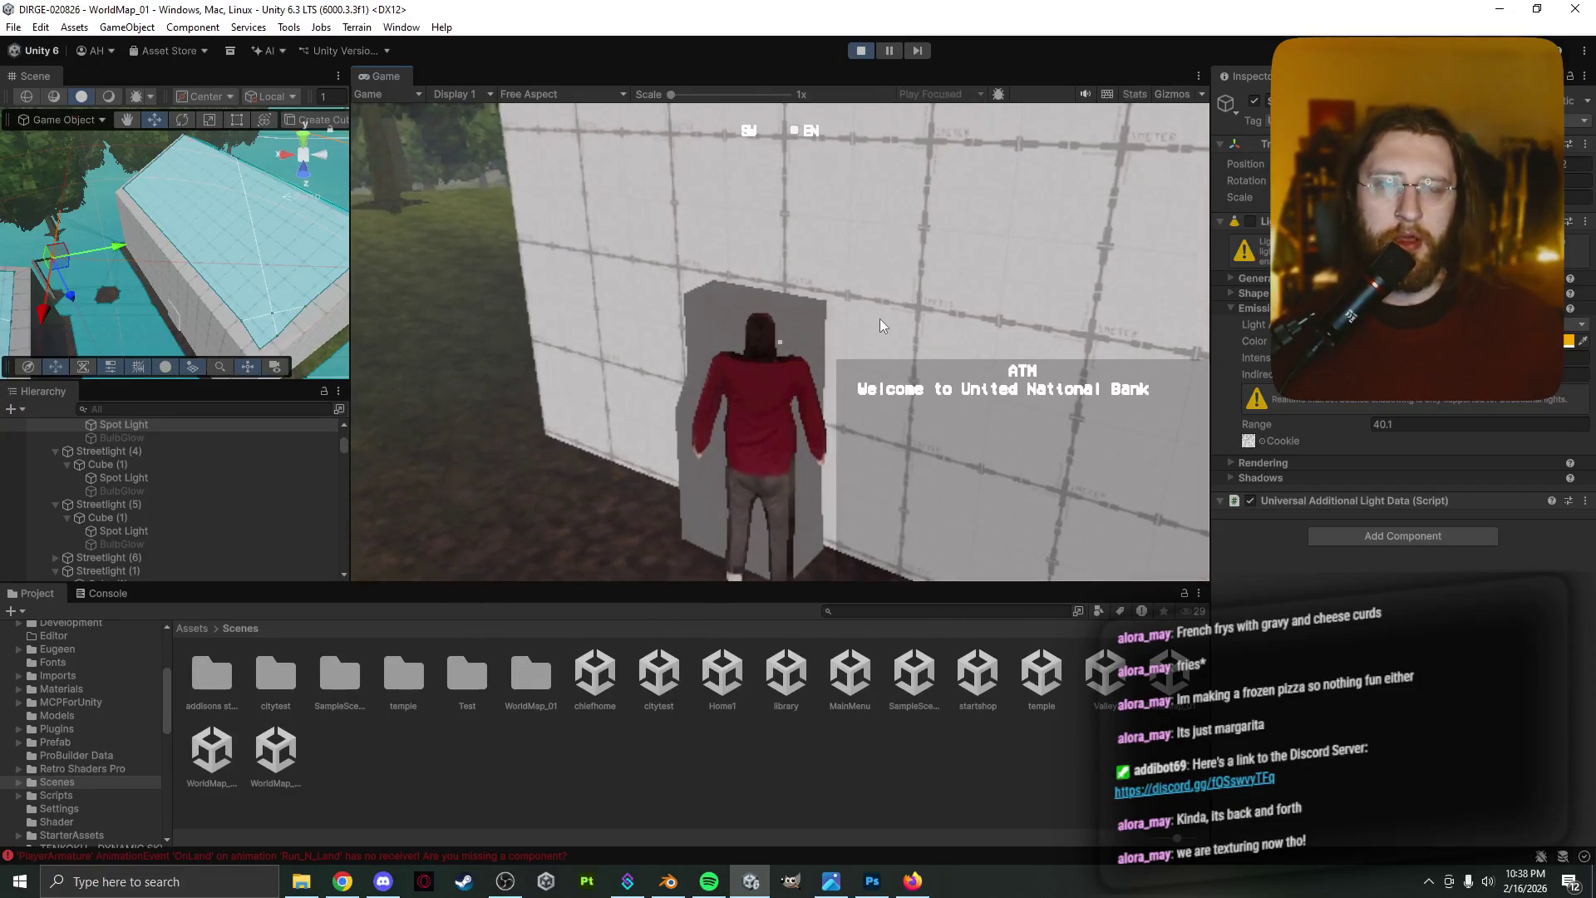
key(a)
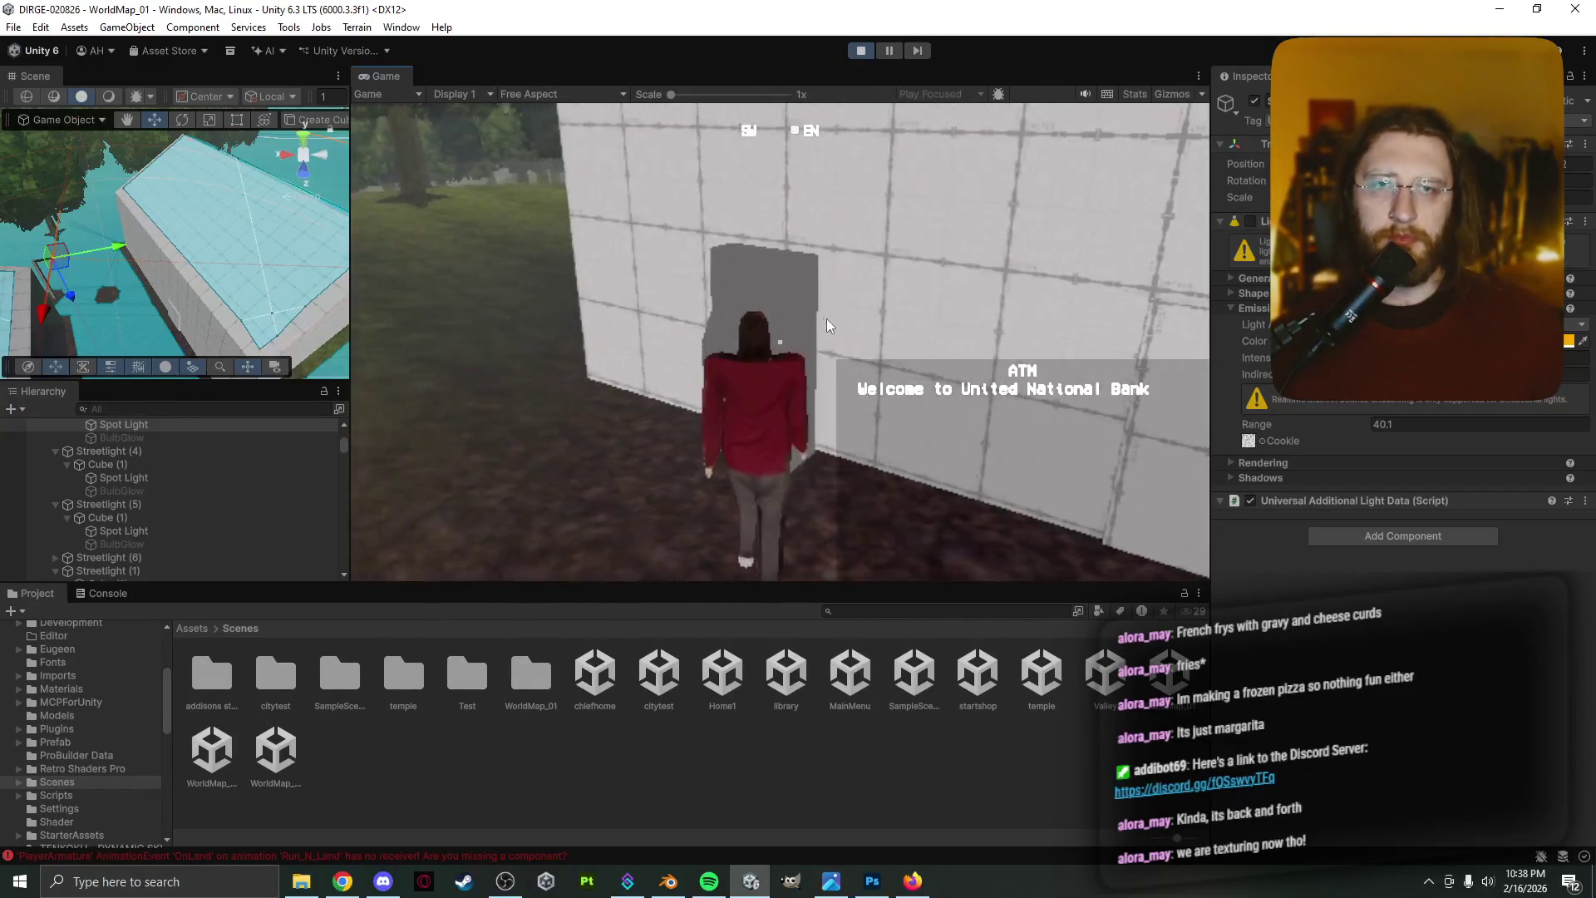
key(s)
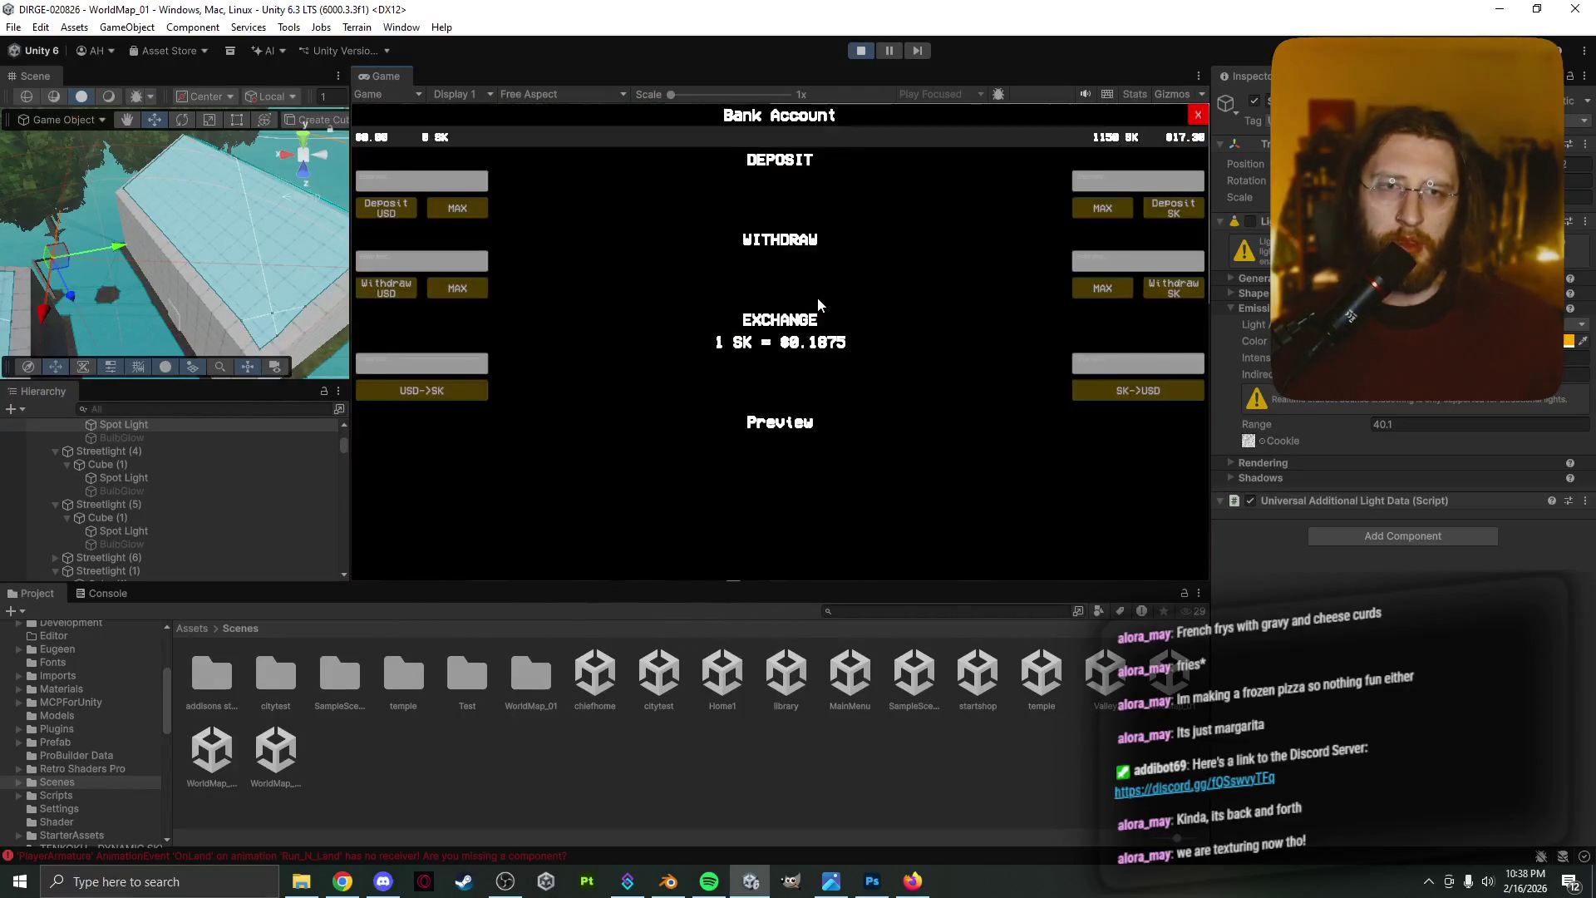
click(1197, 115)
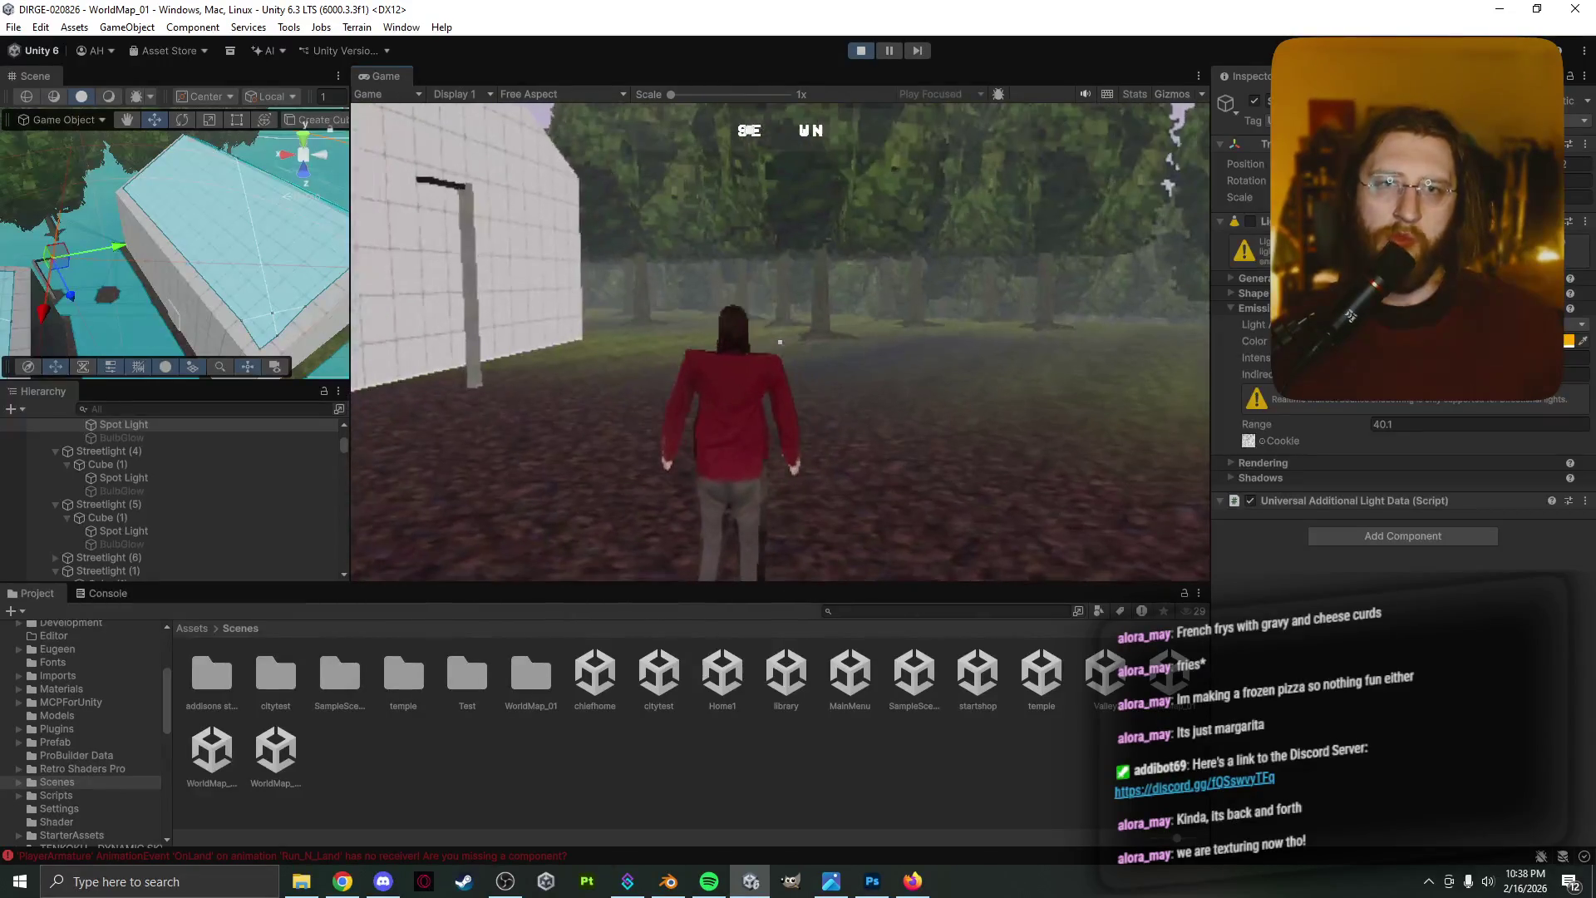
Enter the alley, pause and resume, then run out toward the trees and large white building
key(w)
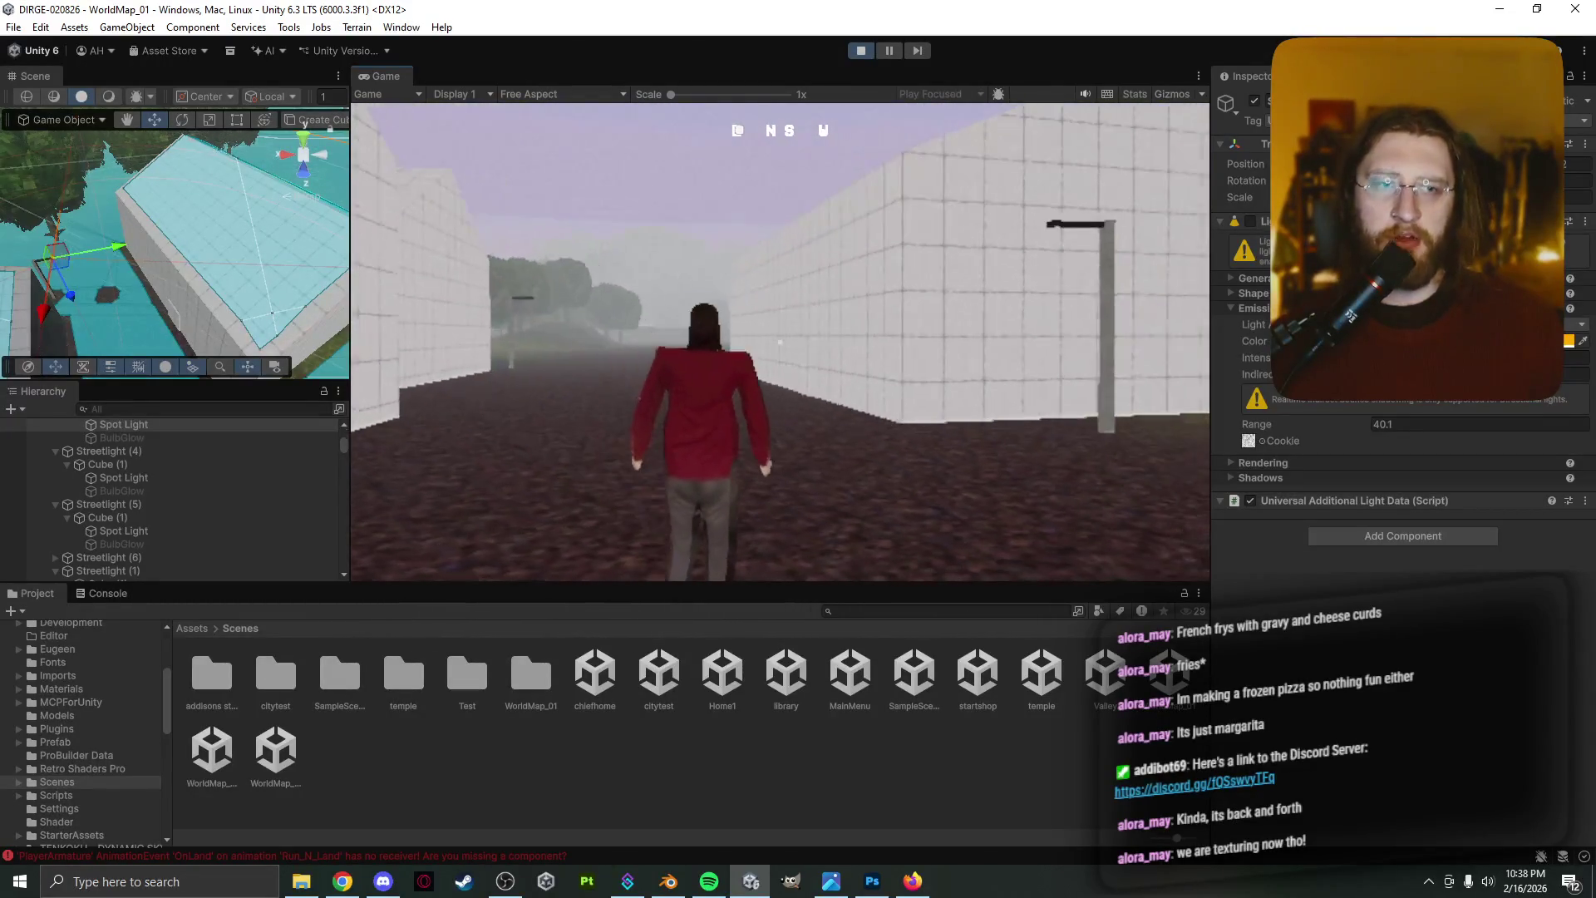
key(Escape)
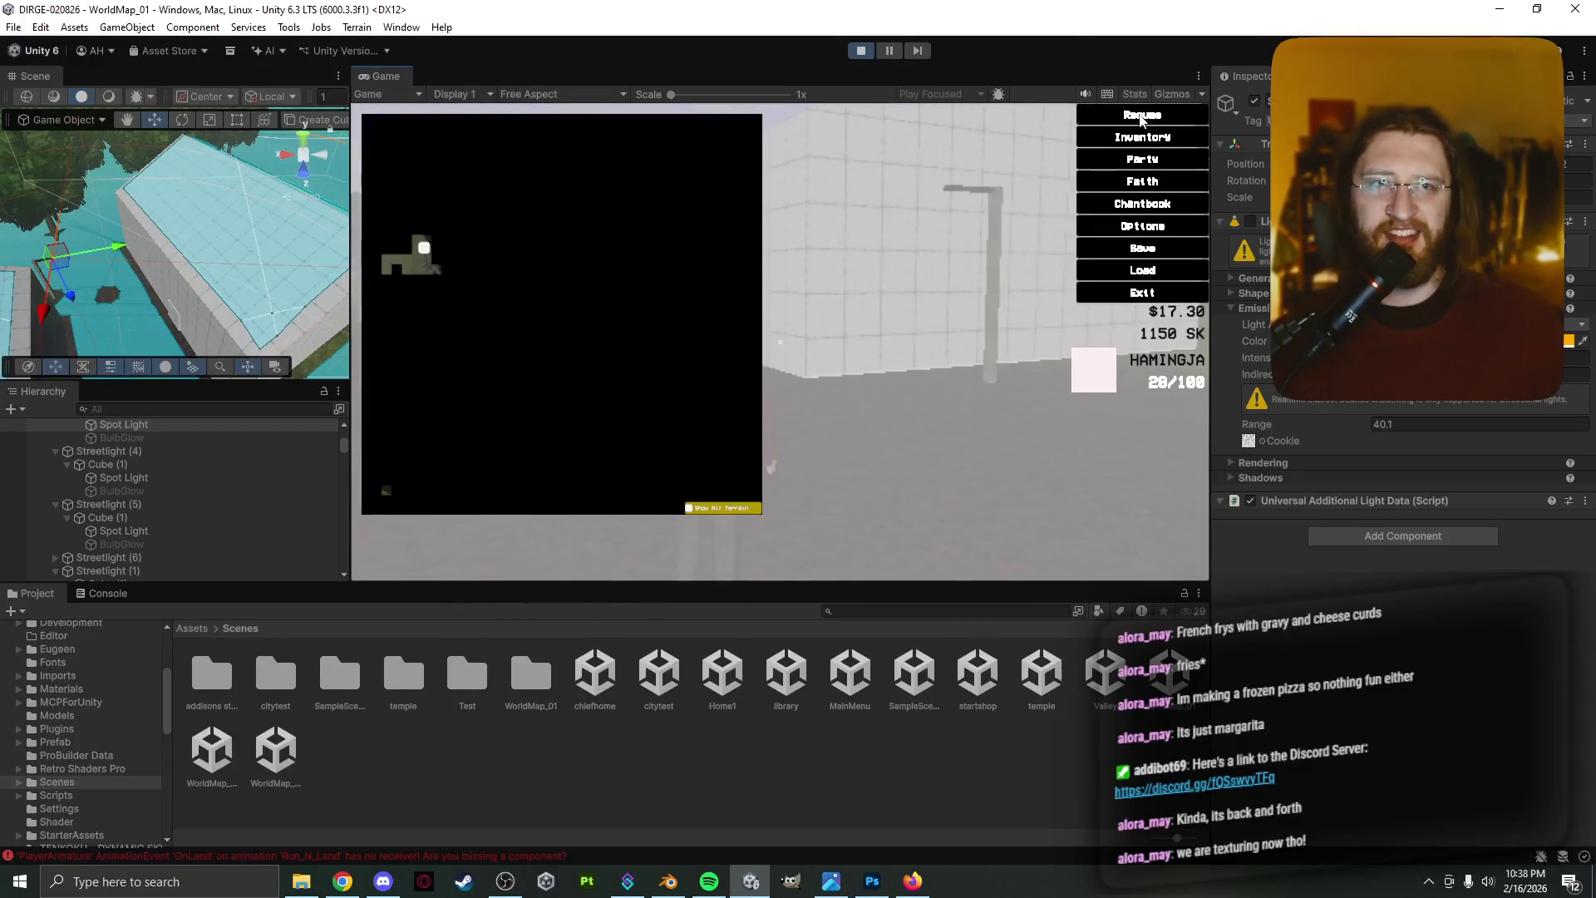
click(1141, 116)
key(w)
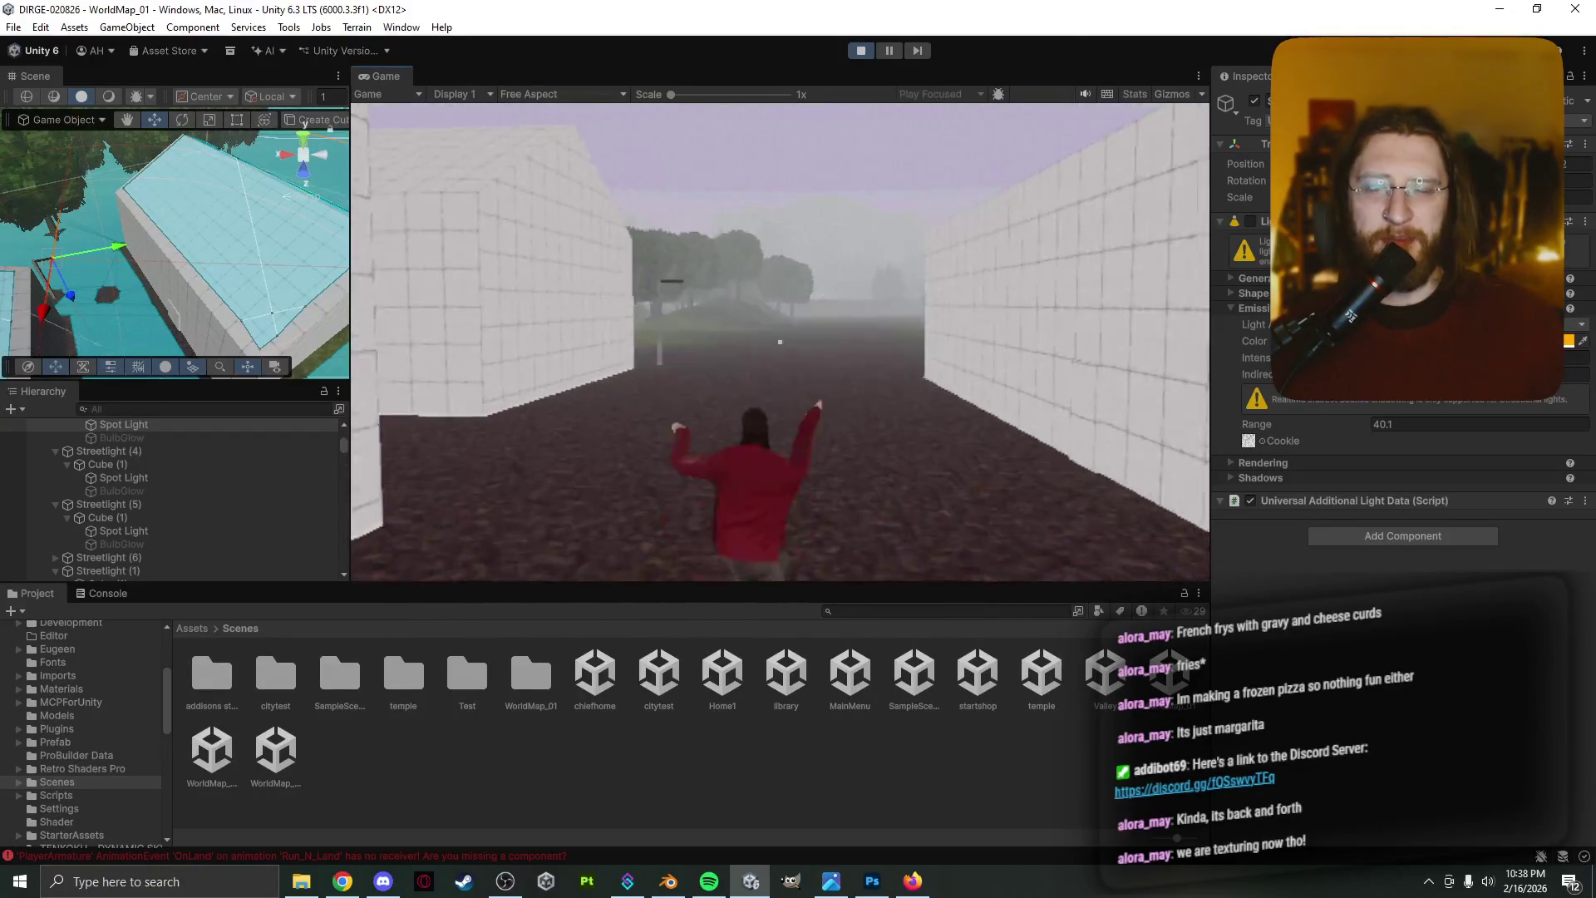
key(w)
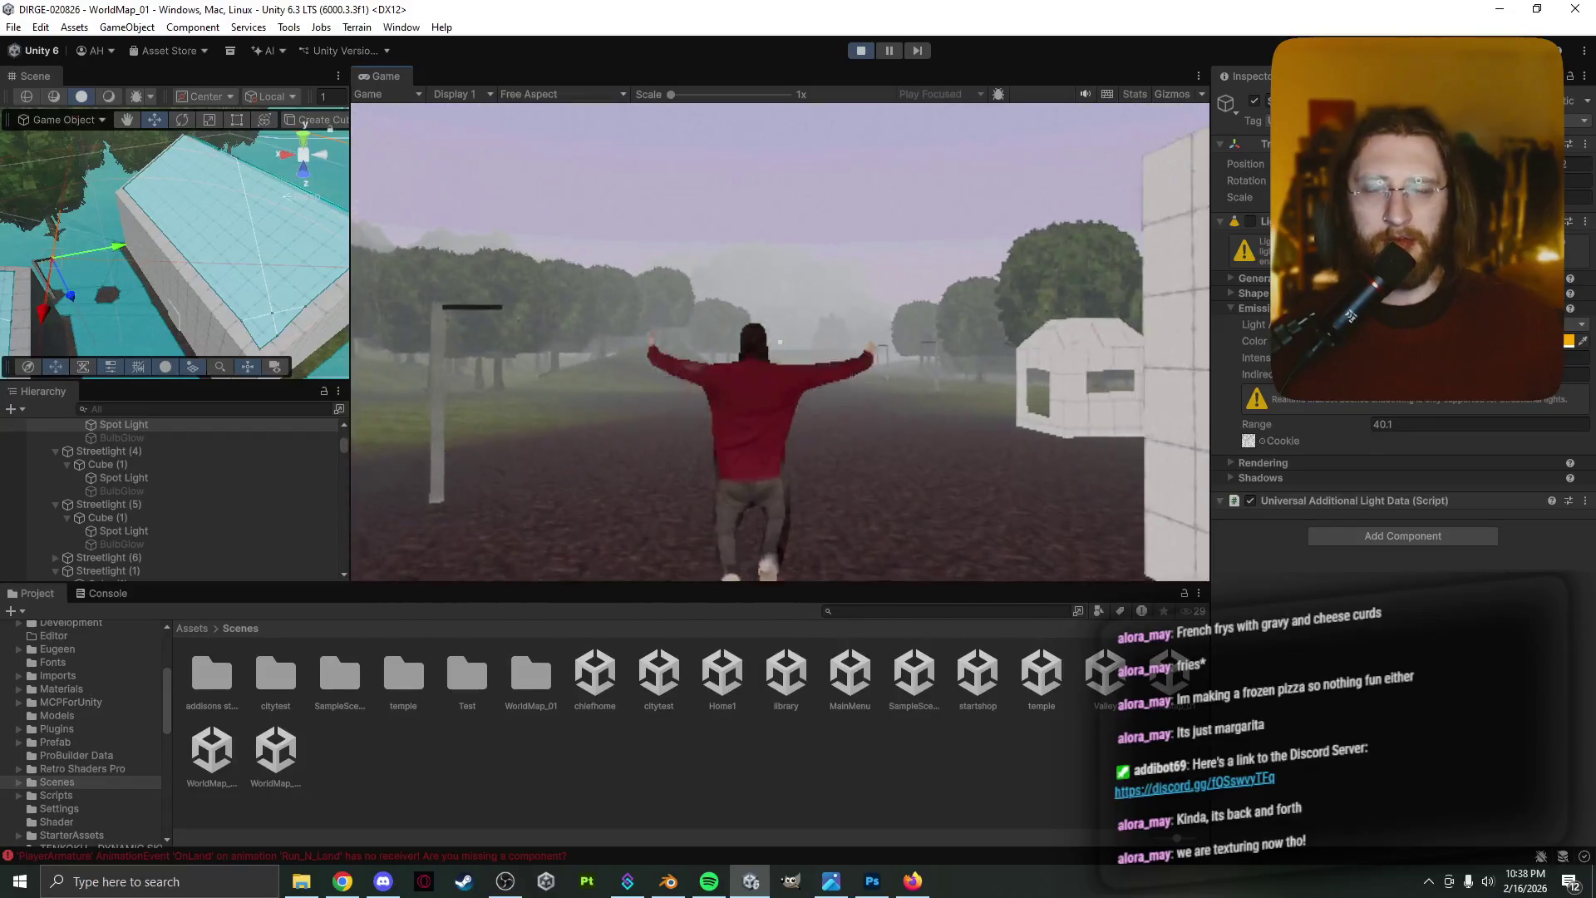
key(w)
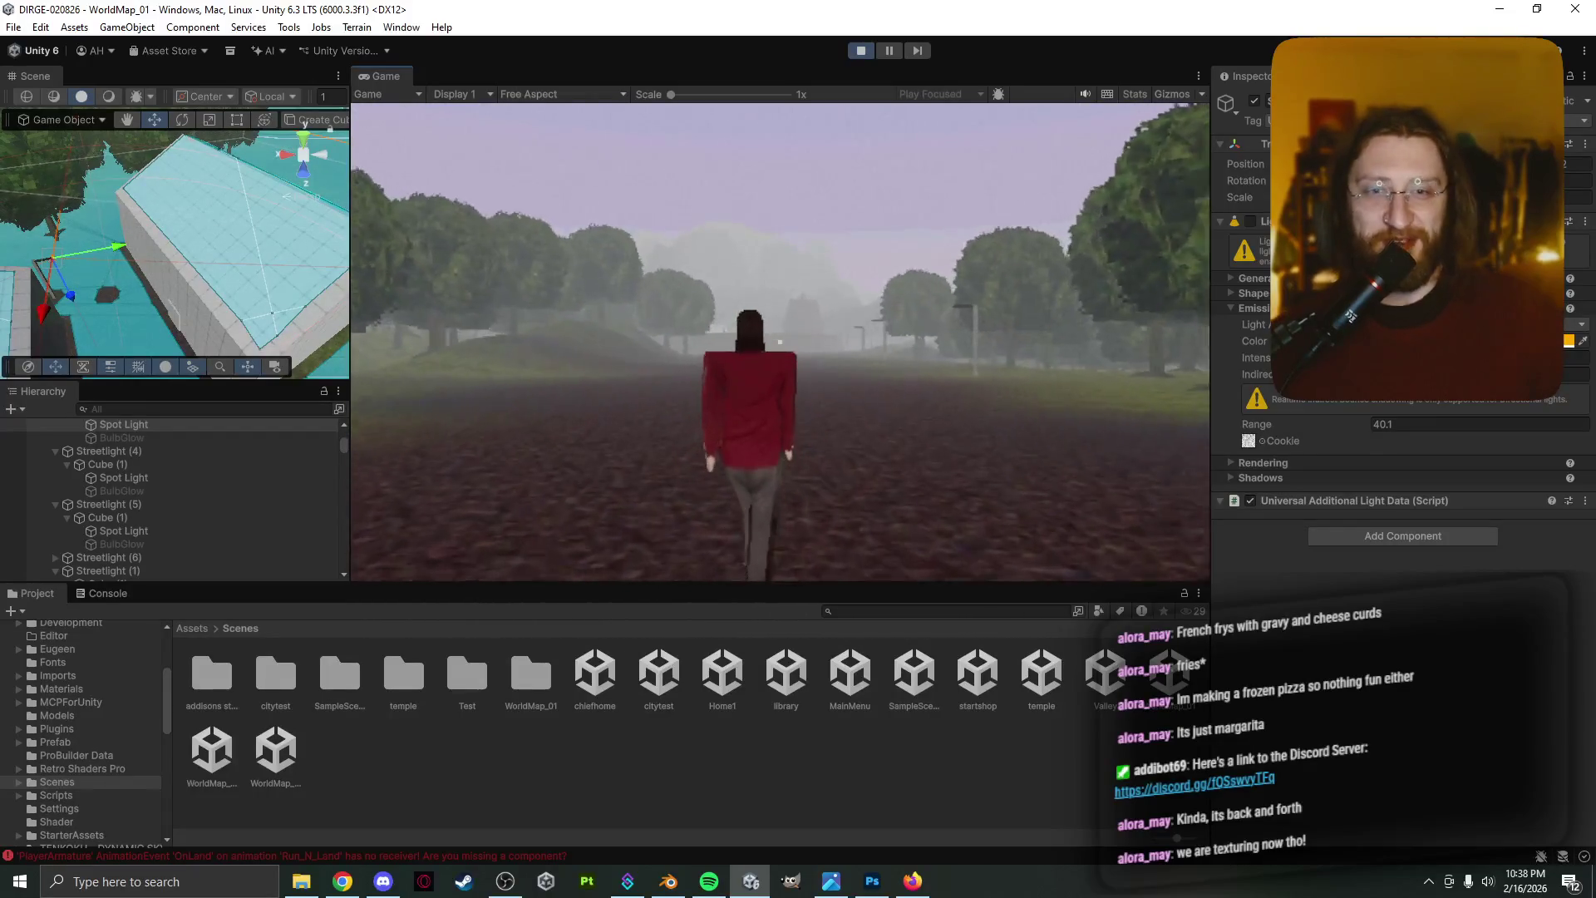
key(w)
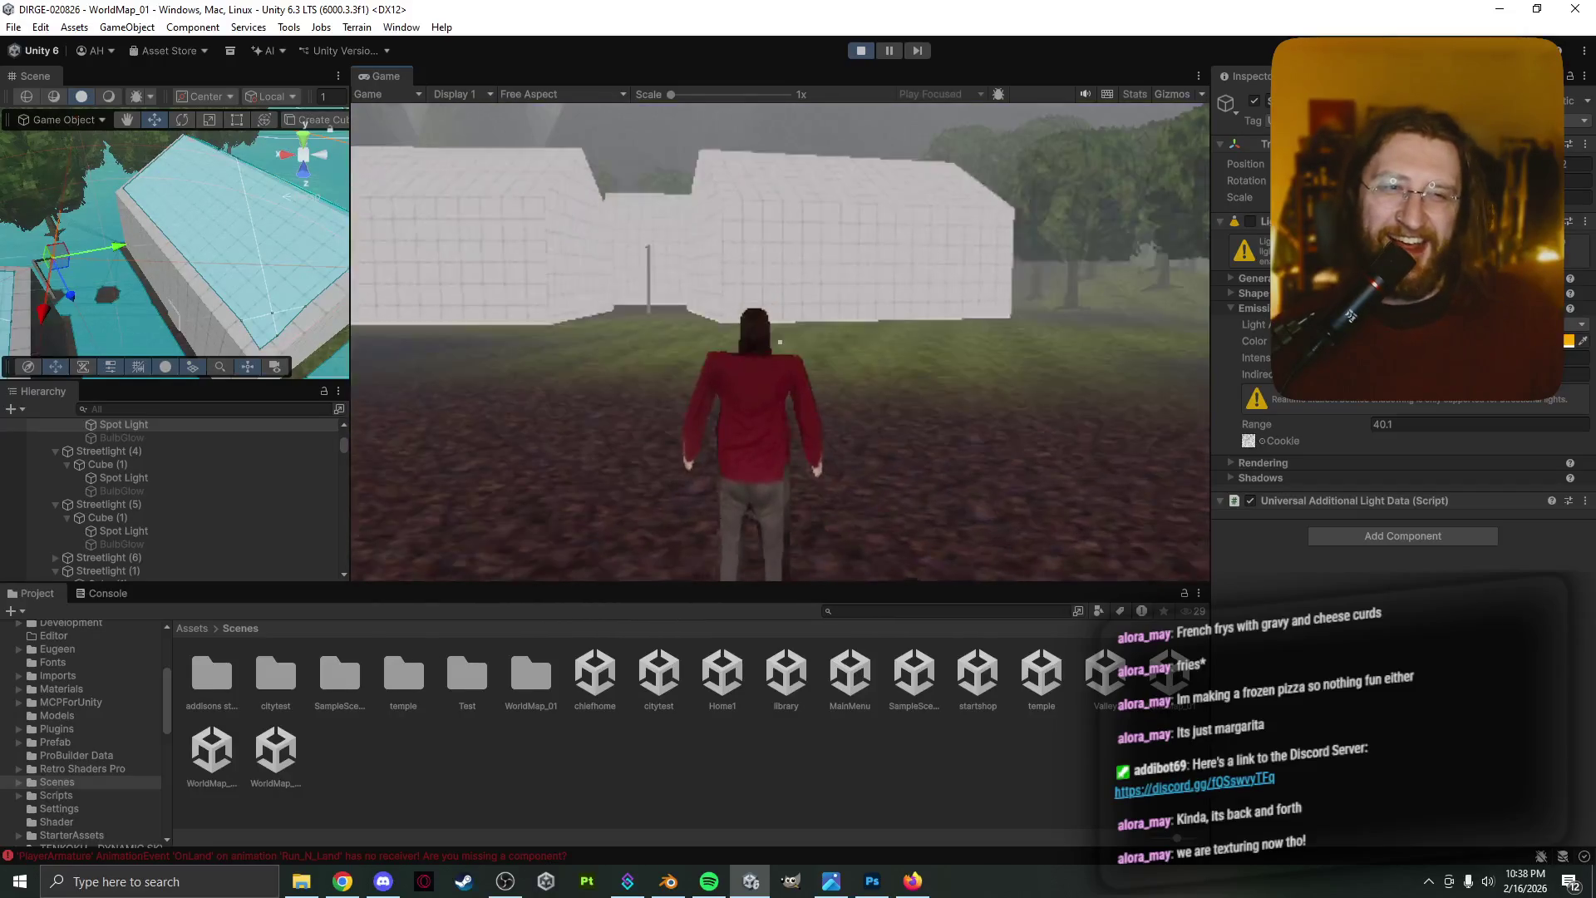
mouse_move(780, 342)
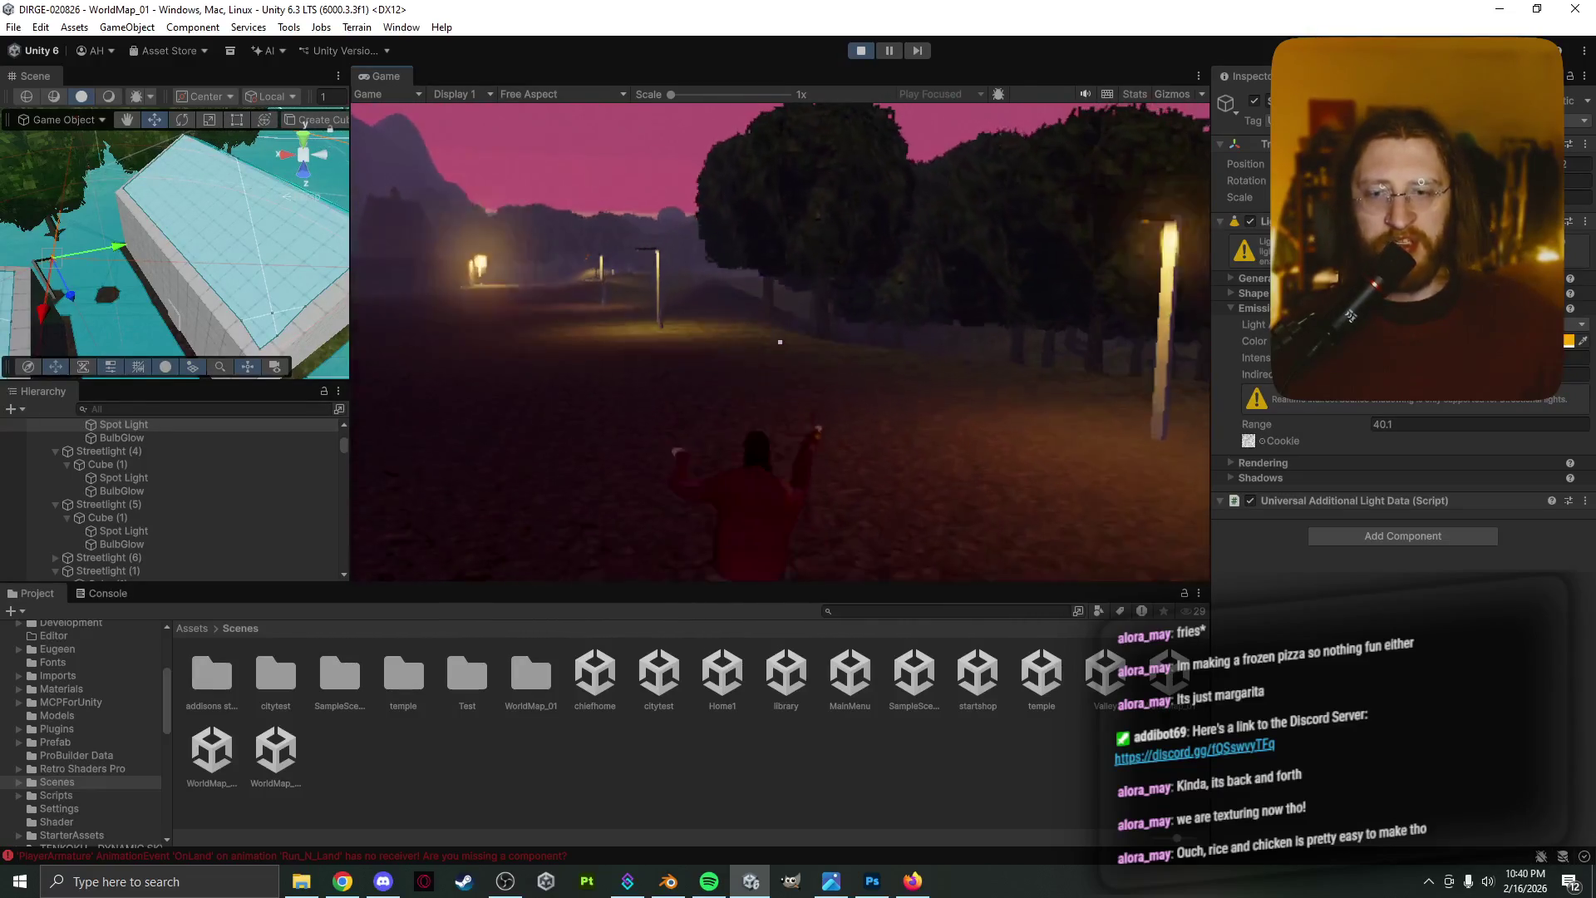
Run along the lit road to the town wall, checking it in the Scene view, and reach the lamp-lit brick wall
key(space)
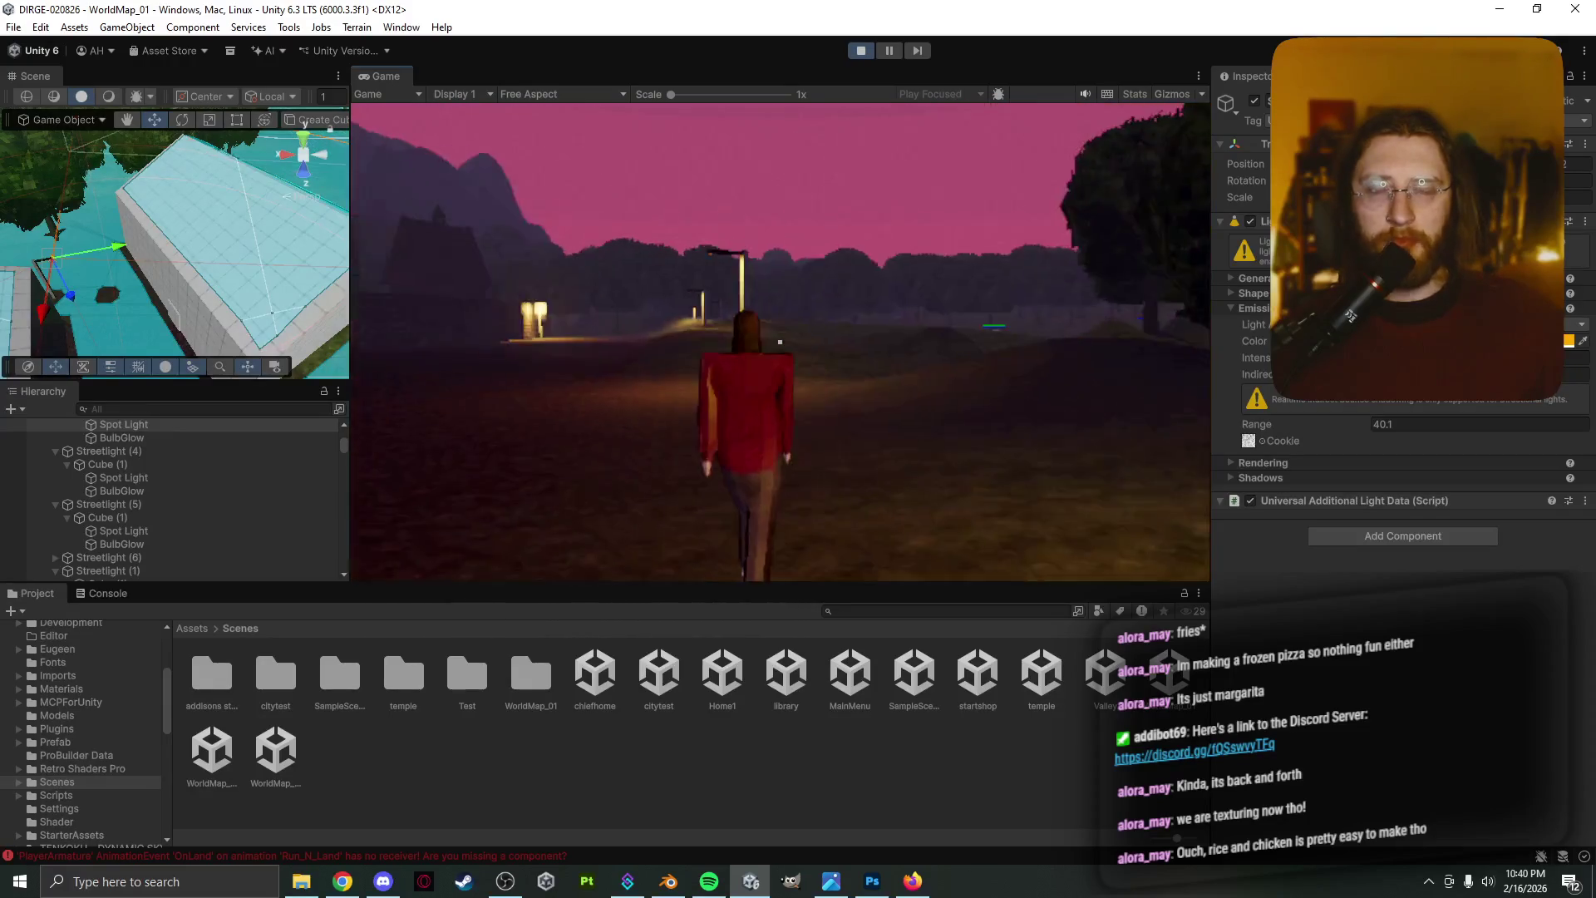
key(w)
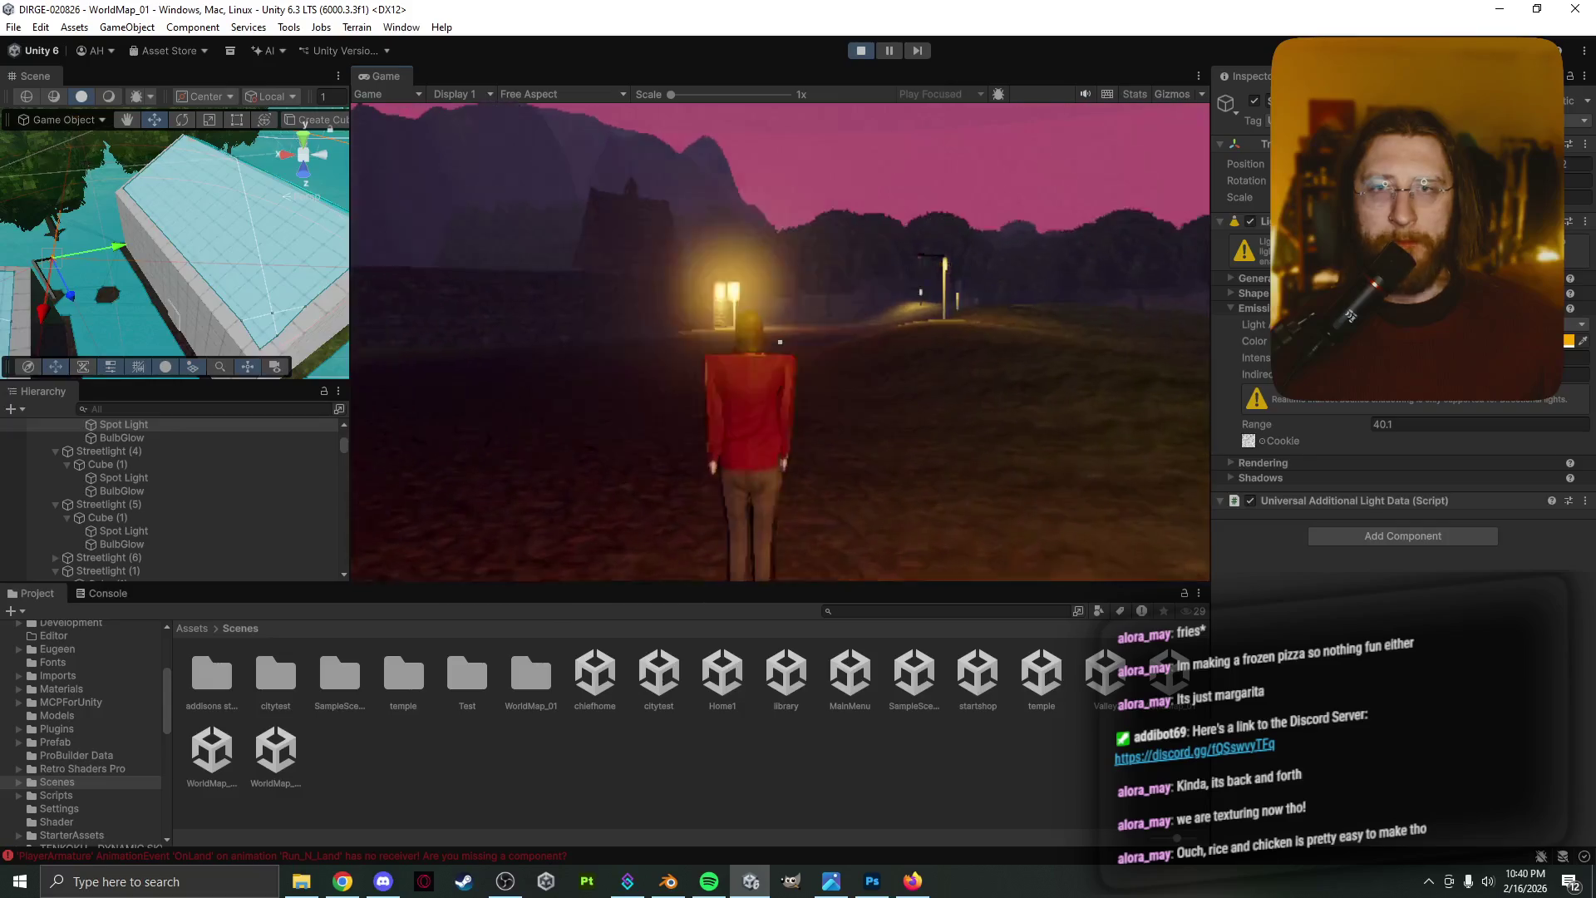
key(w)
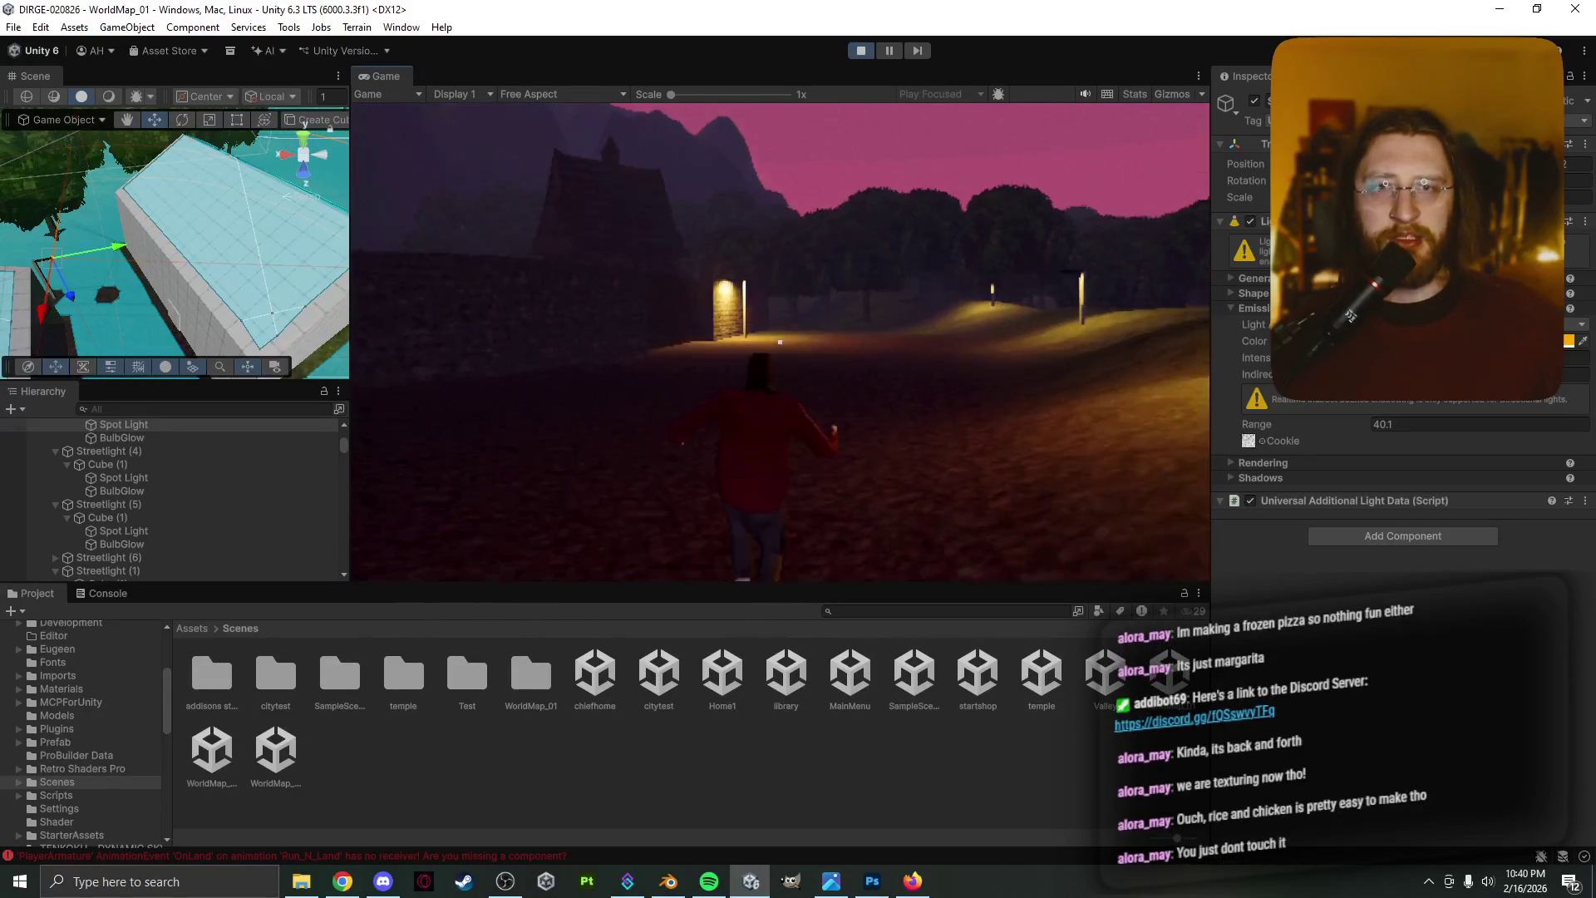
key(w)
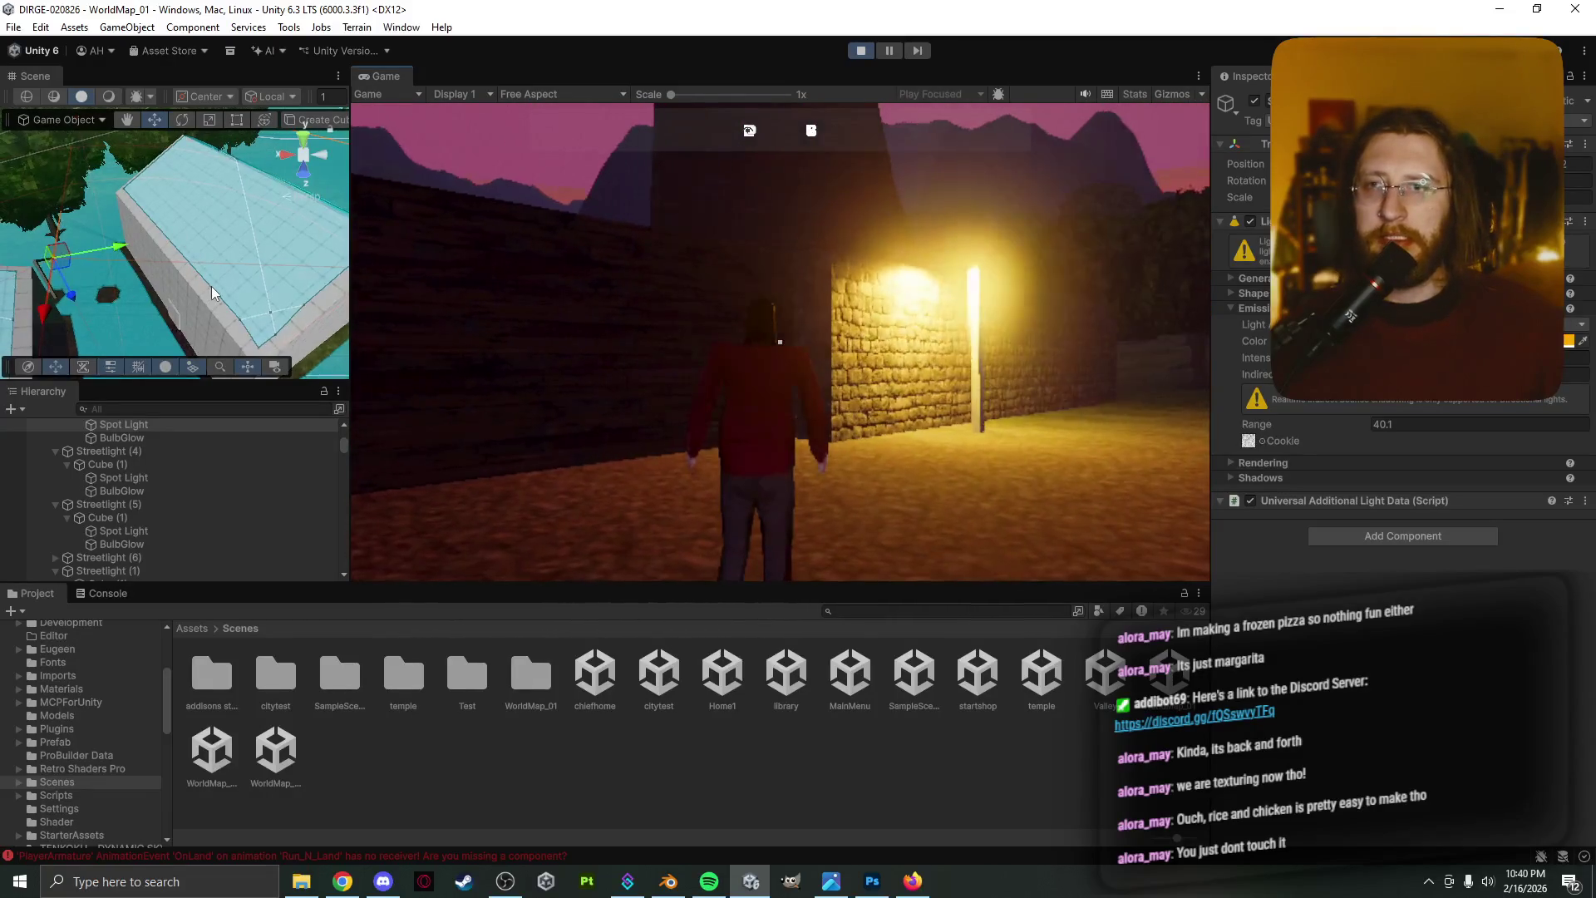
right_drag(211, 286, 141, 279)
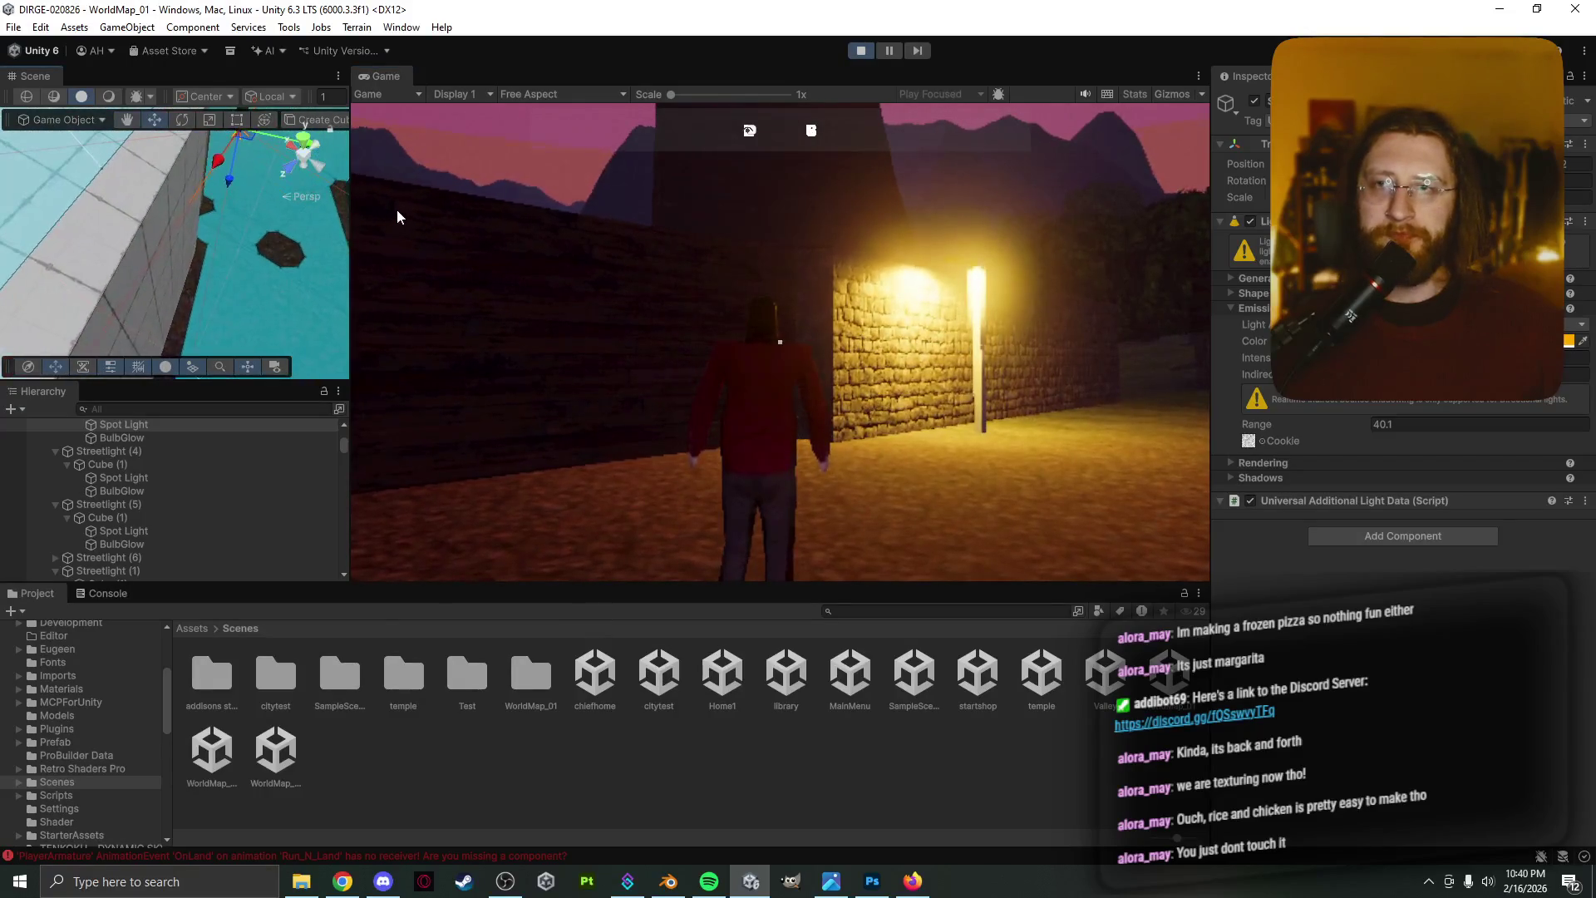
mouse_move(227, 226)
right_down()
mouse_move(167, 260)
mouse_move(248, 225)
mouse_move(180, 203)
mouse_move(171, 324)
mouse_move(201, 331)
right_up()
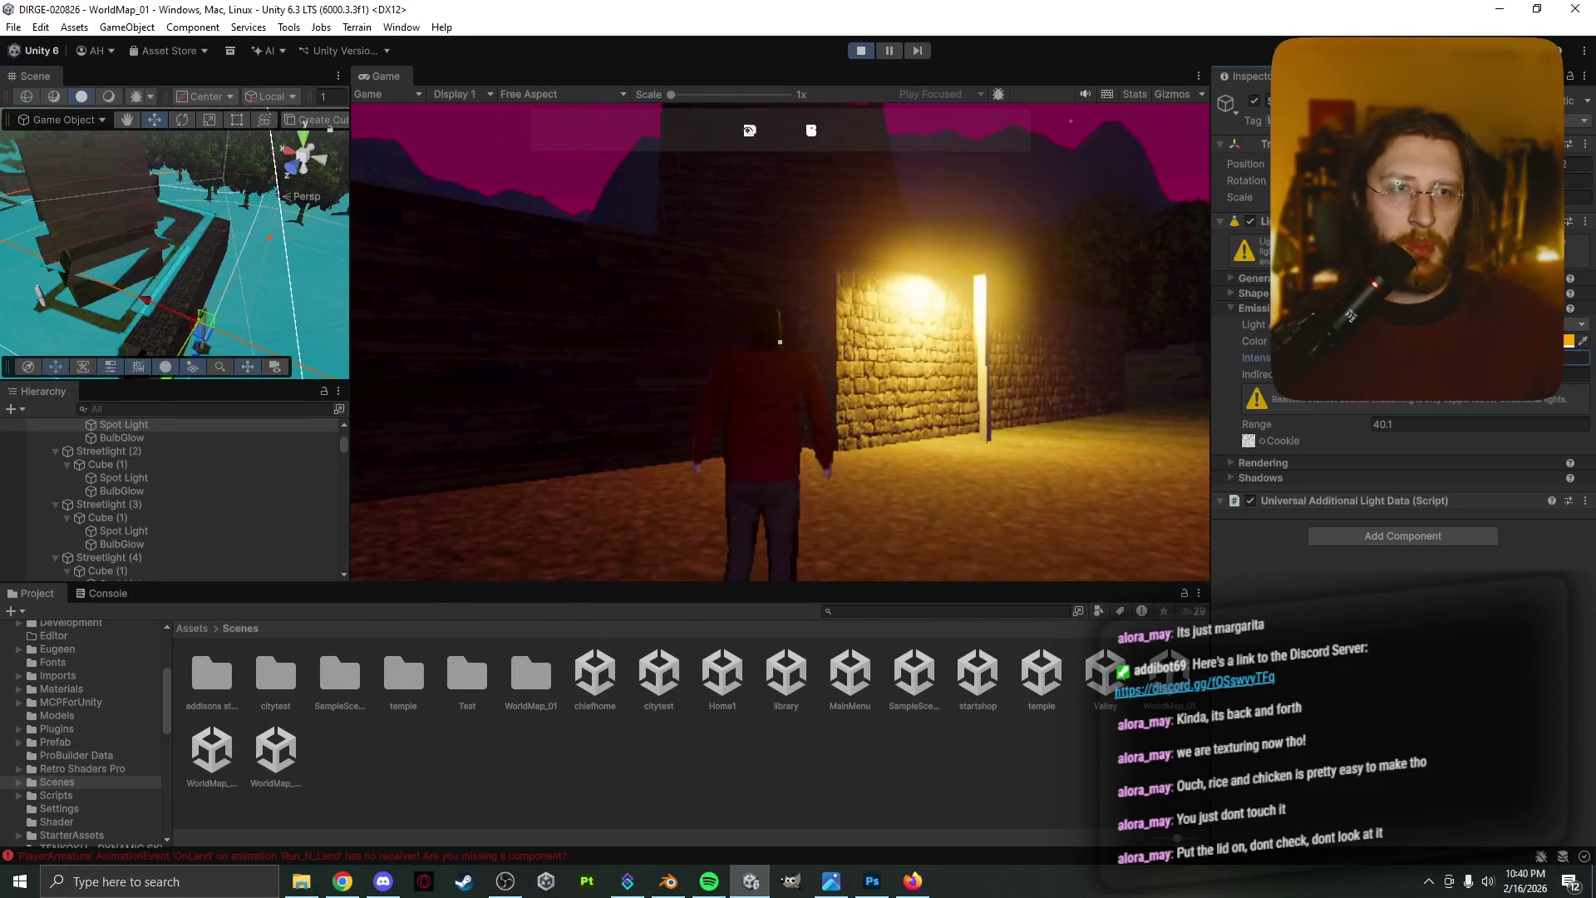
click(803, 382)
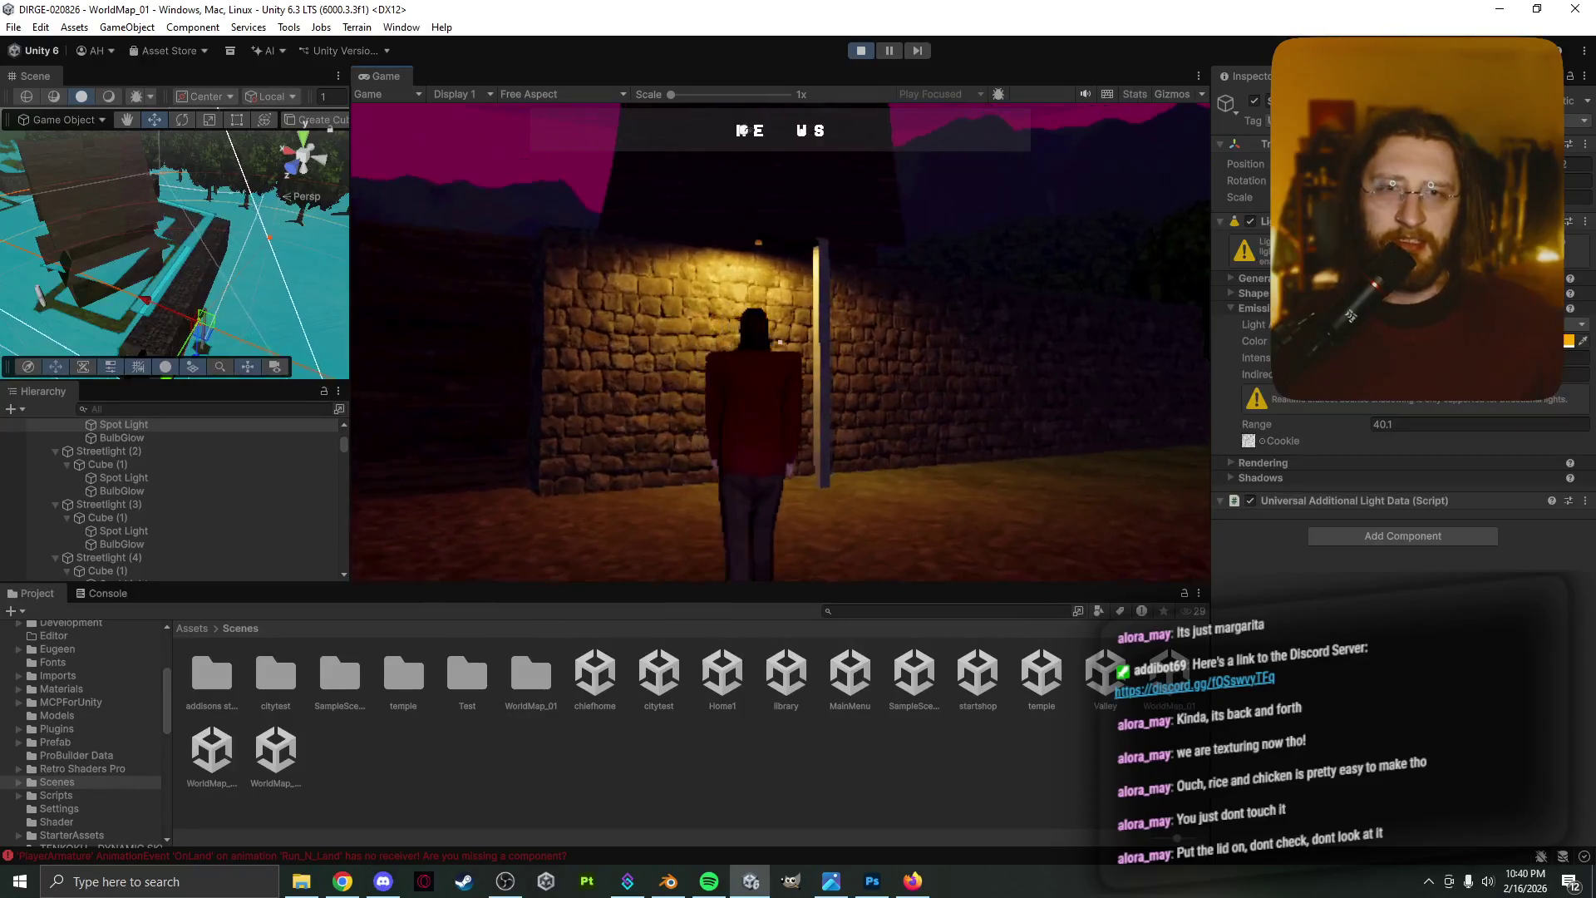
key(w)
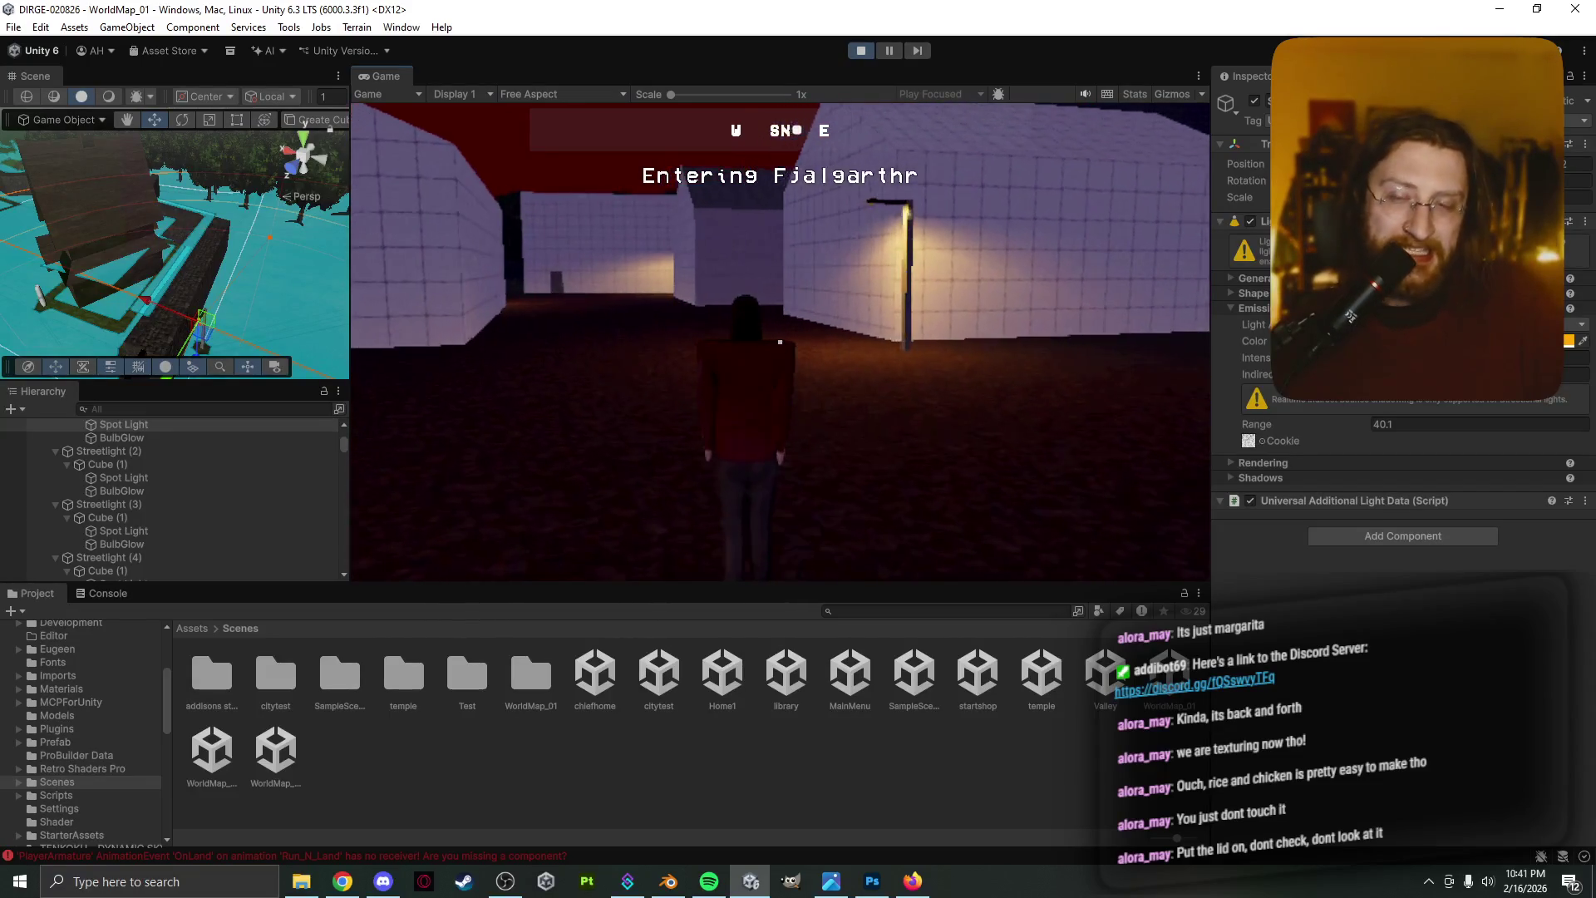
Walk the character into Fjalgarthr and jump over the wall onto the platforms
key(w)
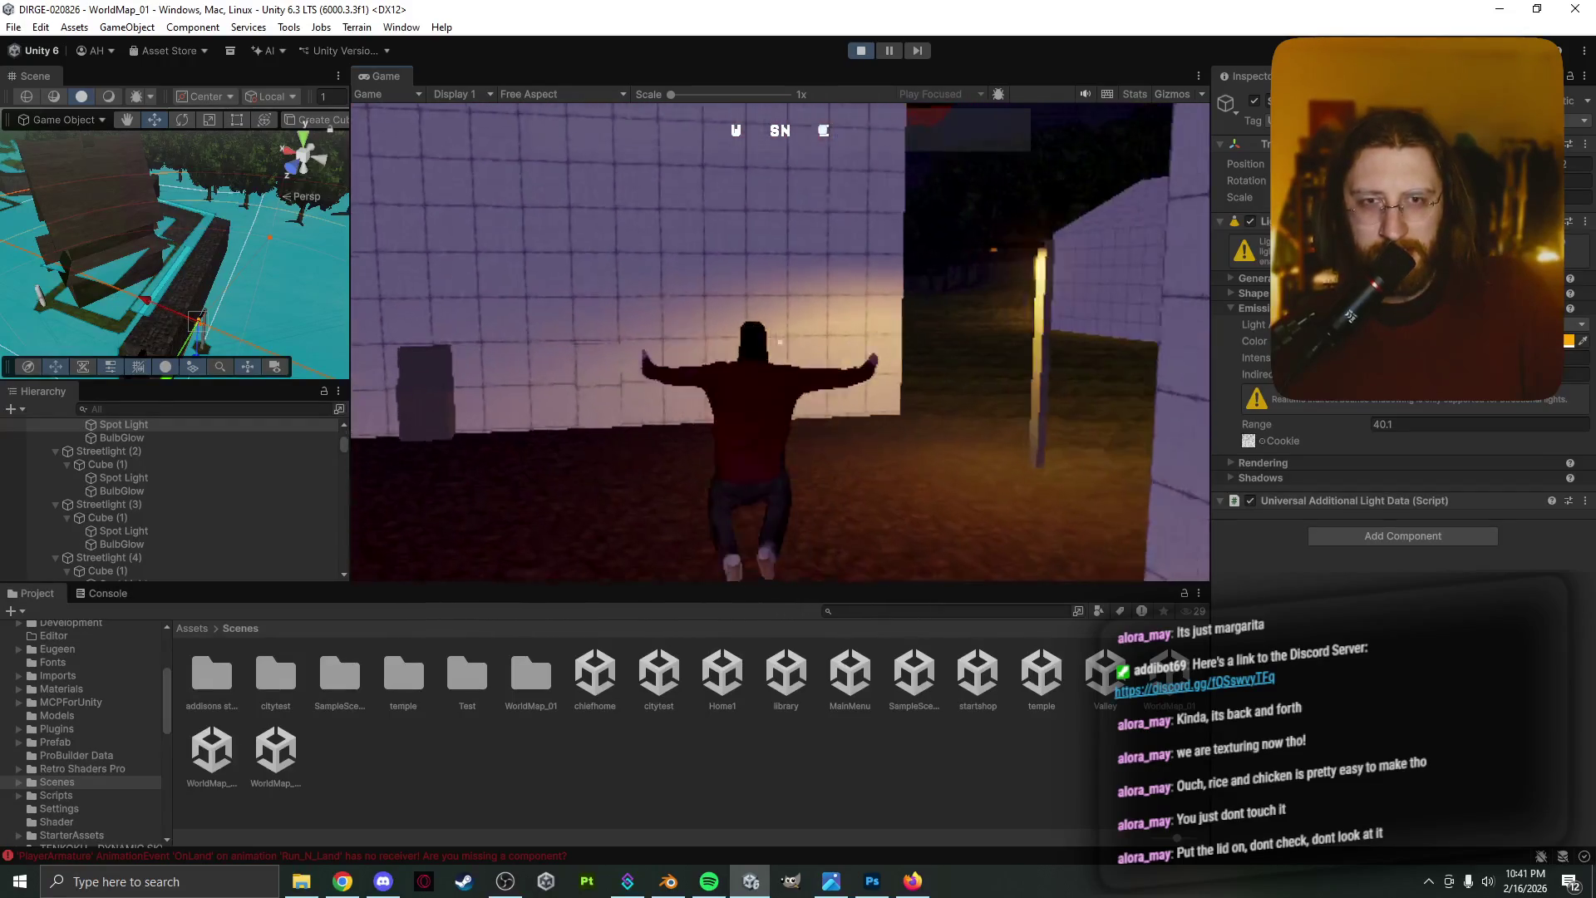
key(space)
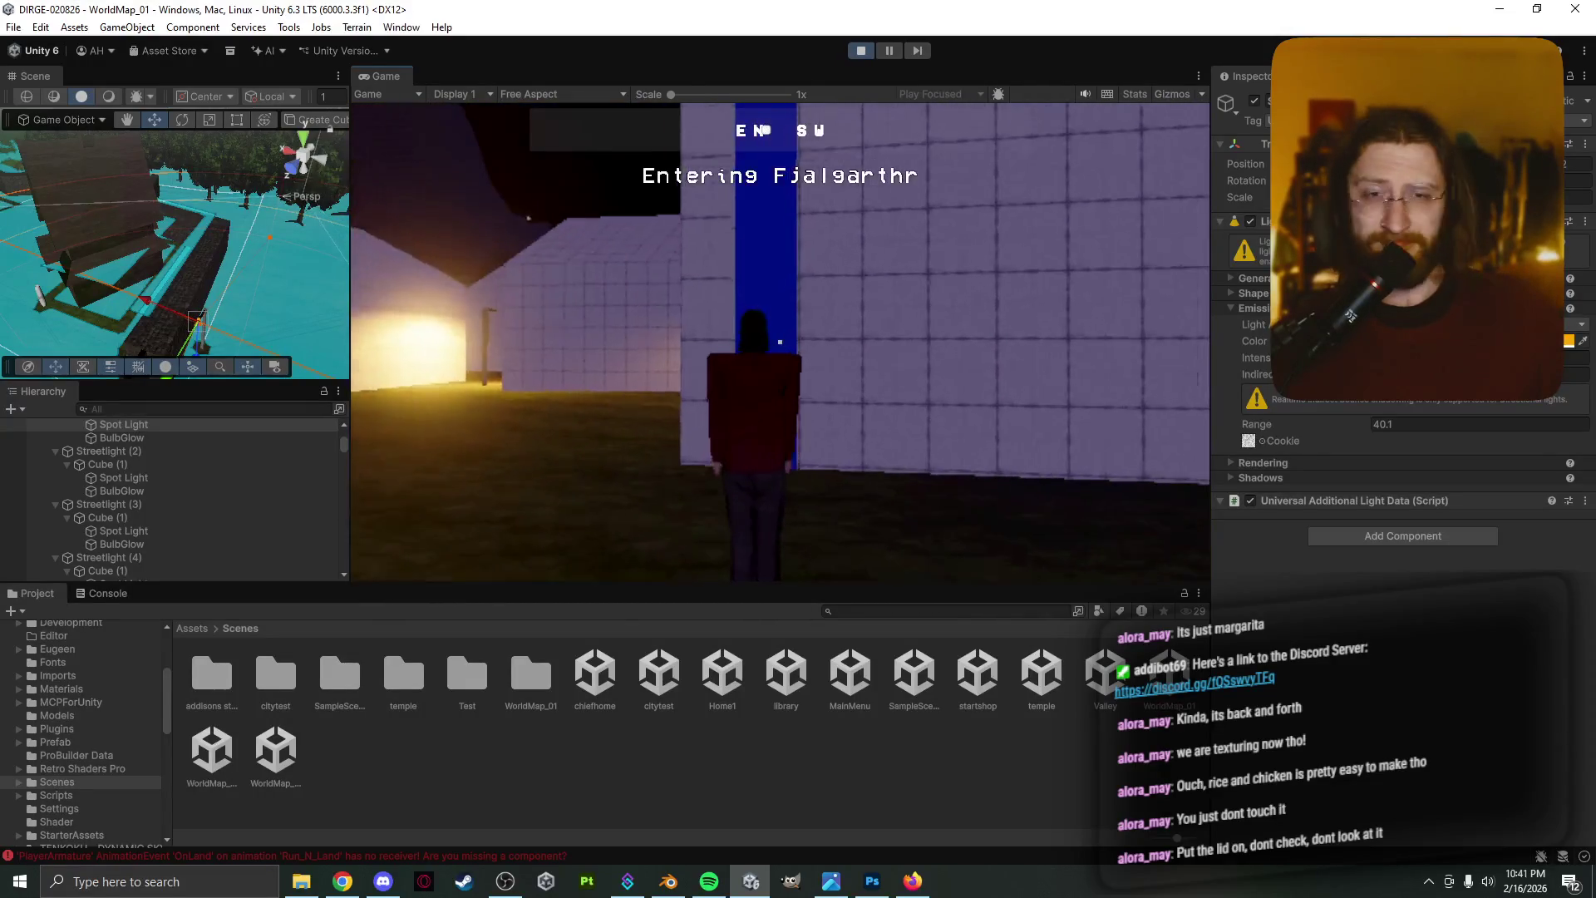
key(space)
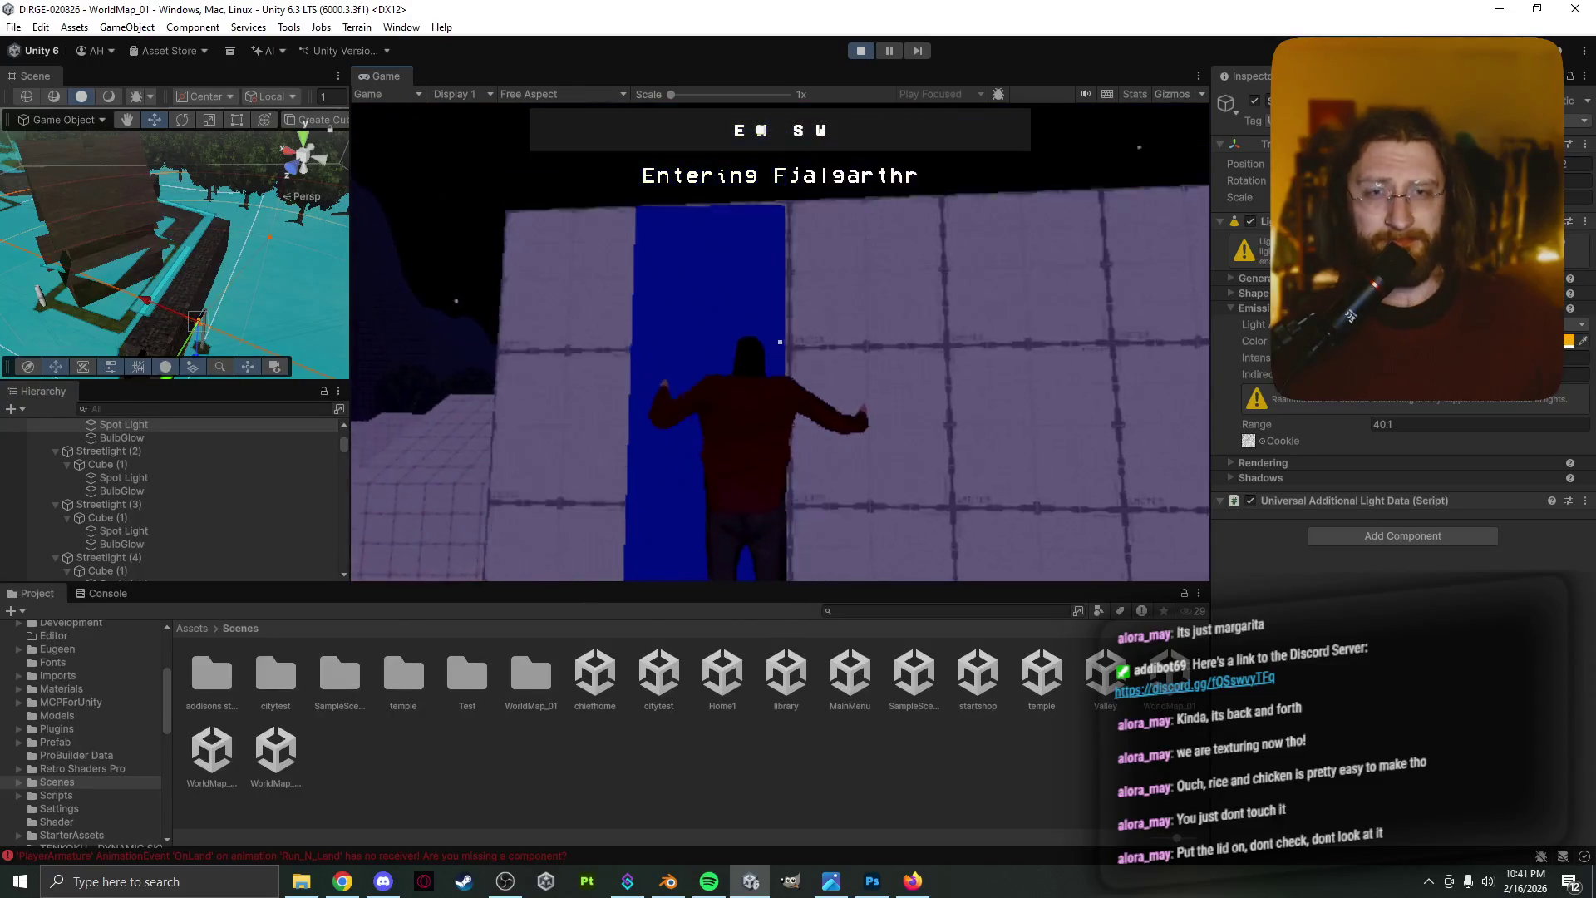
key(w)
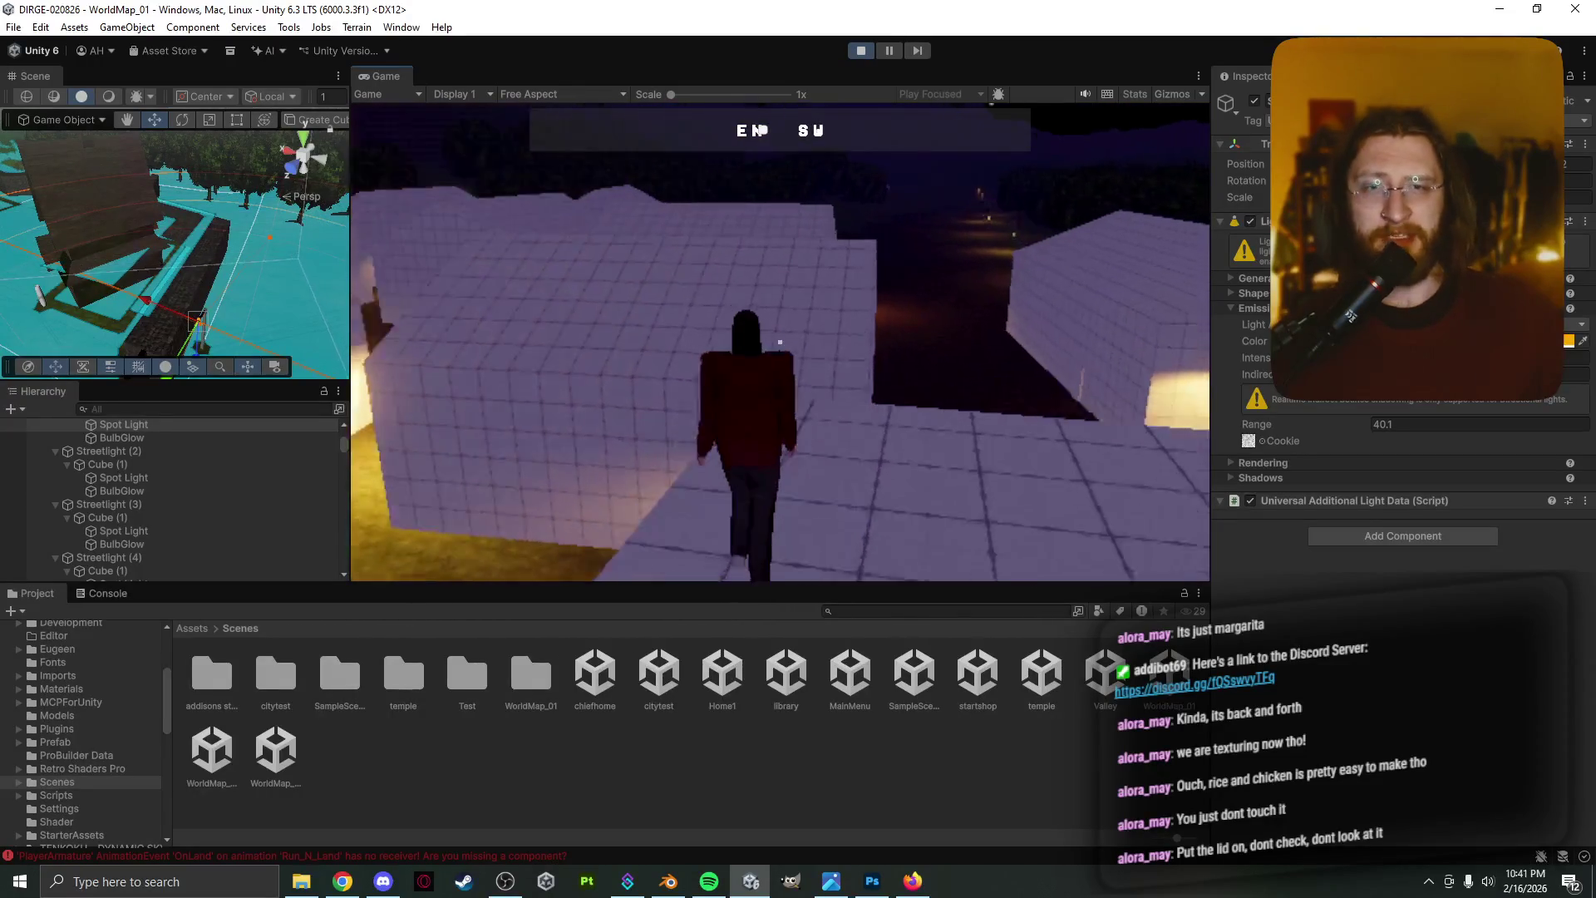
key(space)
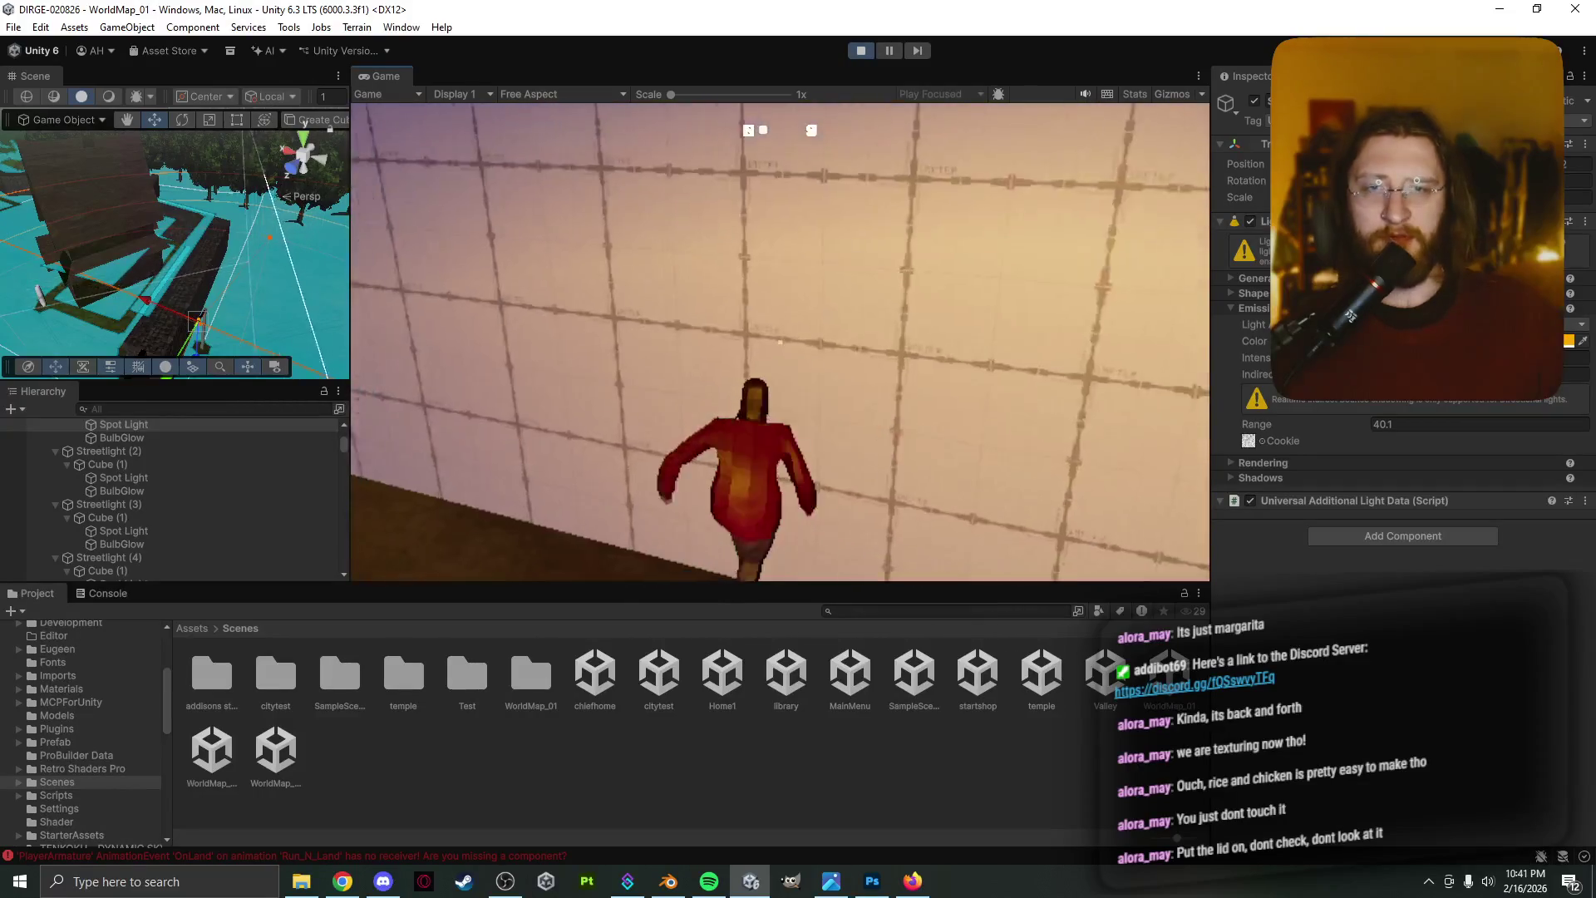
Walk along the lit wall, past the igloo toward the streetlight, then pause with the map
key(w)
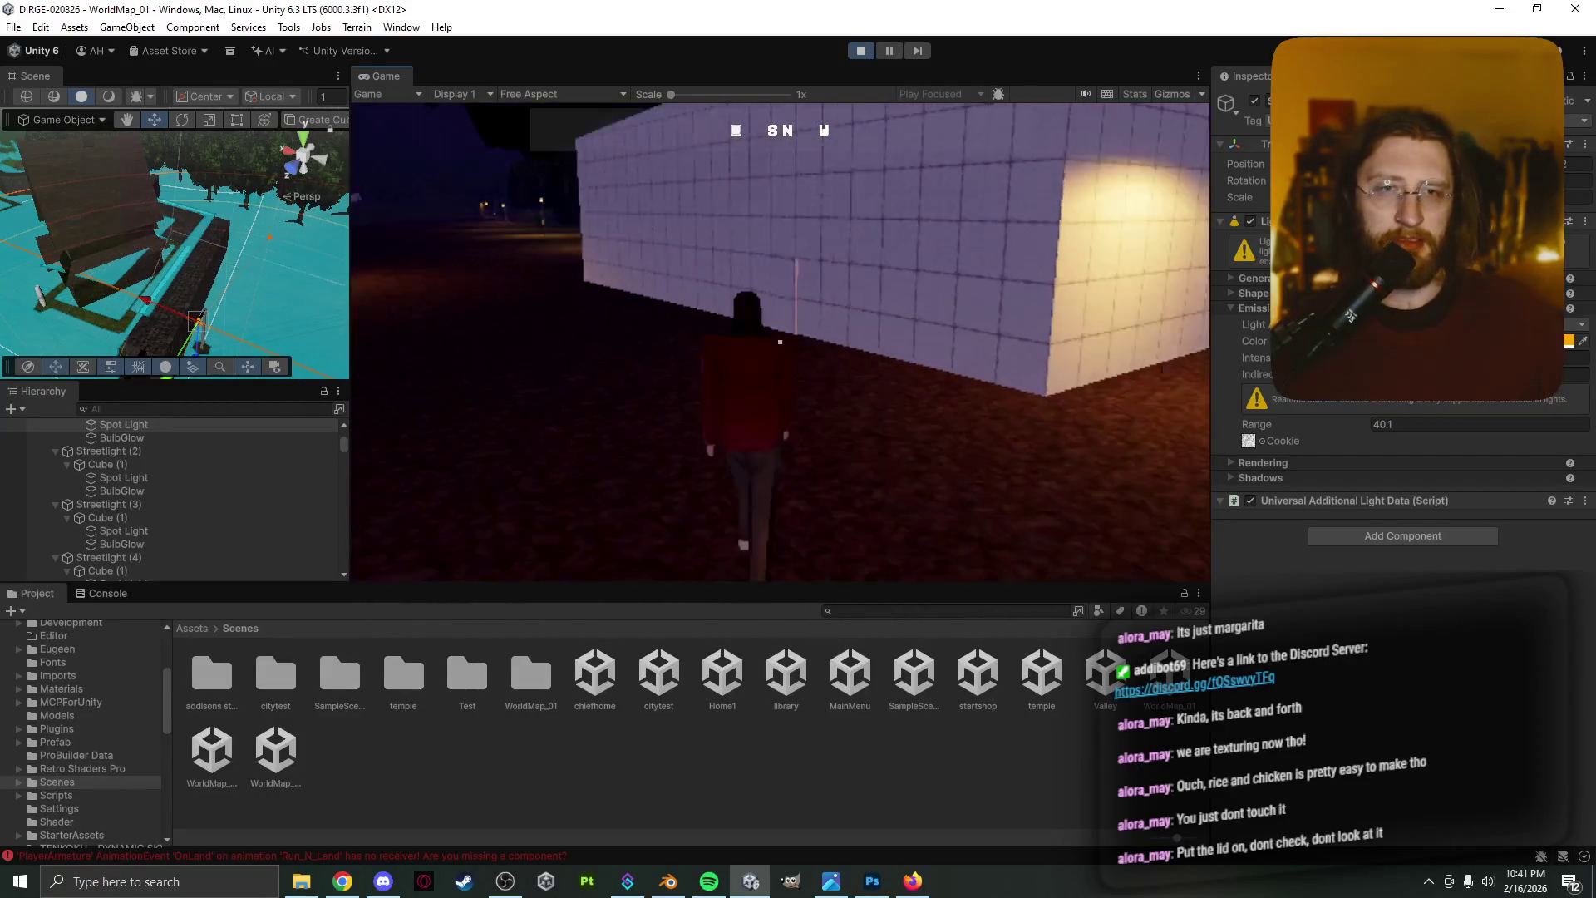
key(w)
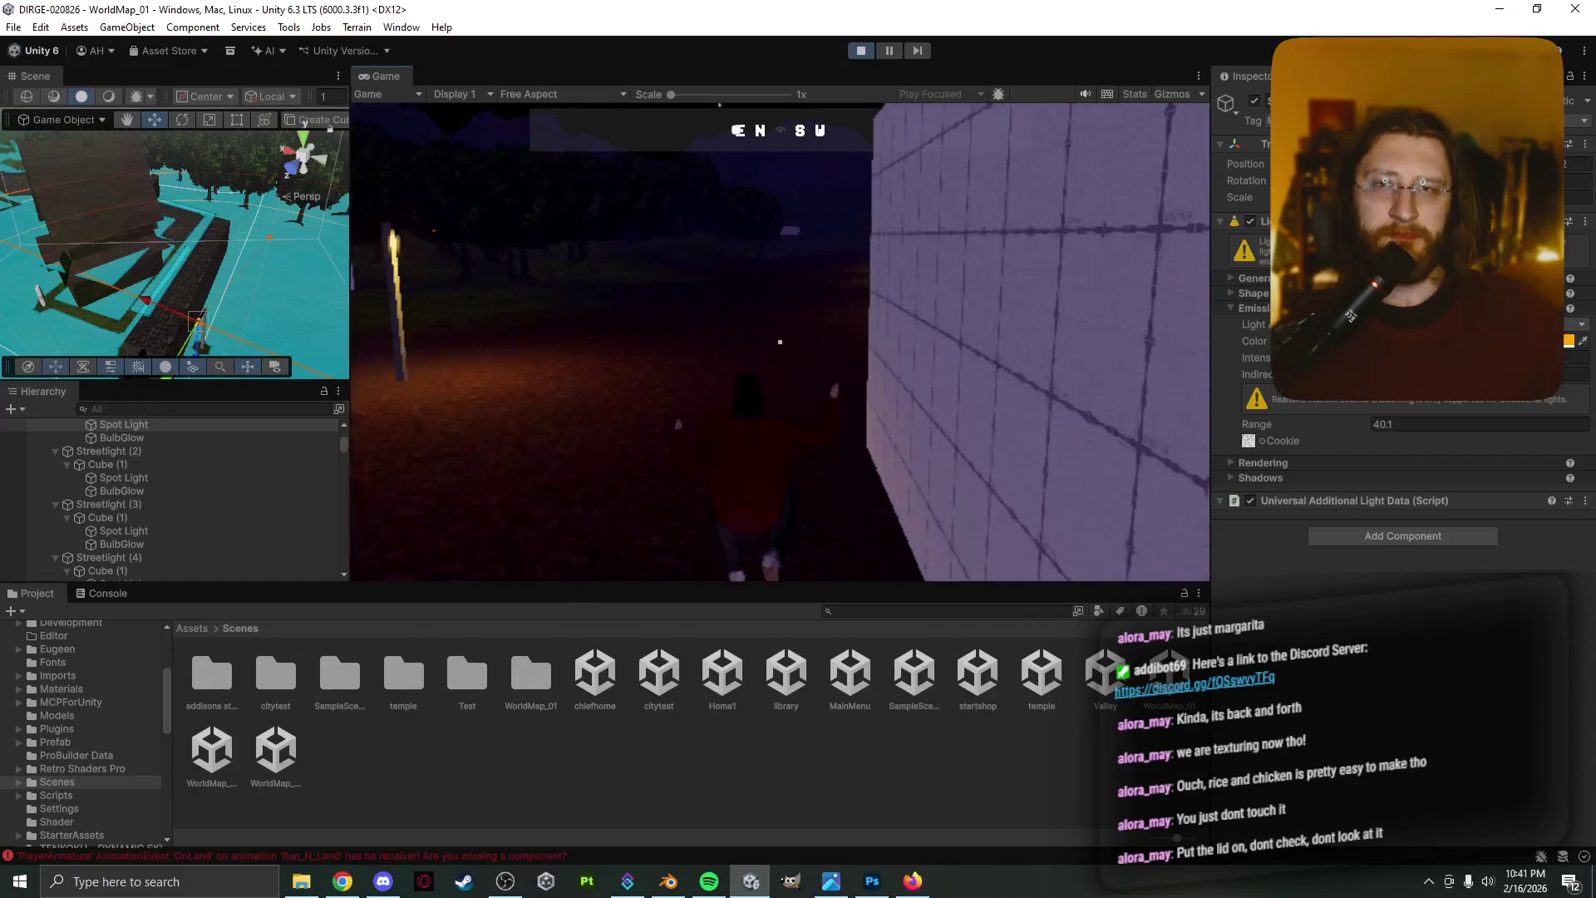
key(a)
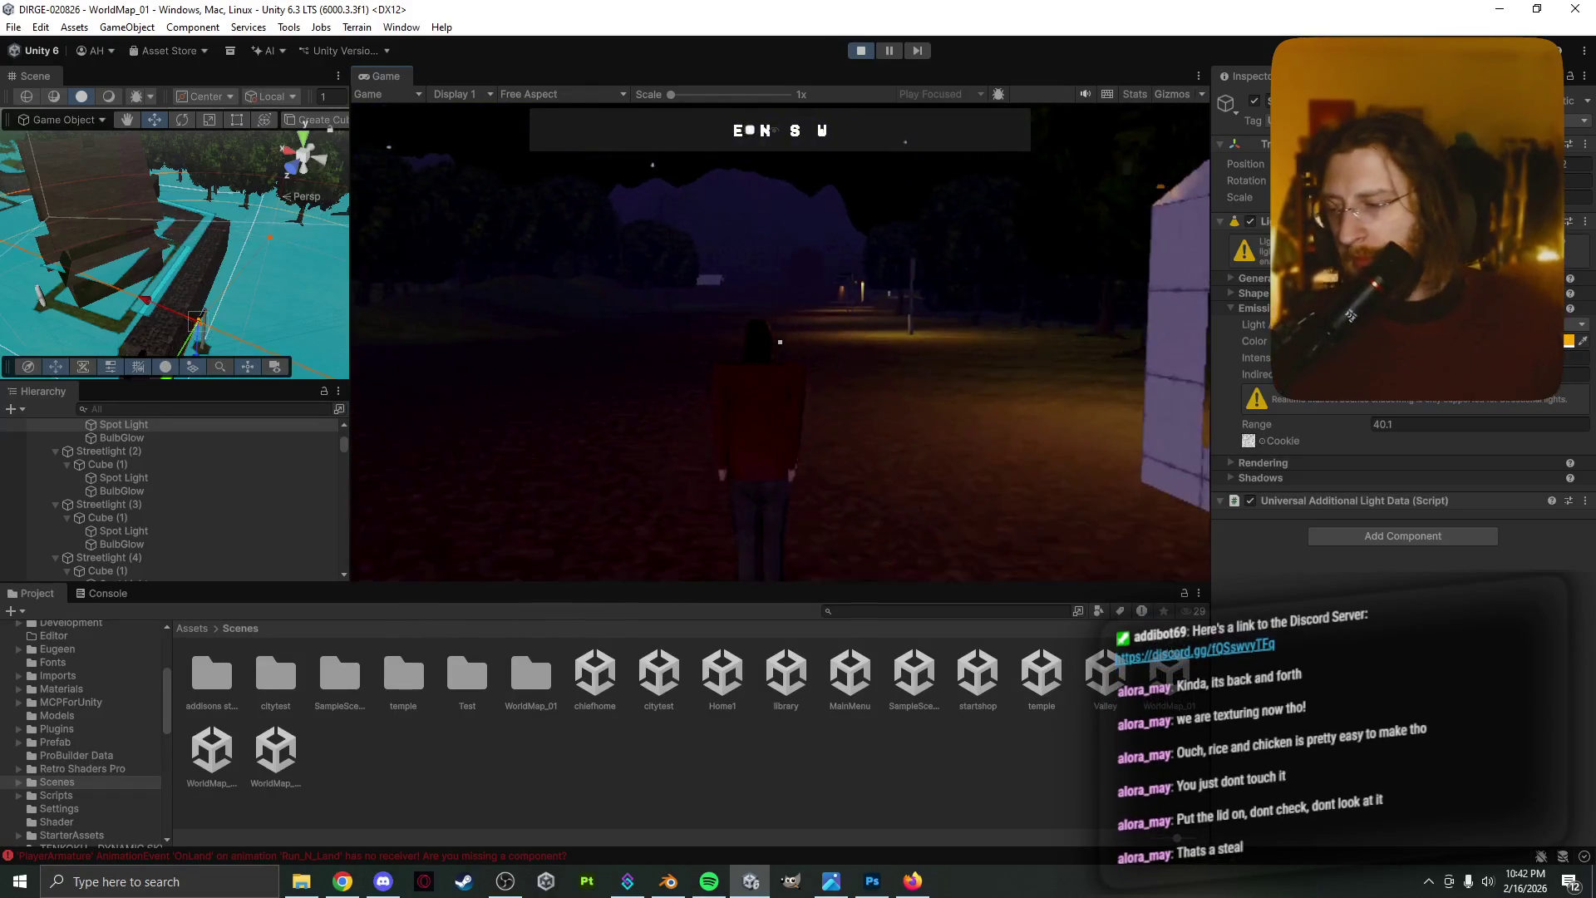
key(w)
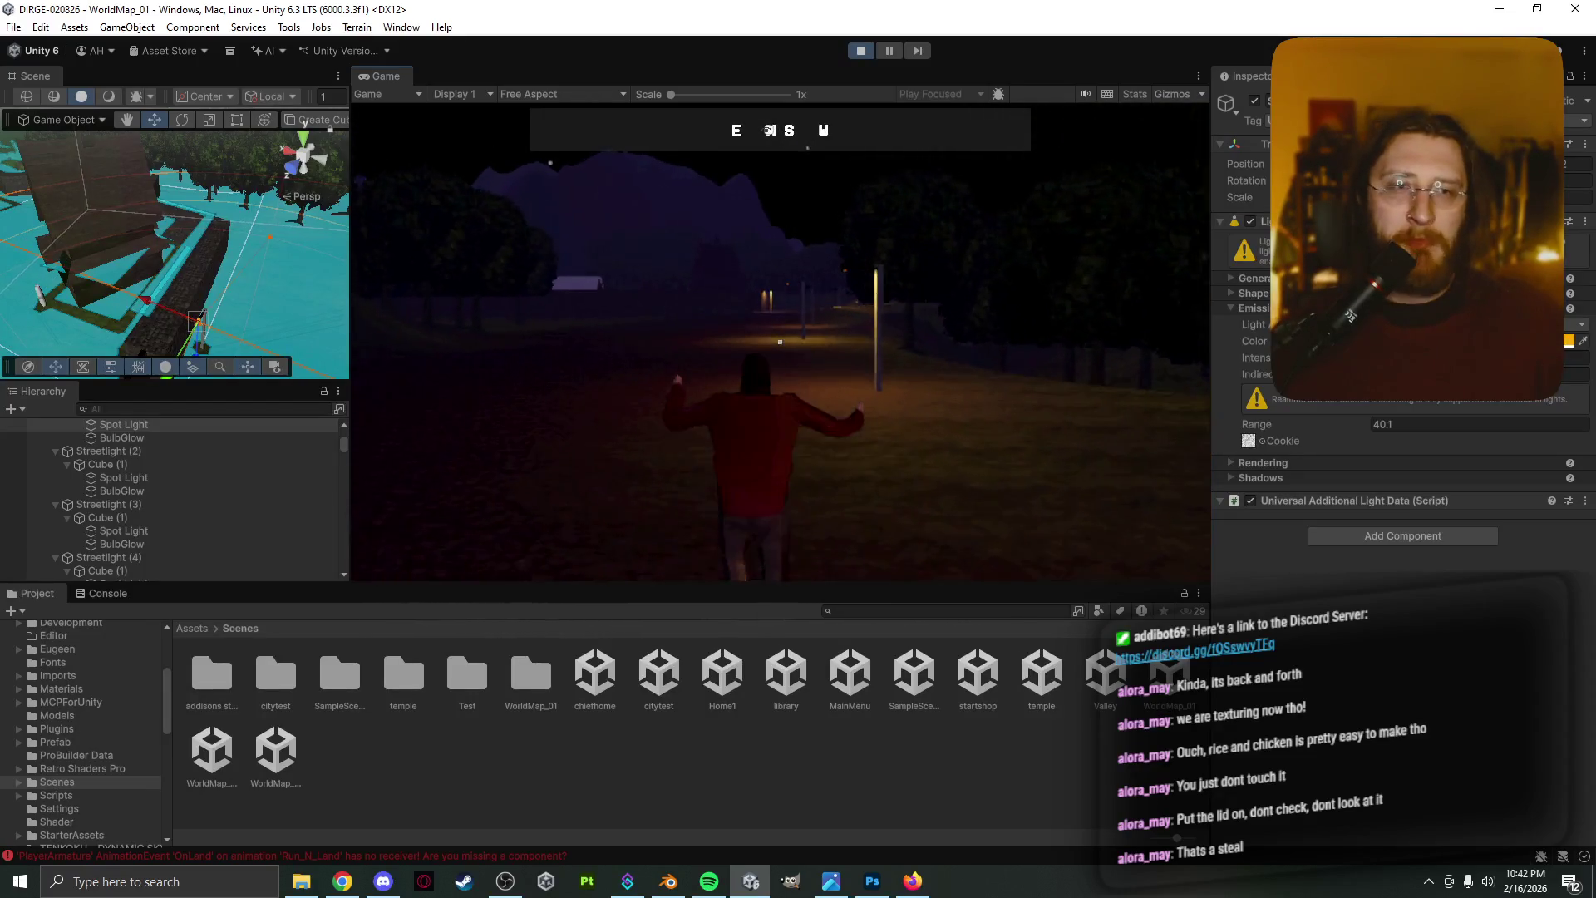
key(Escape)
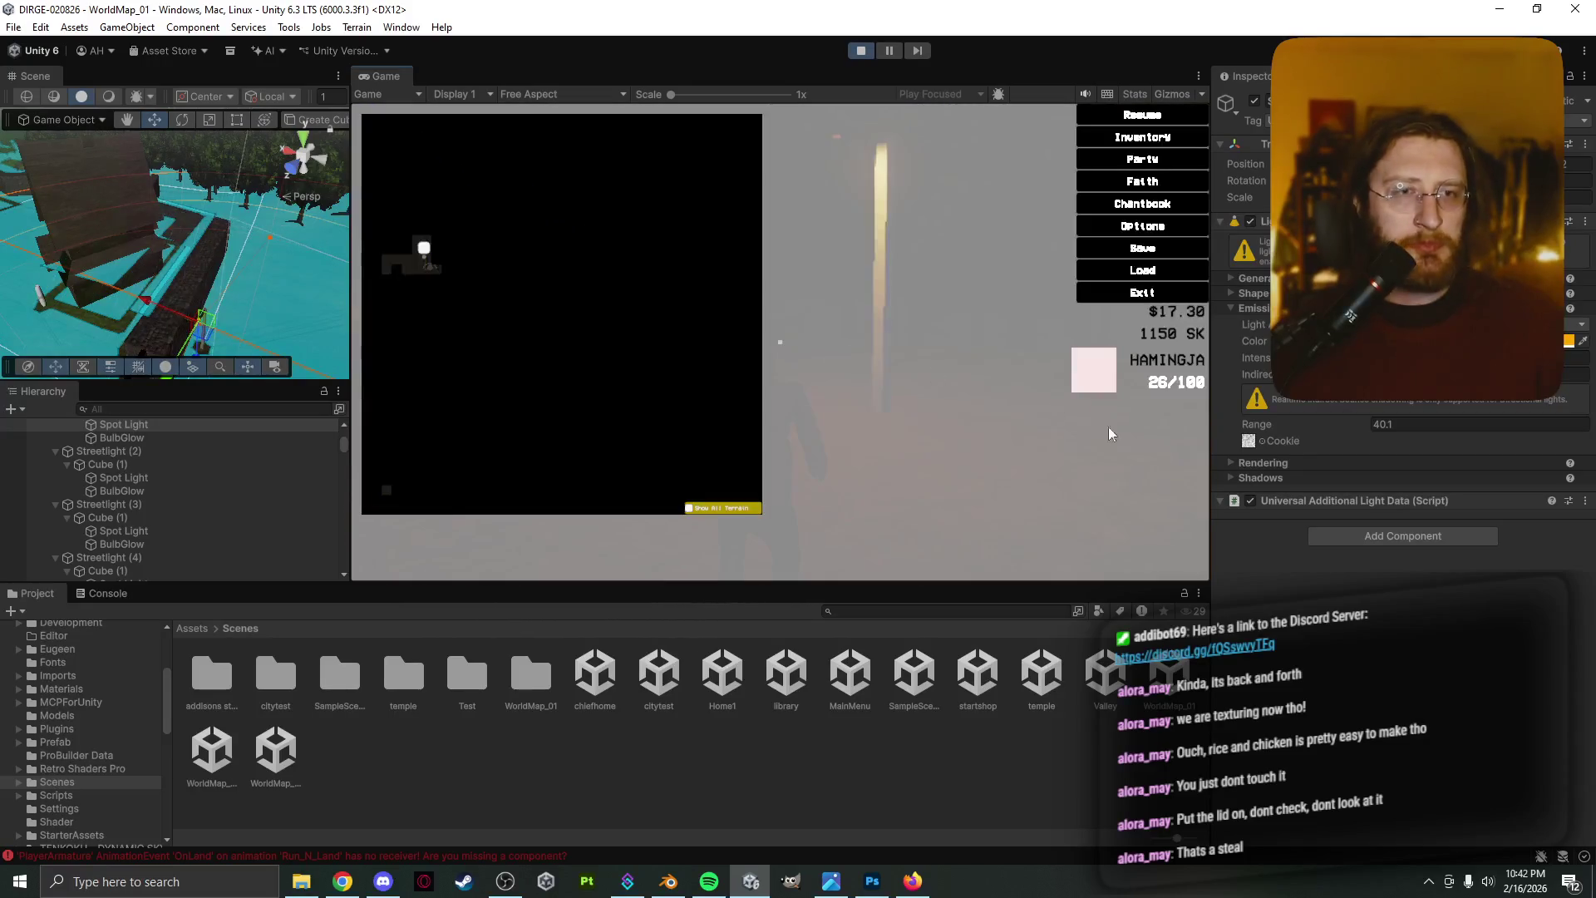
Resume play and expand the spot light's General and Shape foldouts in the Inspector
key(Escape)
click(1230, 462)
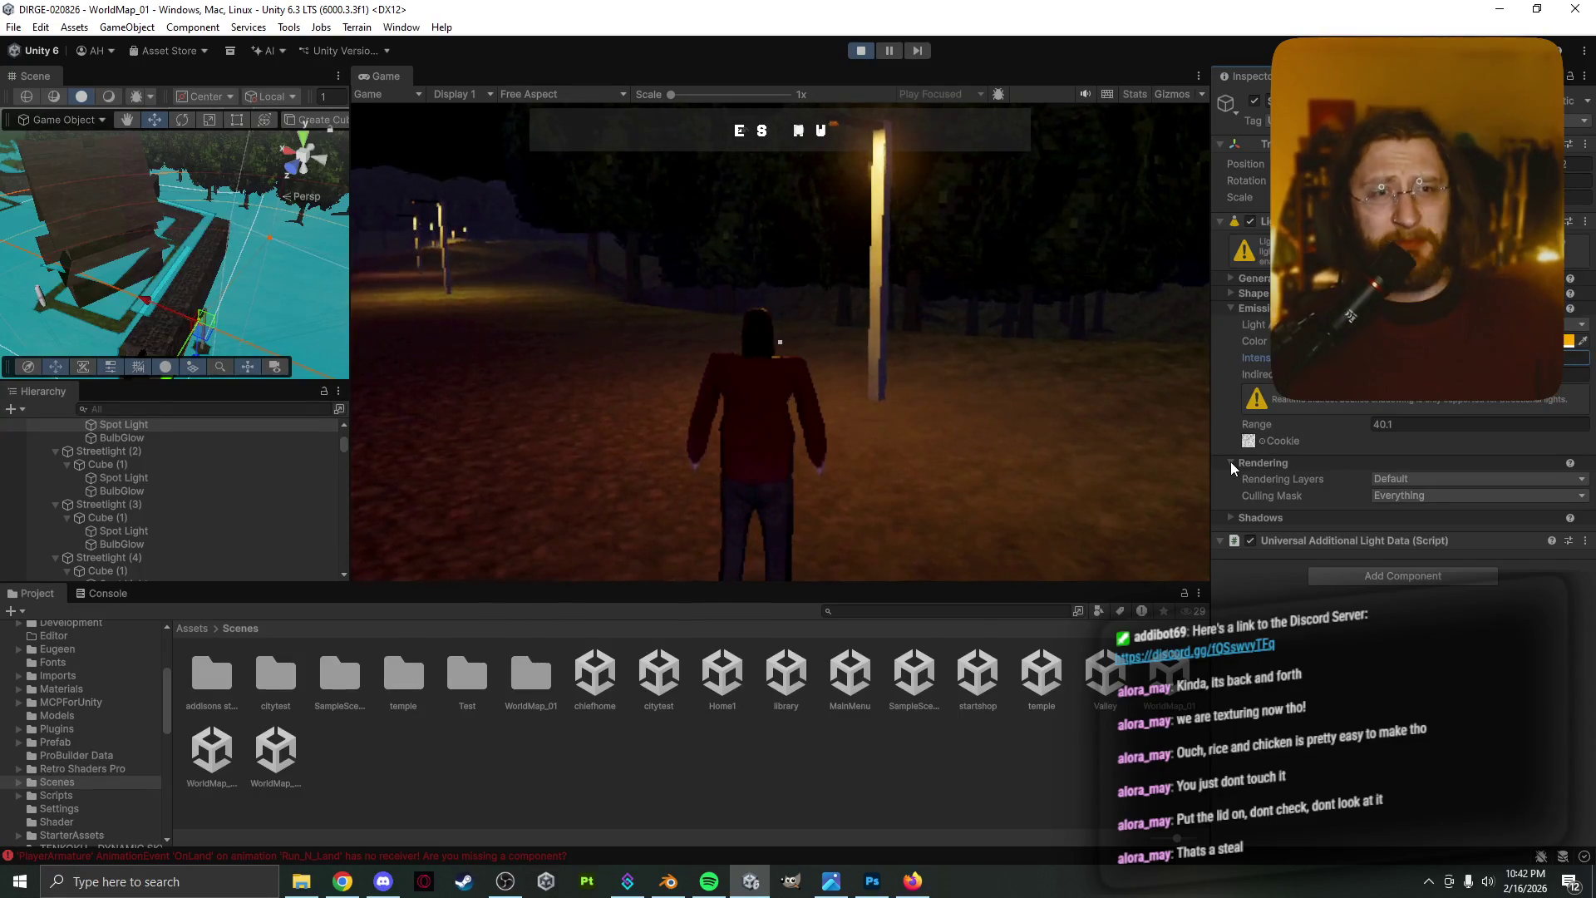
click(1230, 461)
click(1231, 277)
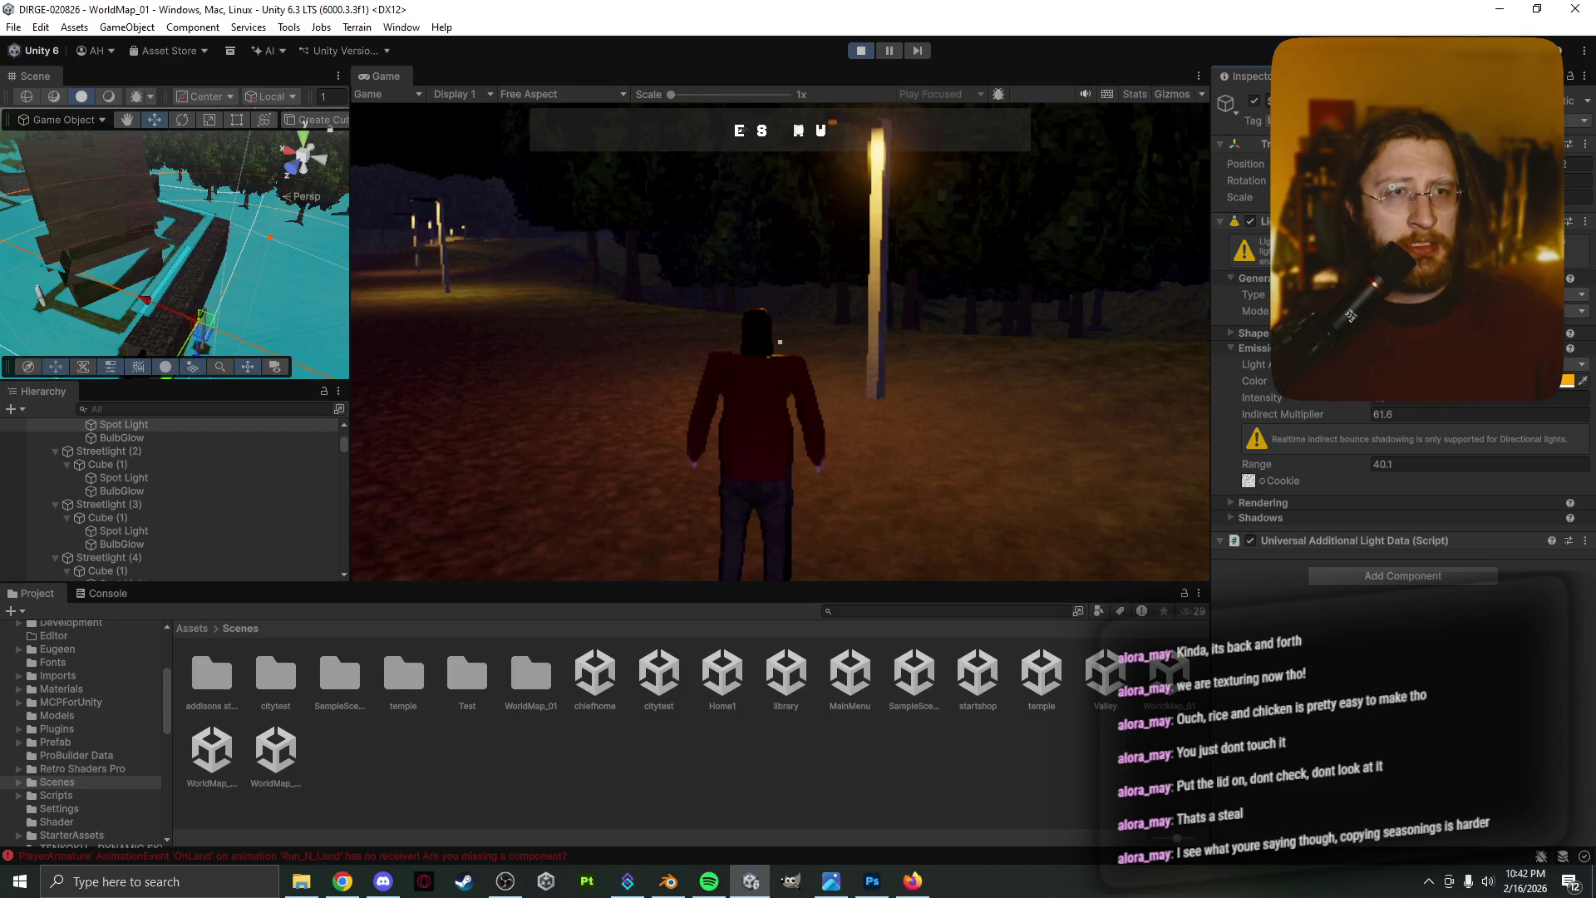
click(1241, 332)
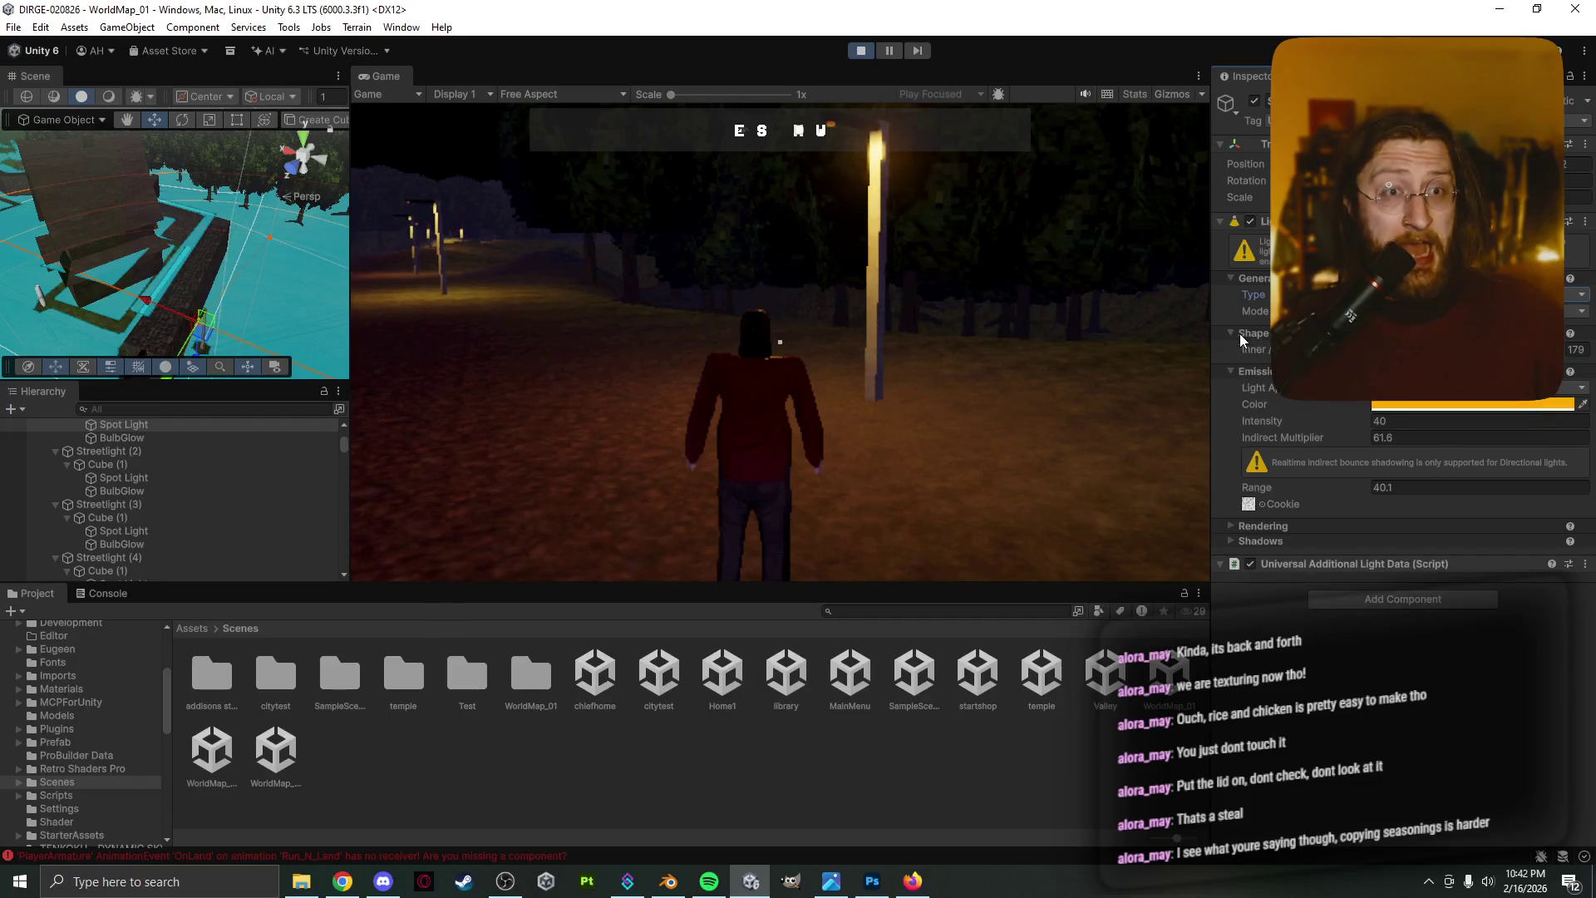
Walk the character closer to the lamp posts and pause to show the map
click(921, 361)
key(w)
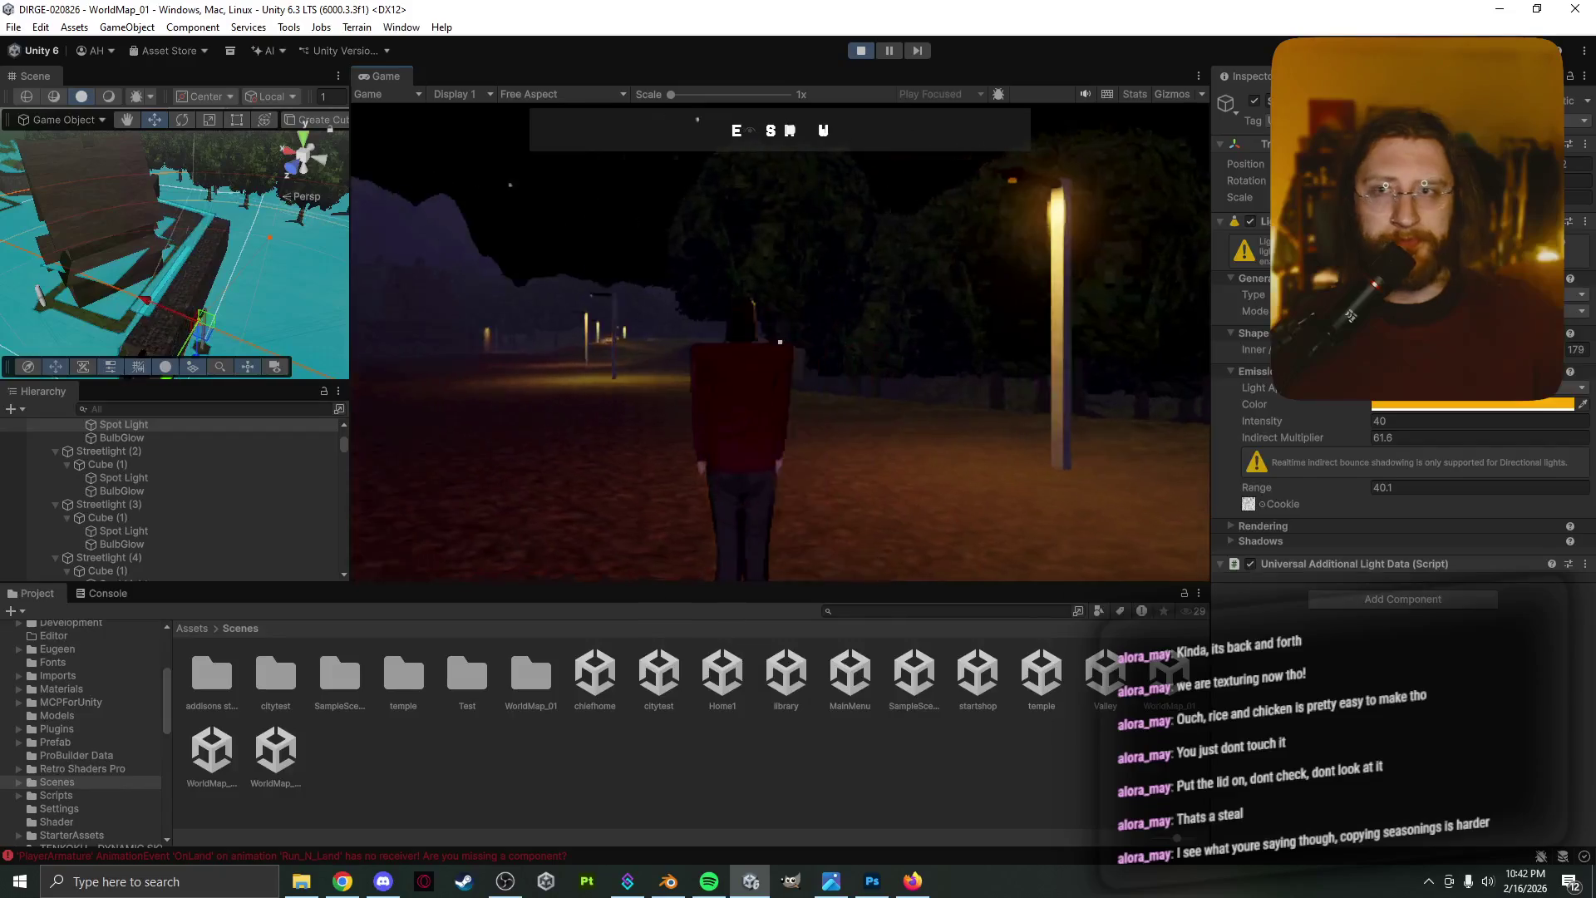
key(w)
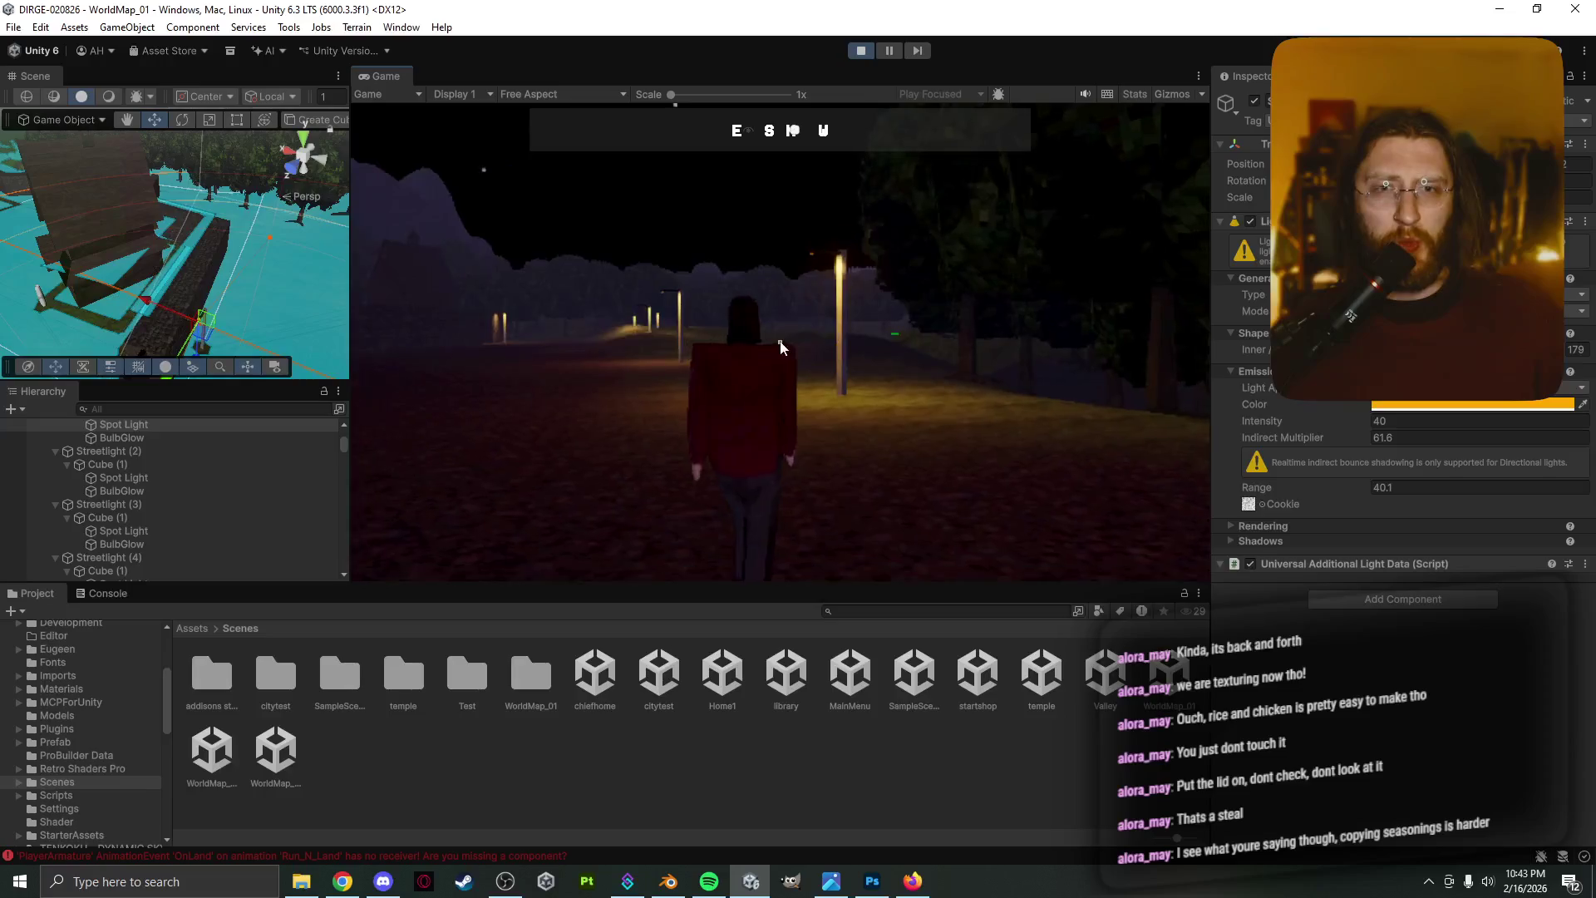
key(Escape)
Orbit the Scene view over the water and trees toward the Fjalgarthr hill
mouse_move(271, 308)
right_down()
mouse_move(216, 300)
mouse_move(1587, 263)
right_up()
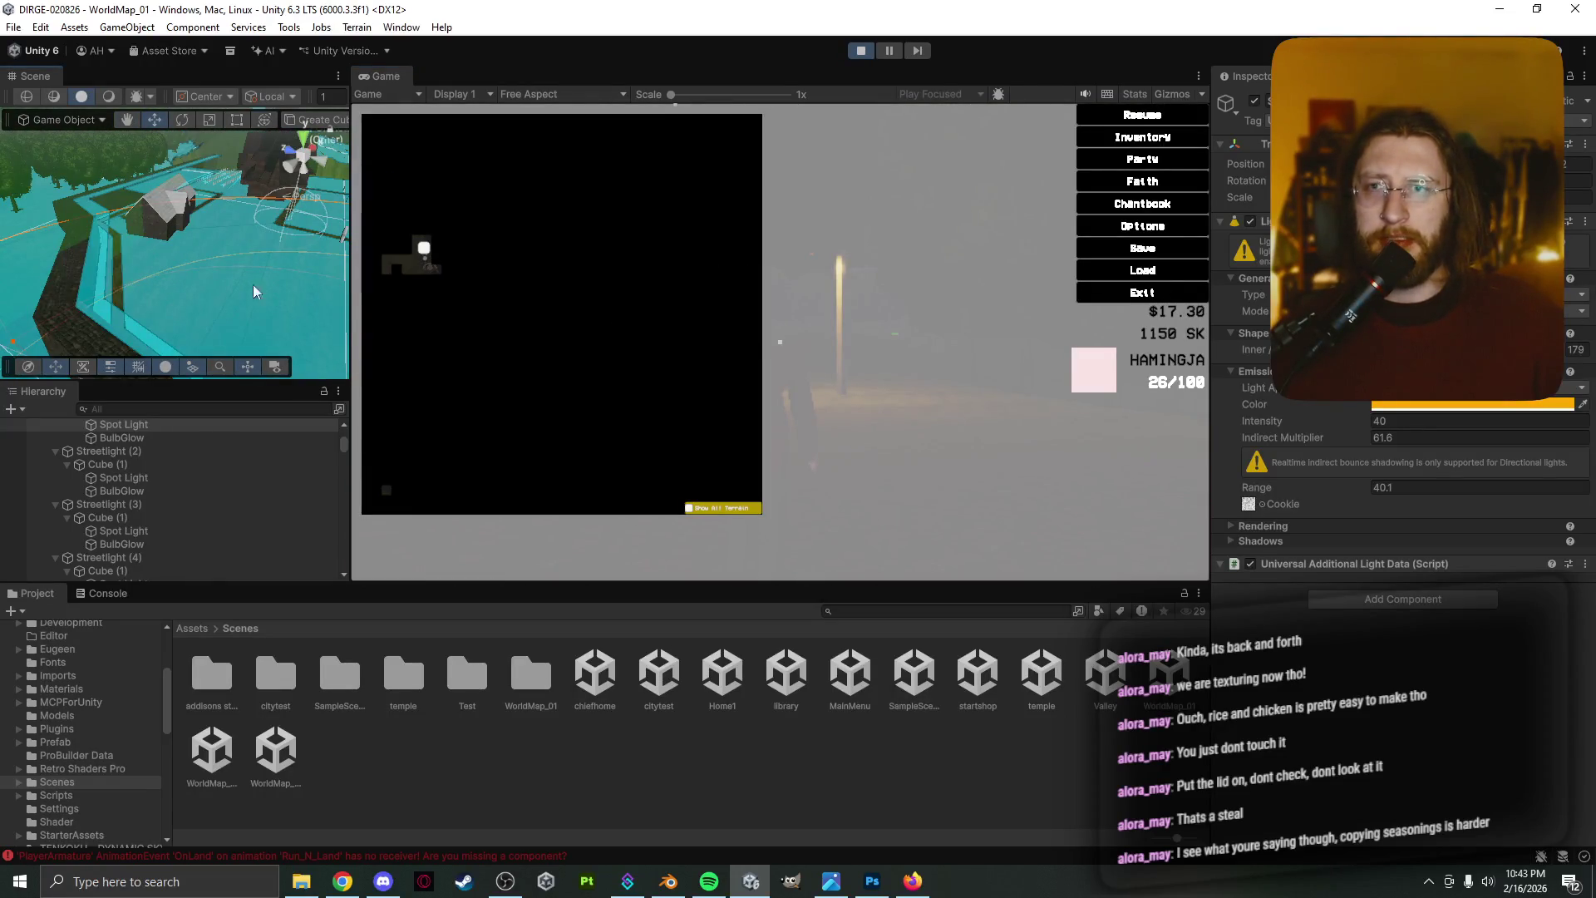
right_drag(253, 284, 466, 228)
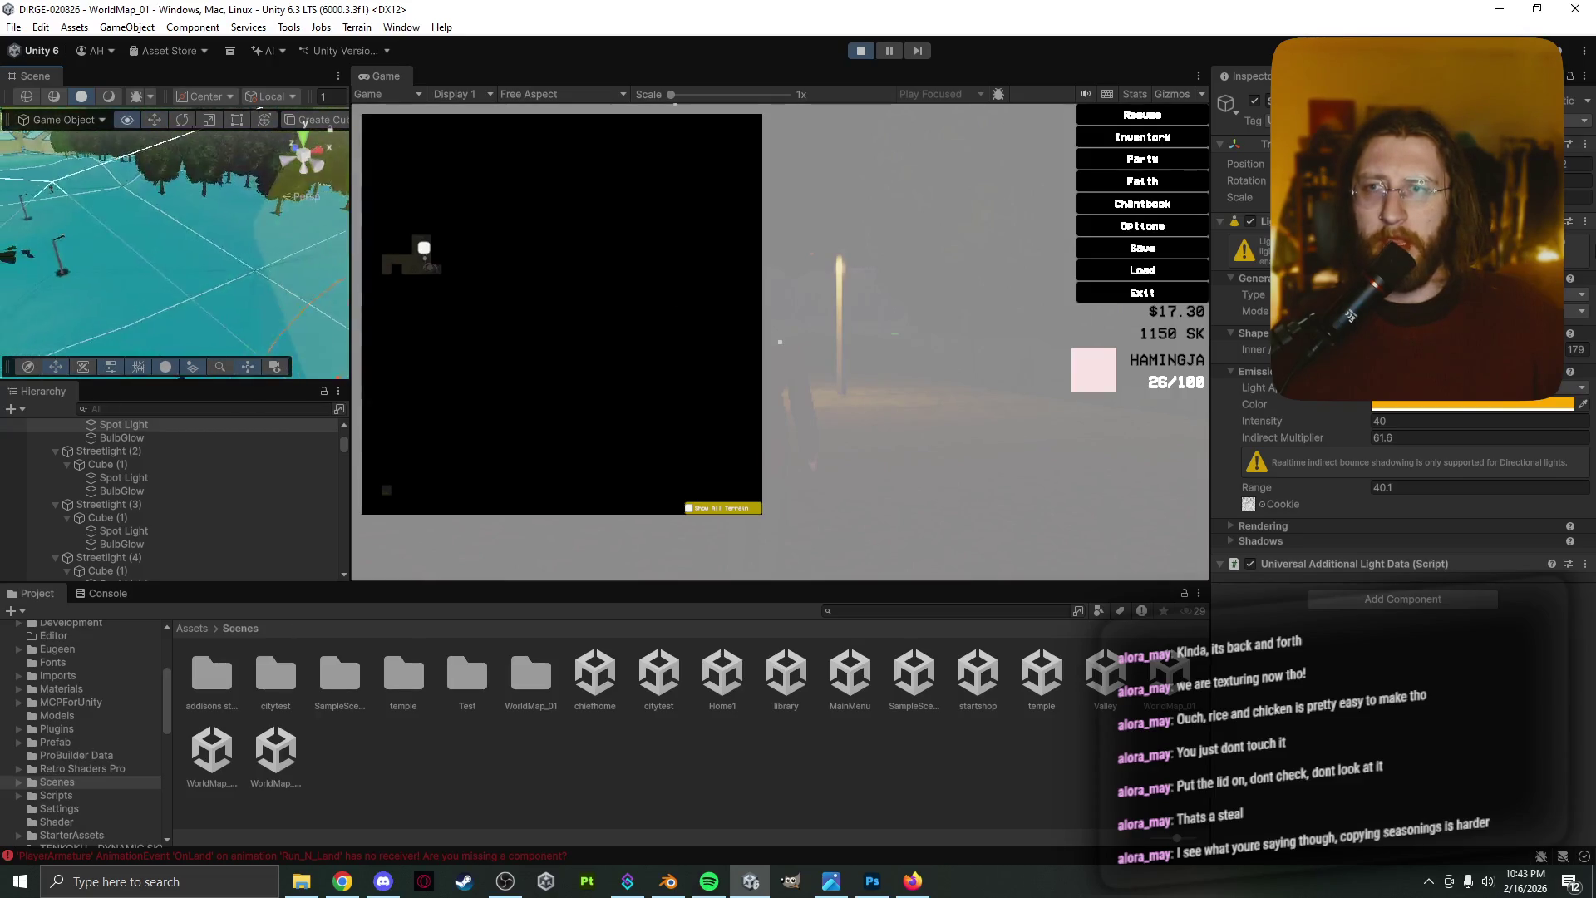
right_drag(304, 123, 304, 123)
mouse_move(164, 266)
right_down()
mouse_move(220, 135)
mouse_move(204, 200)
right_up()
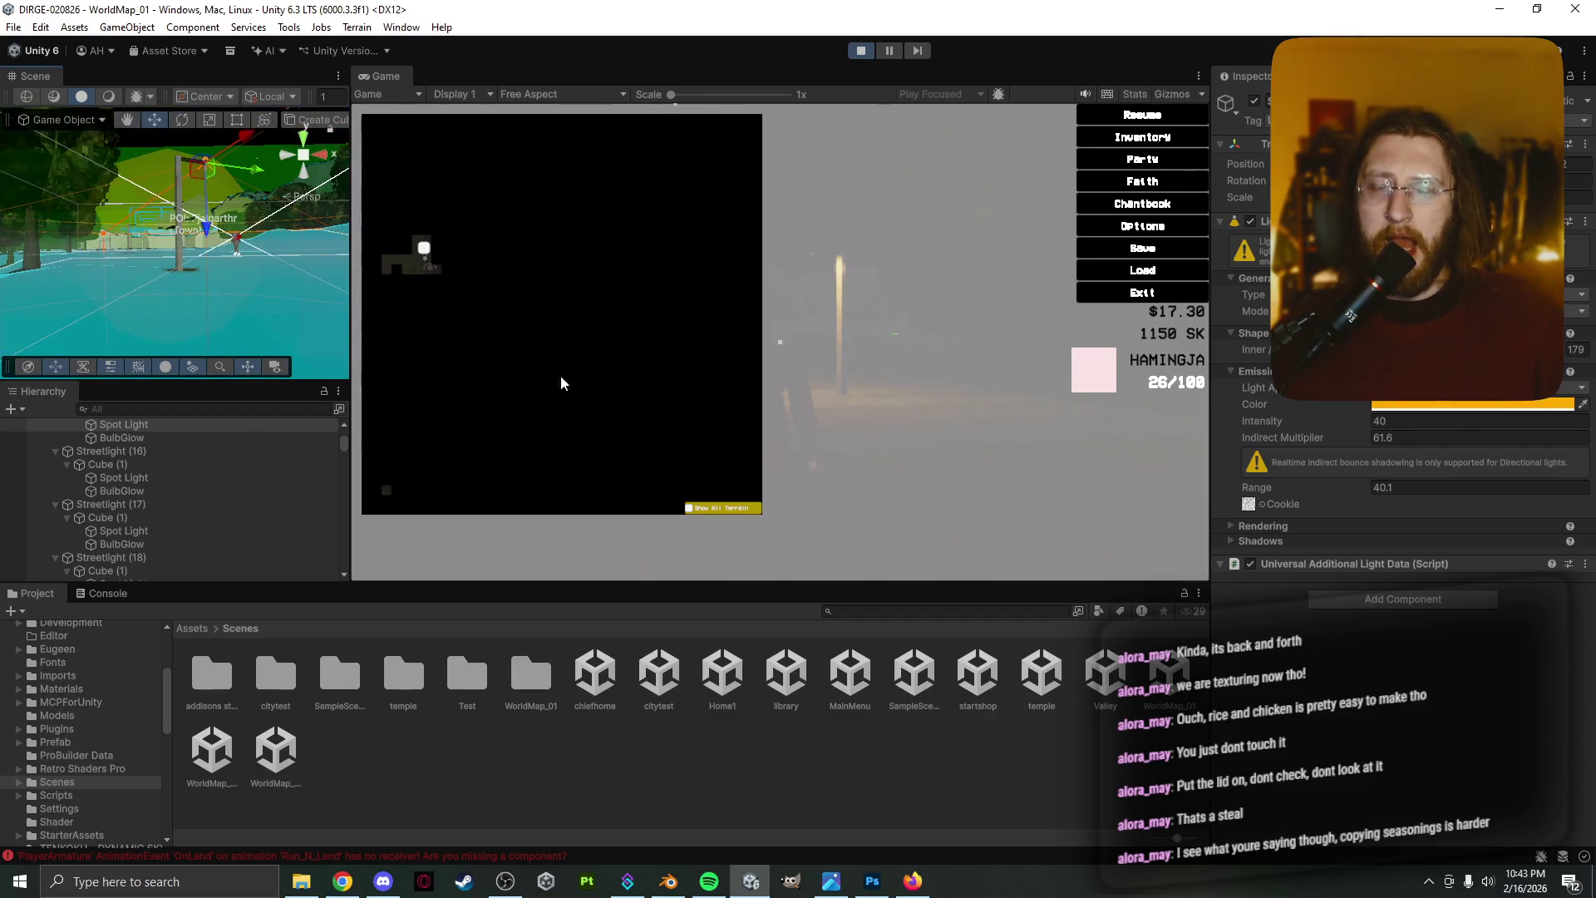
Resume the game and walk the character forward among the lamp posts
click(1142, 116)
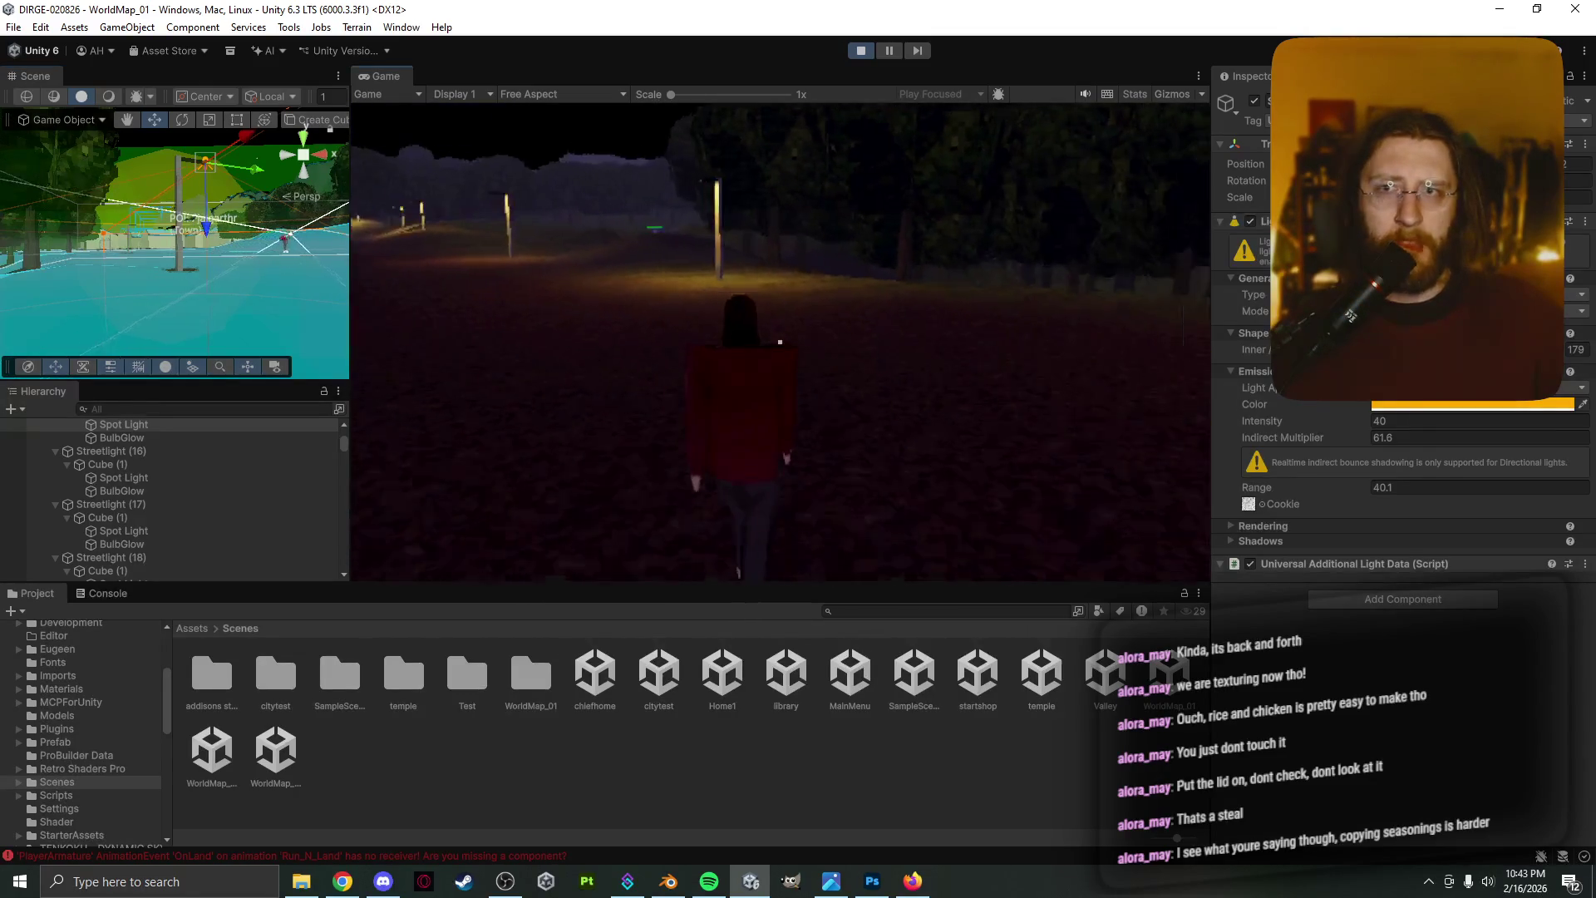
key(w)
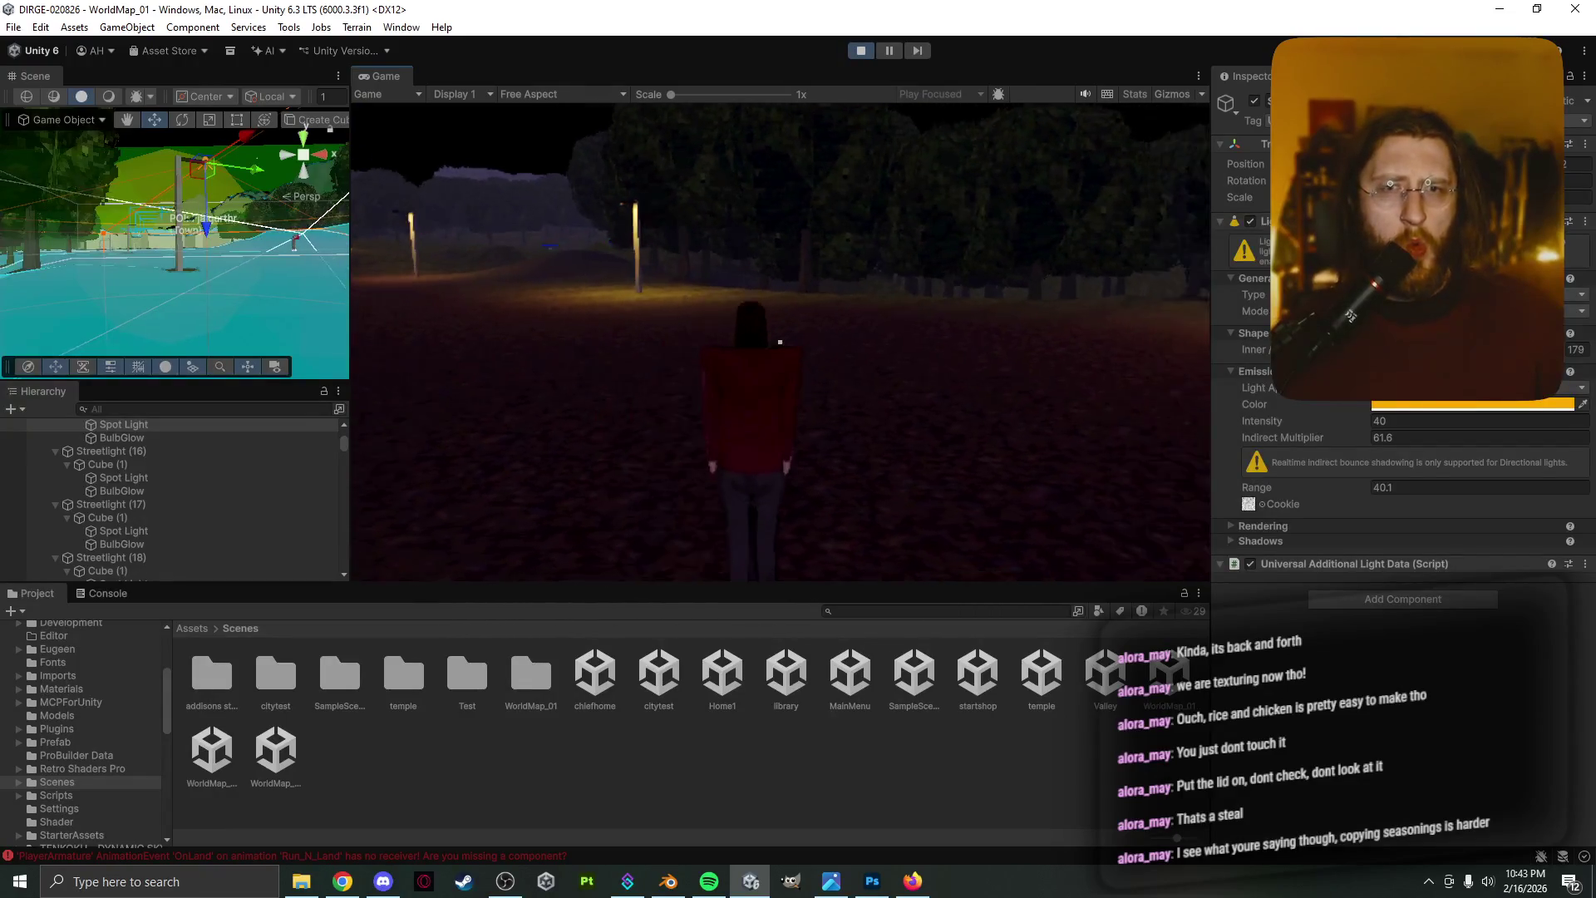
key(Escape)
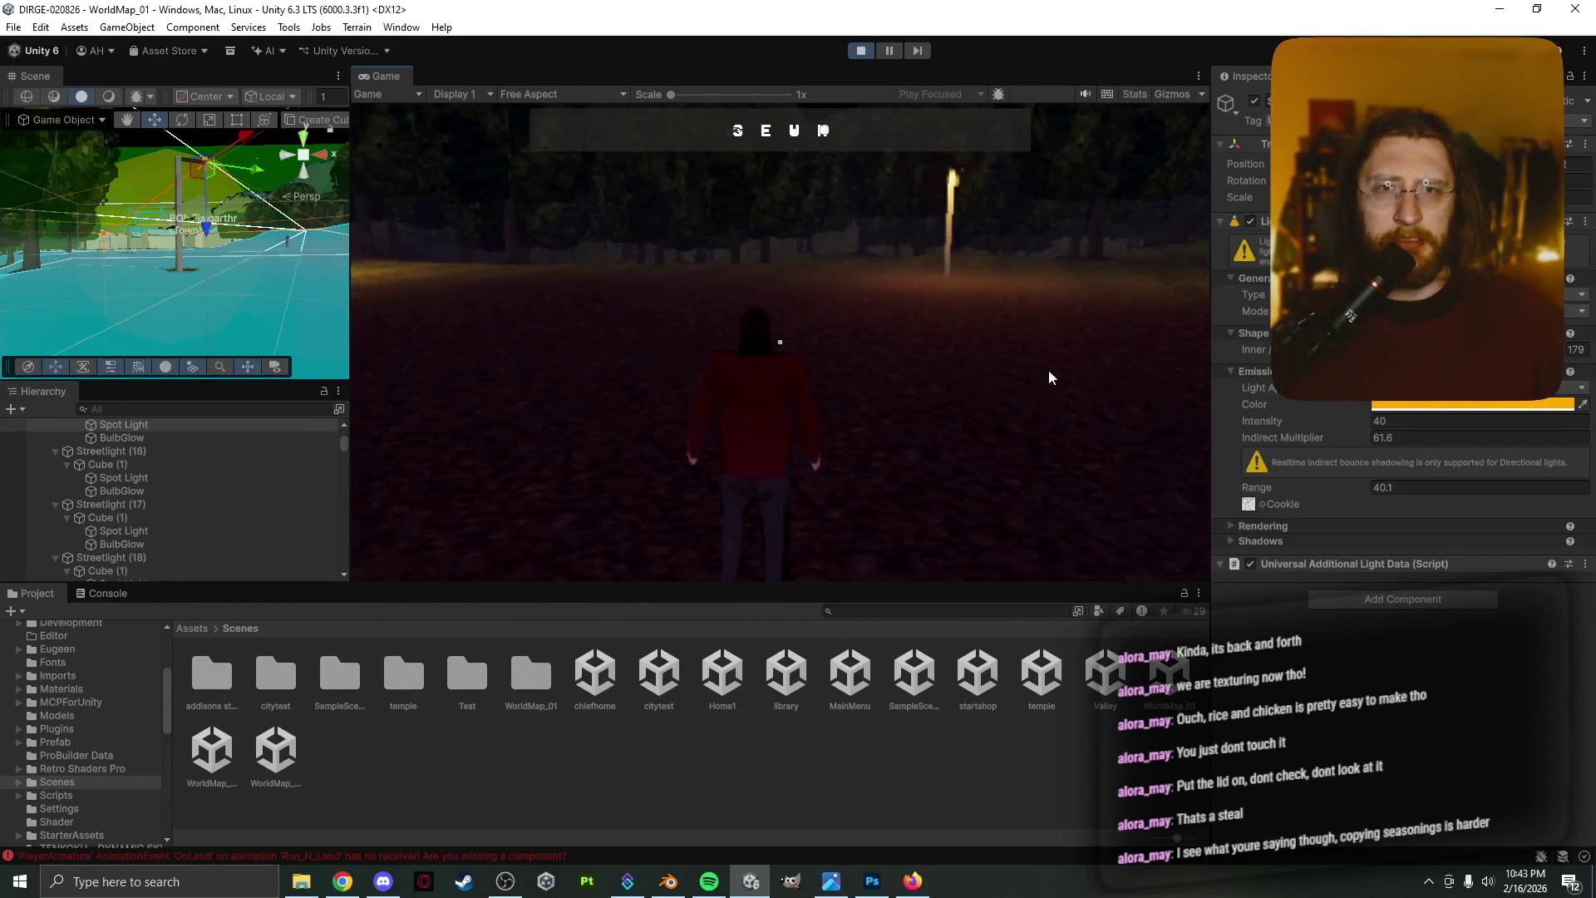
key(w)
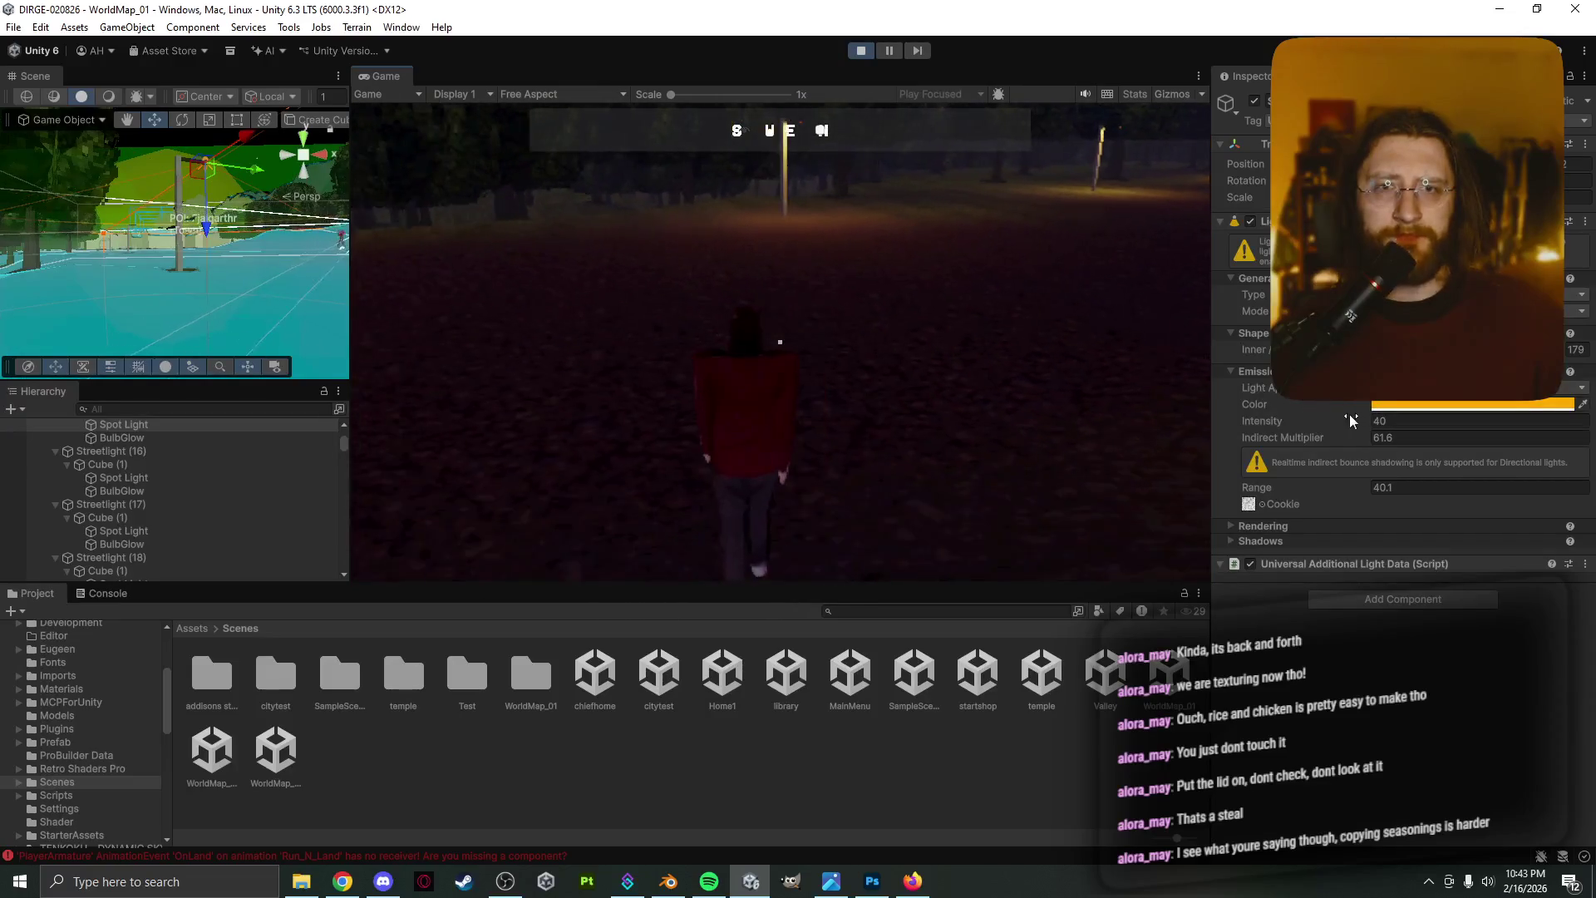
key(w)
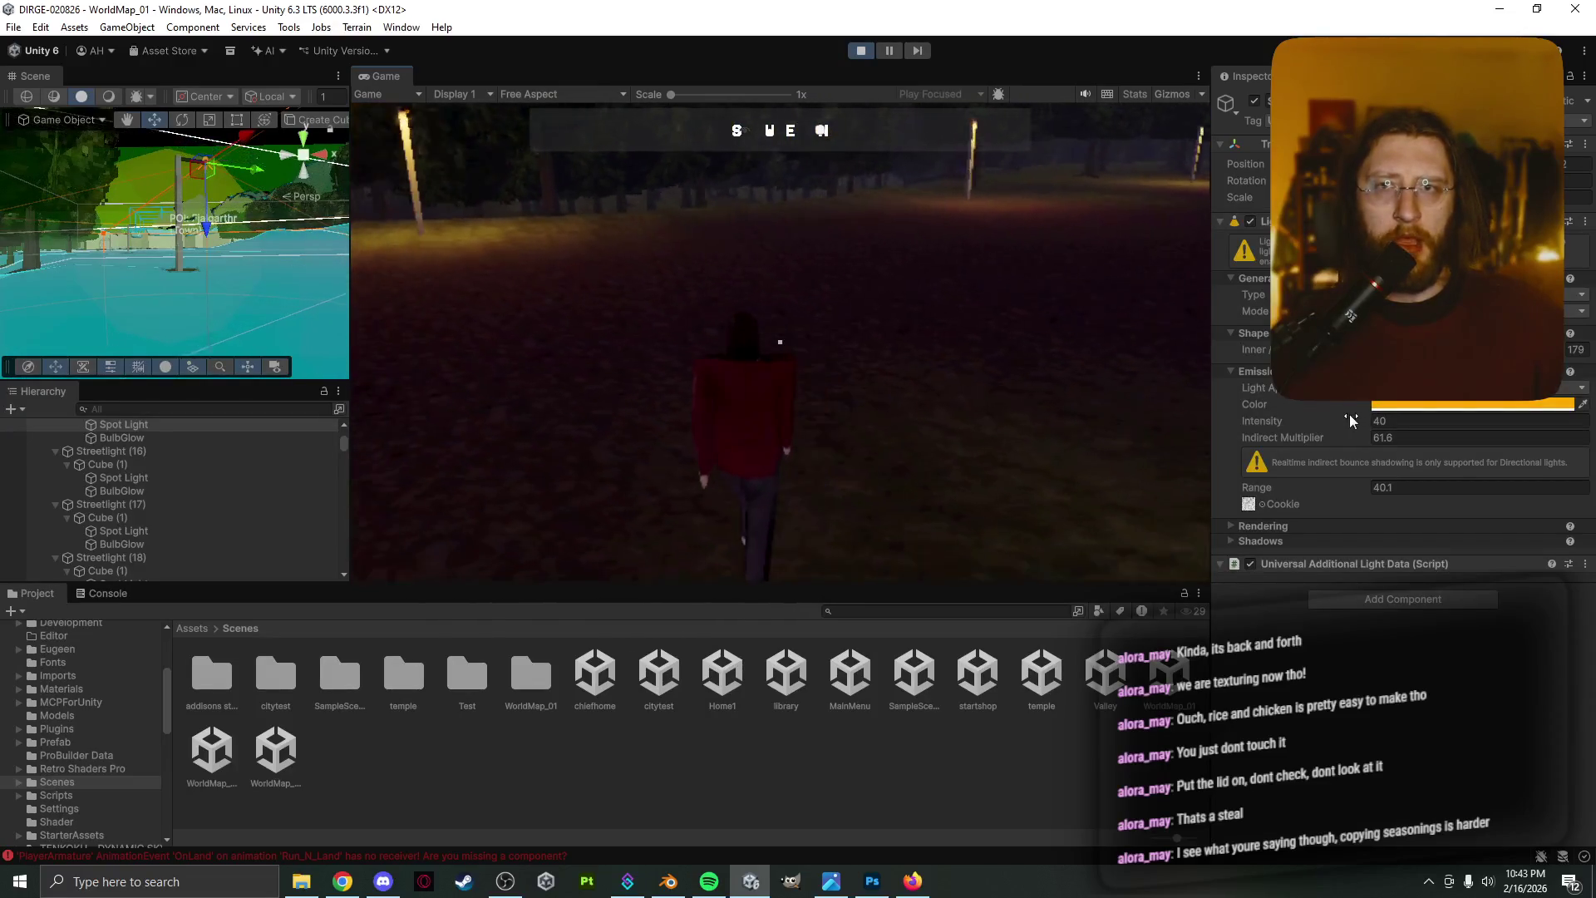
key(w)
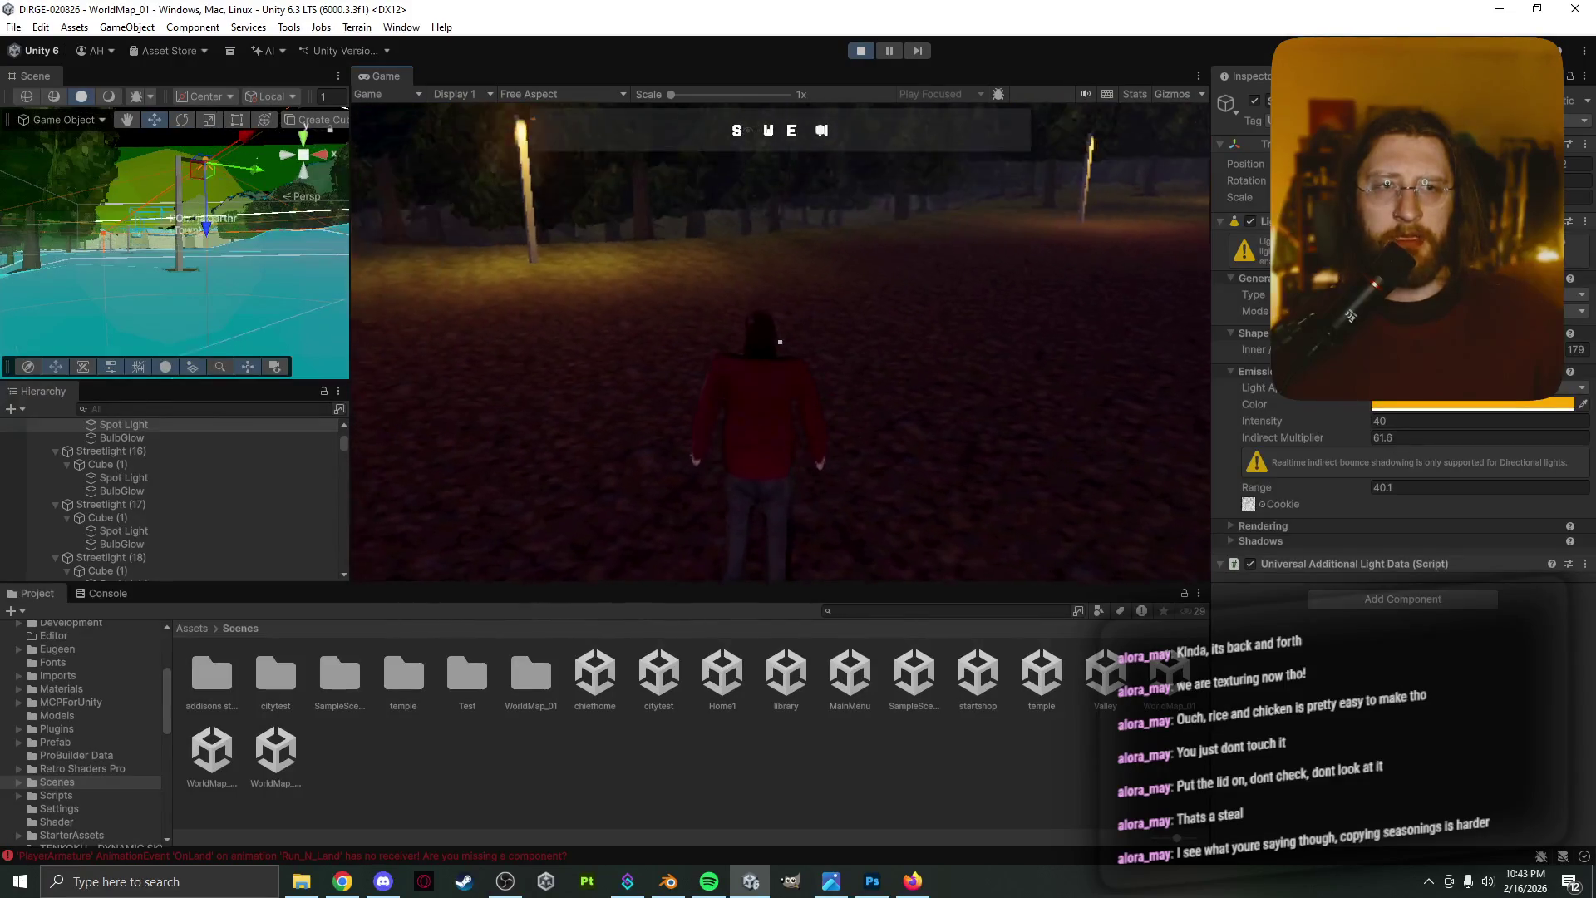
Widen the spot light's inner angle to 179, then narrow it to soften the glow
key(w)
mouse_move(1548, 350)
mouse_down()
mouse_move(1566, 355)
mouse_move(1488, 356)
mouse_move(1567, 356)
mouse_move(1538, 355)
mouse_up()
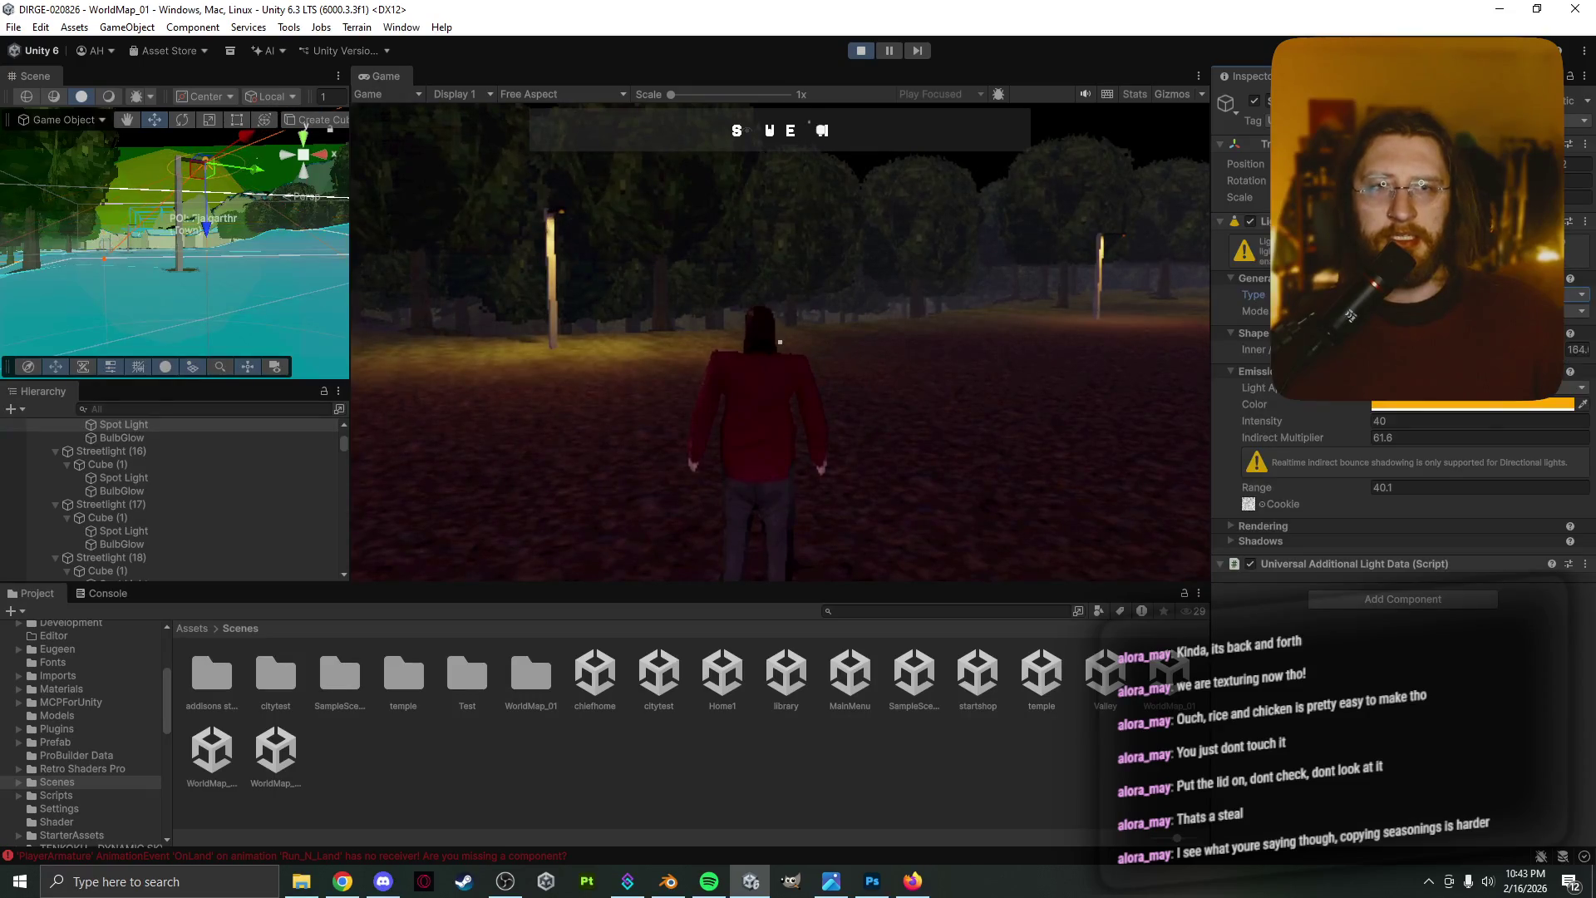
mouse_move(1554, 349)
mouse_down()
mouse_move(1488, 349)
mouse_move(1541, 349)
mouse_up()
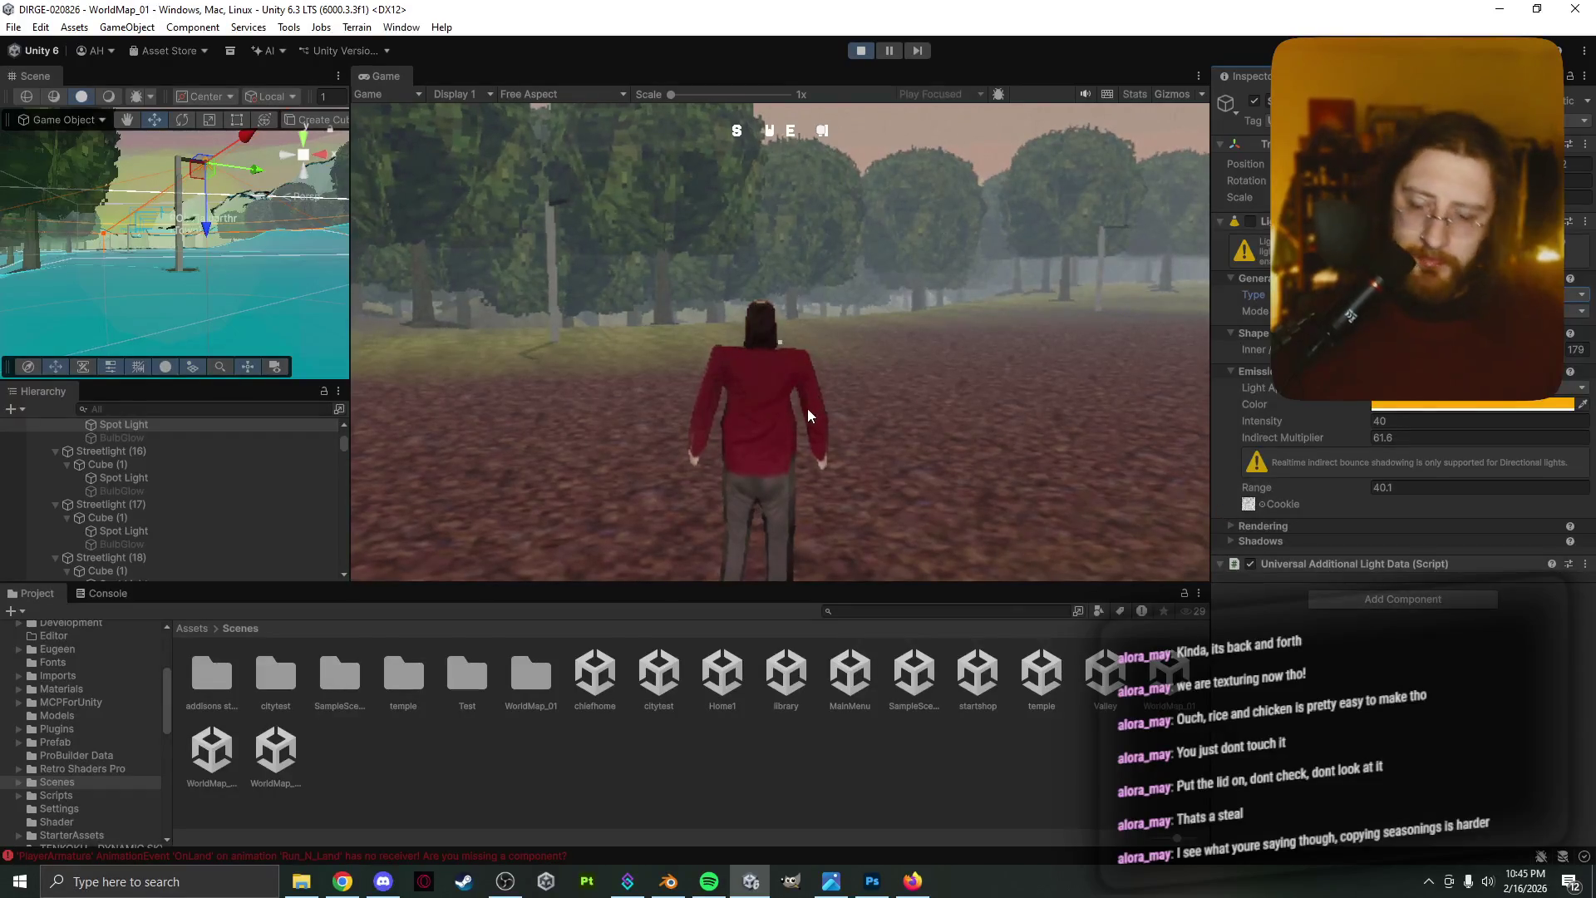
Stop Play mode, reopen WorldMap_01 and dock the Scene view beside the Game view
key(ctrl+s)
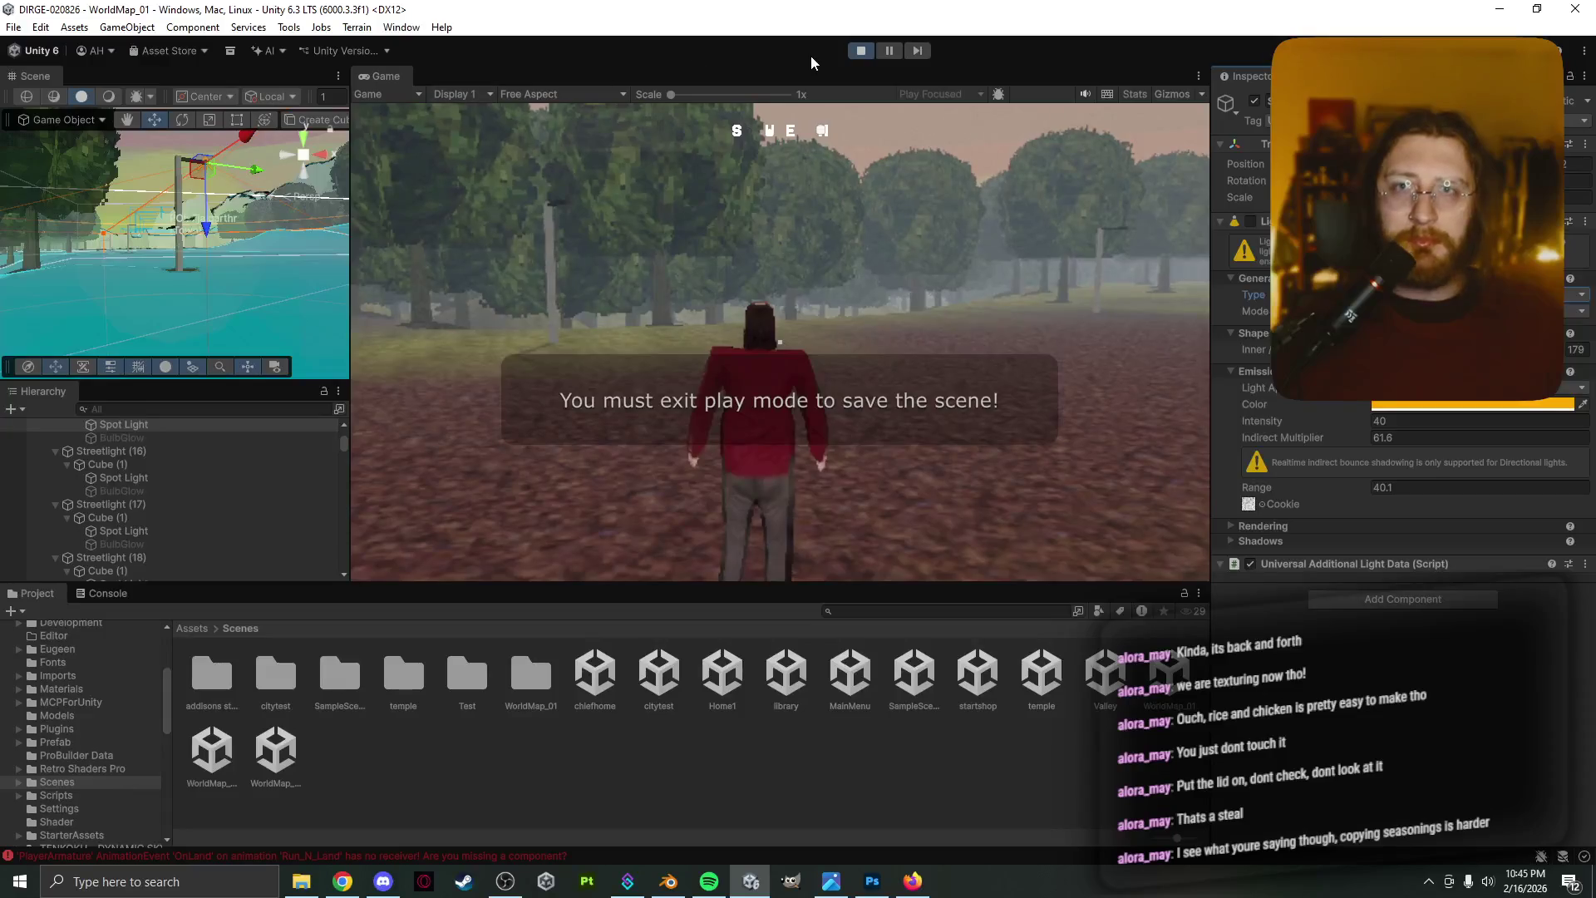
click(860, 50)
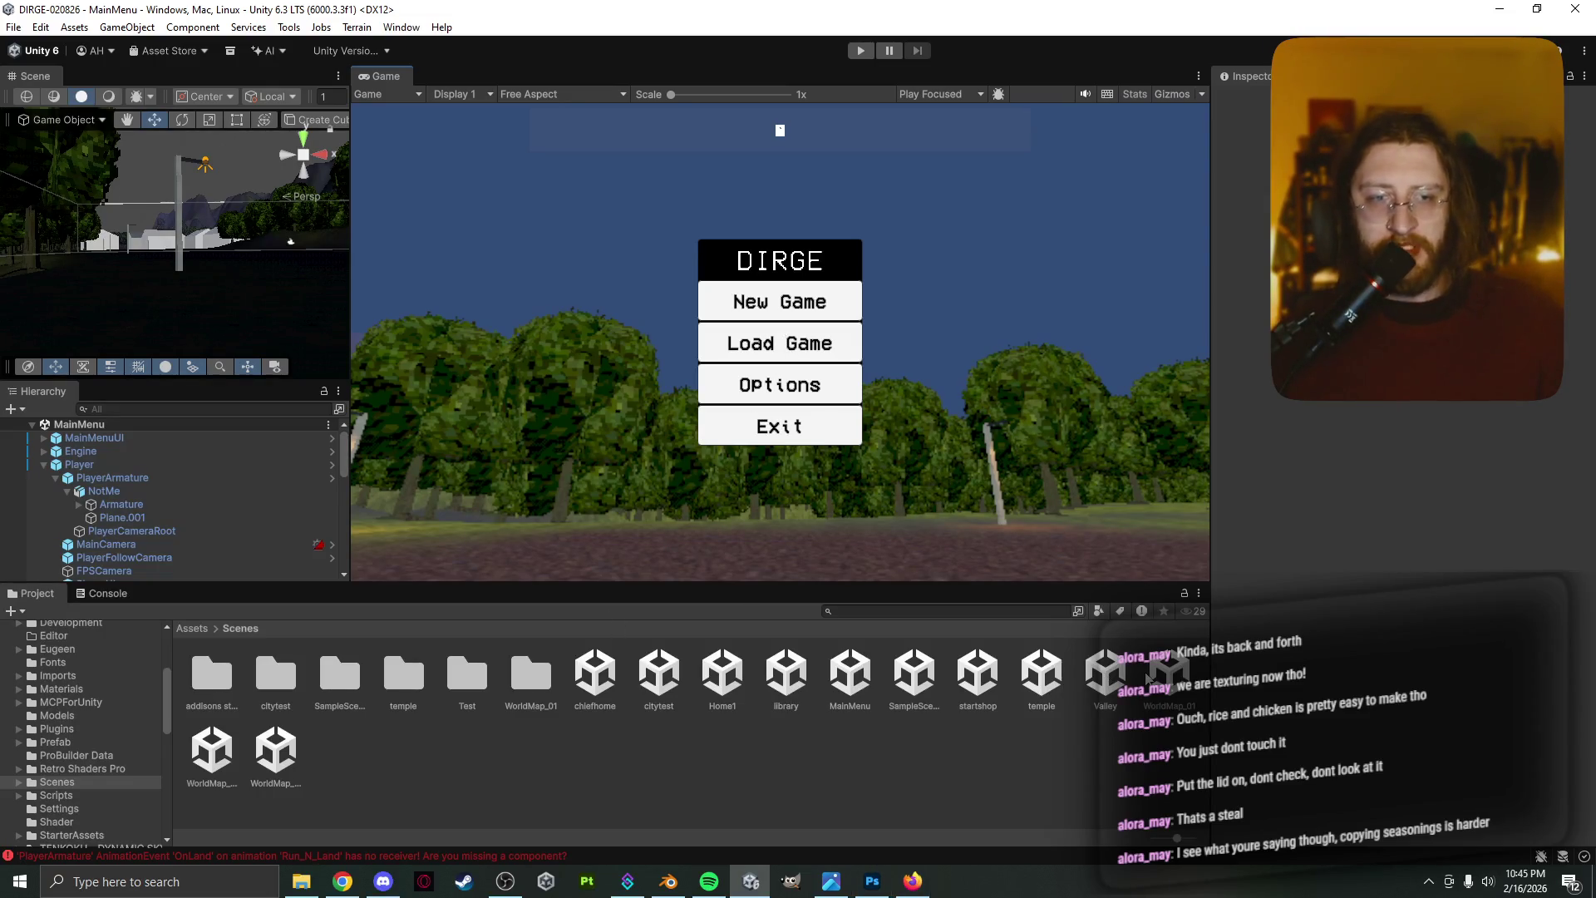
click(1169, 672)
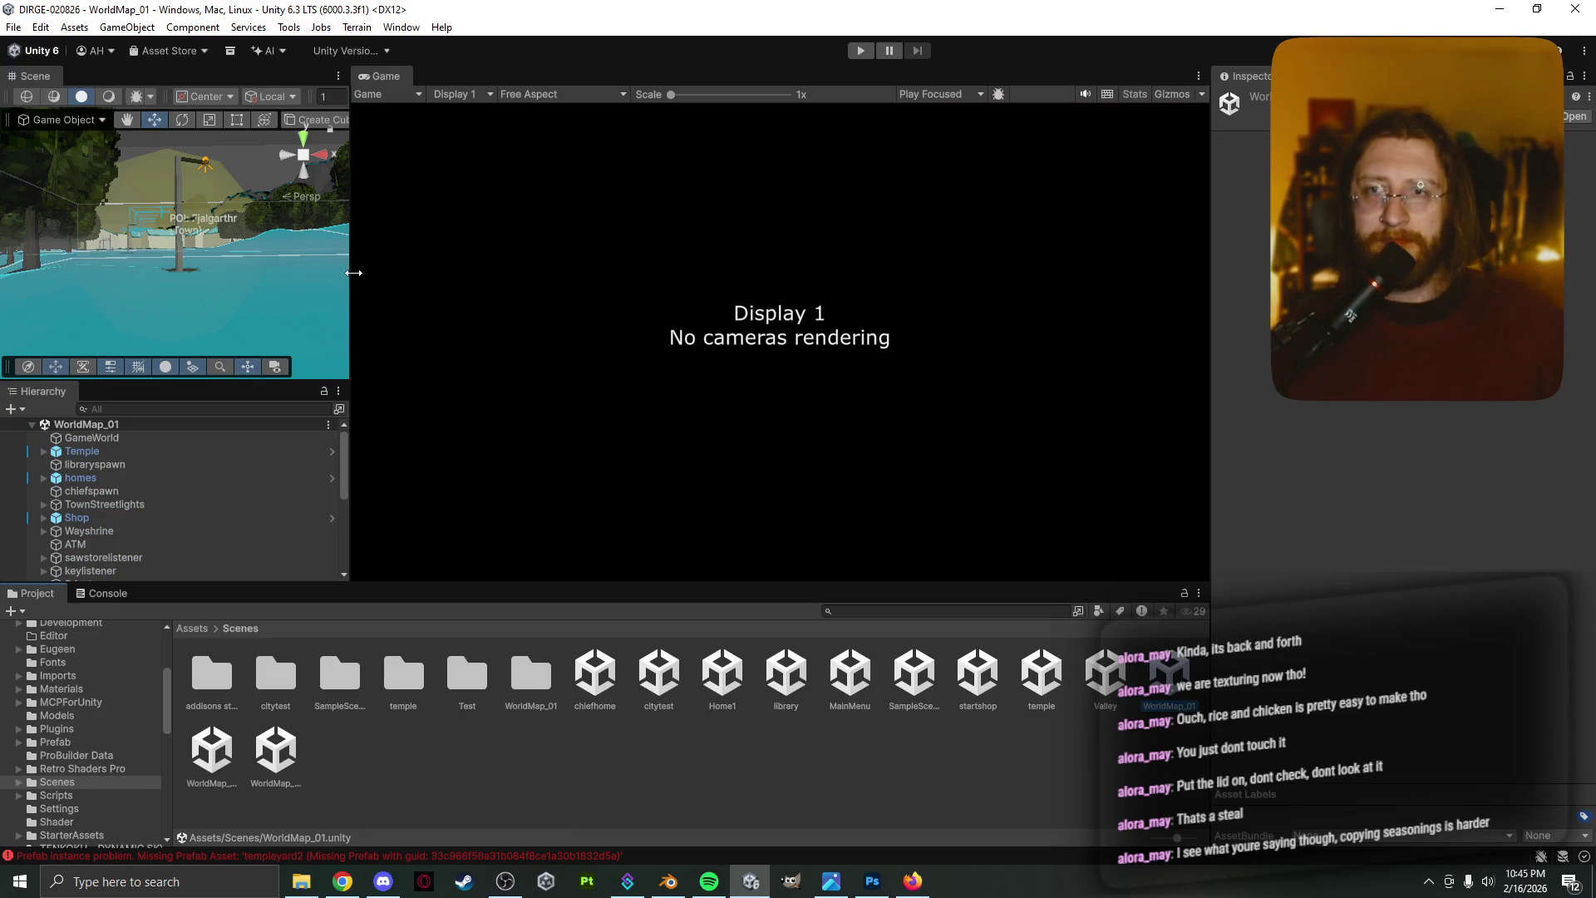
mouse_move(349, 279)
mouse_down()
mouse_move(466, 279)
mouse_move(409, 280)
mouse_up()
drag(33, 76, 475, 93)
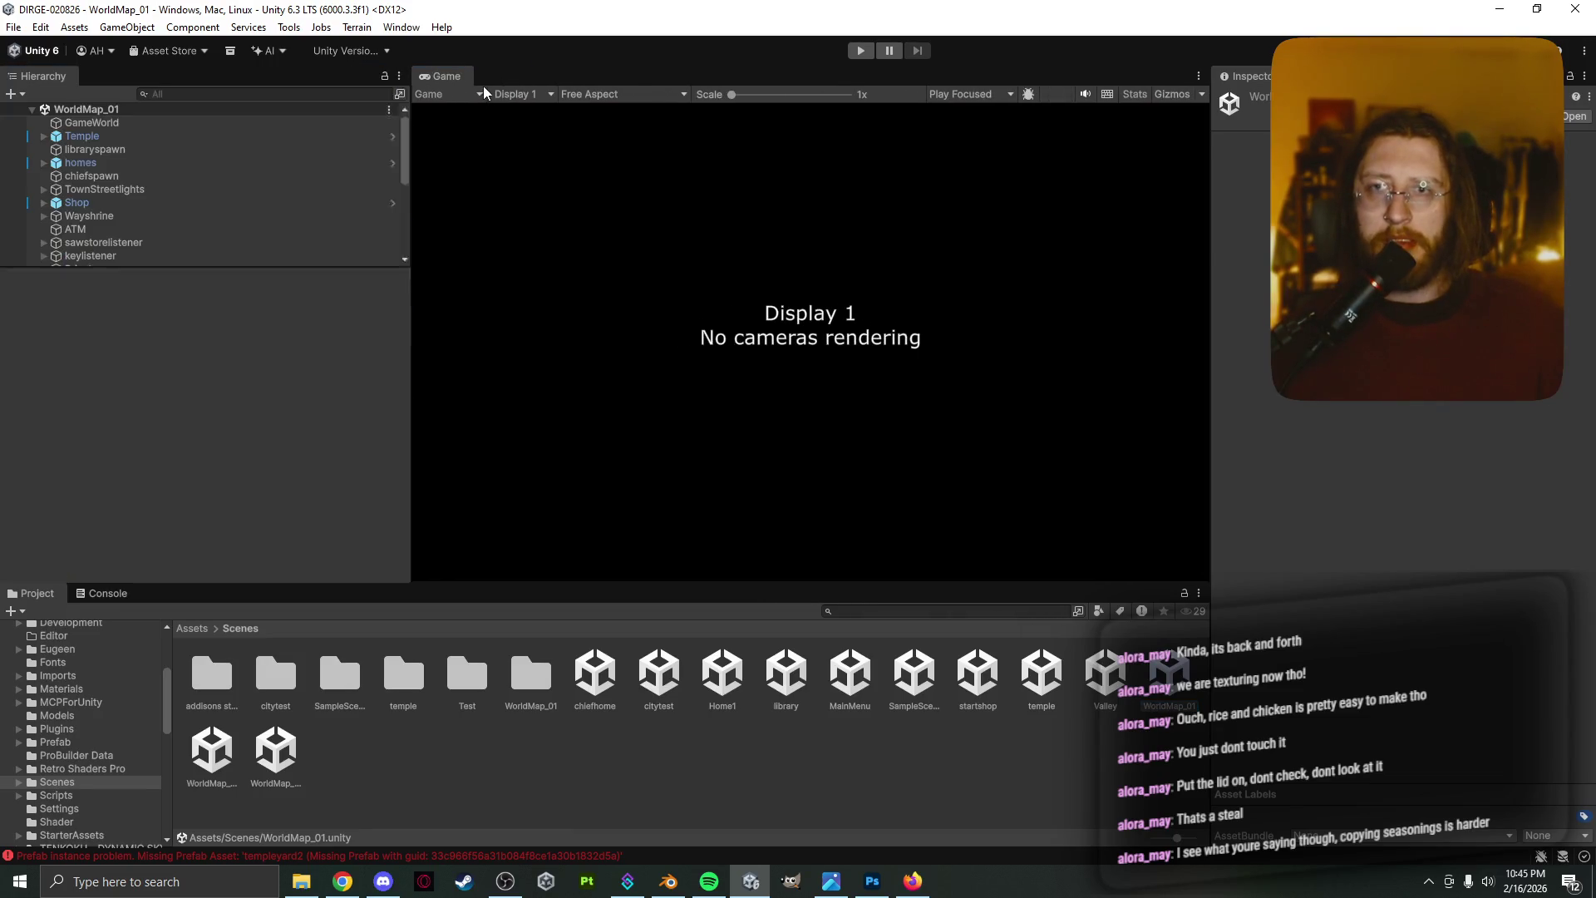
Fly the Scene view to the wayshrine, select its discovery zone, then switch to Blender
mouse_move(951, 307)
right_down()
mouse_move(884, 366)
mouse_move(913, 205)
mouse_move(577, 482)
mouse_move(753, 342)
mouse_move(730, 366)
right_up()
key(w)
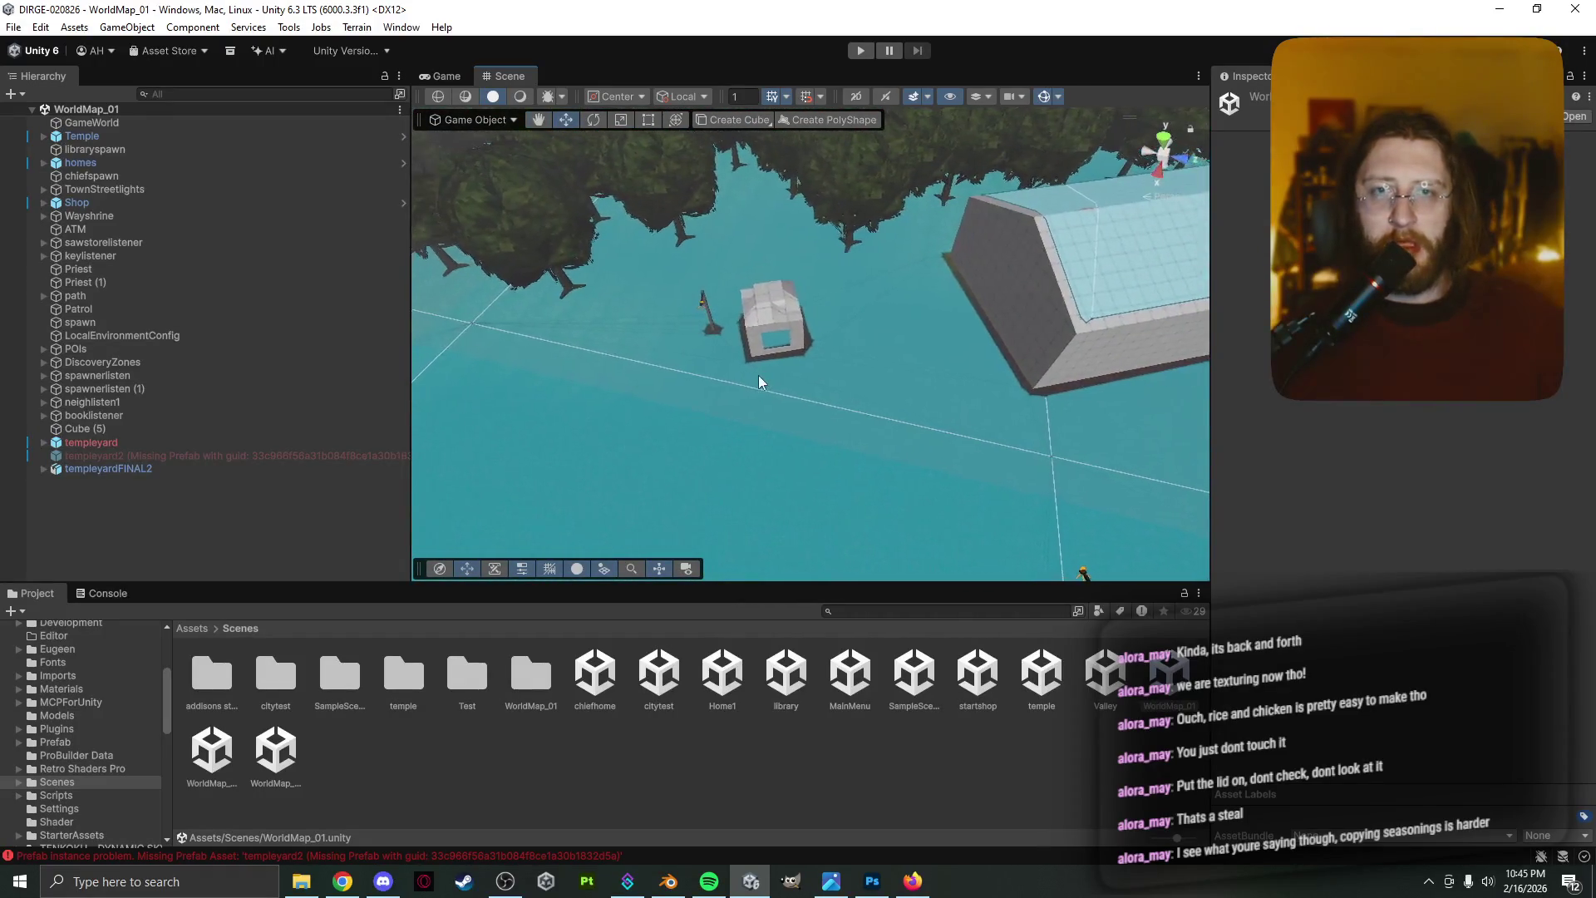
right_click(811, 374)
click(826, 334)
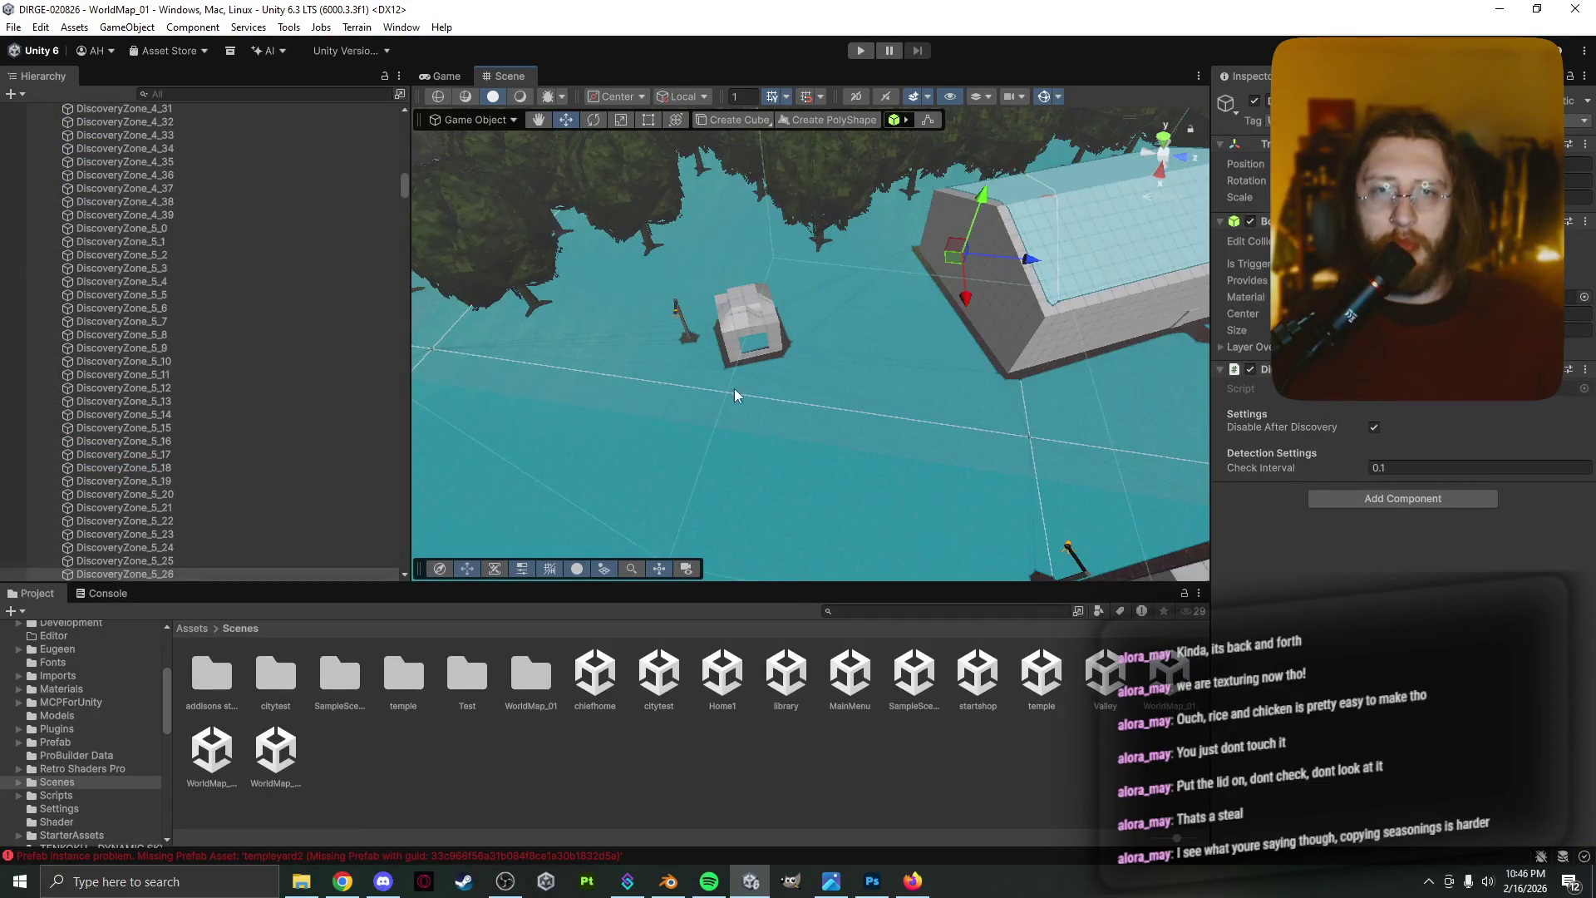
click(749, 329)
mouse_move(752, 349)
right_down()
mouse_move(831, 381)
mouse_move(901, 382)
mouse_move(923, 363)
mouse_move(659, 339)
mouse_move(715, 274)
mouse_move(873, 174)
mouse_move(949, 141)
mouse_move(968, 161)
mouse_move(990, 278)
mouse_move(725, 290)
right_up()
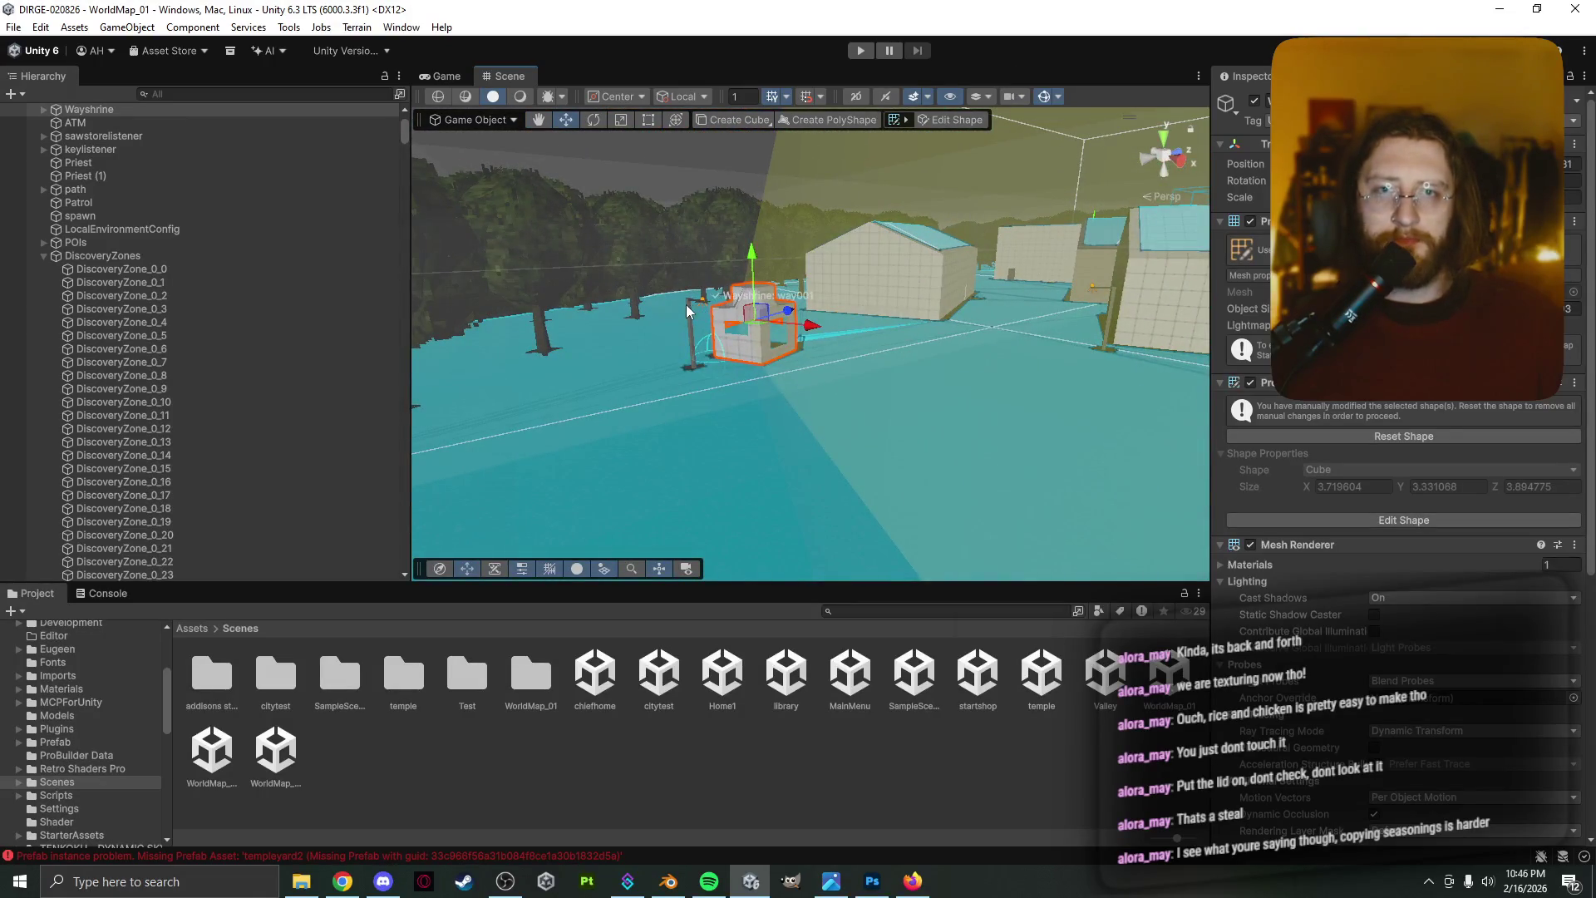
click(686, 304)
click(690, 298)
click(708, 300)
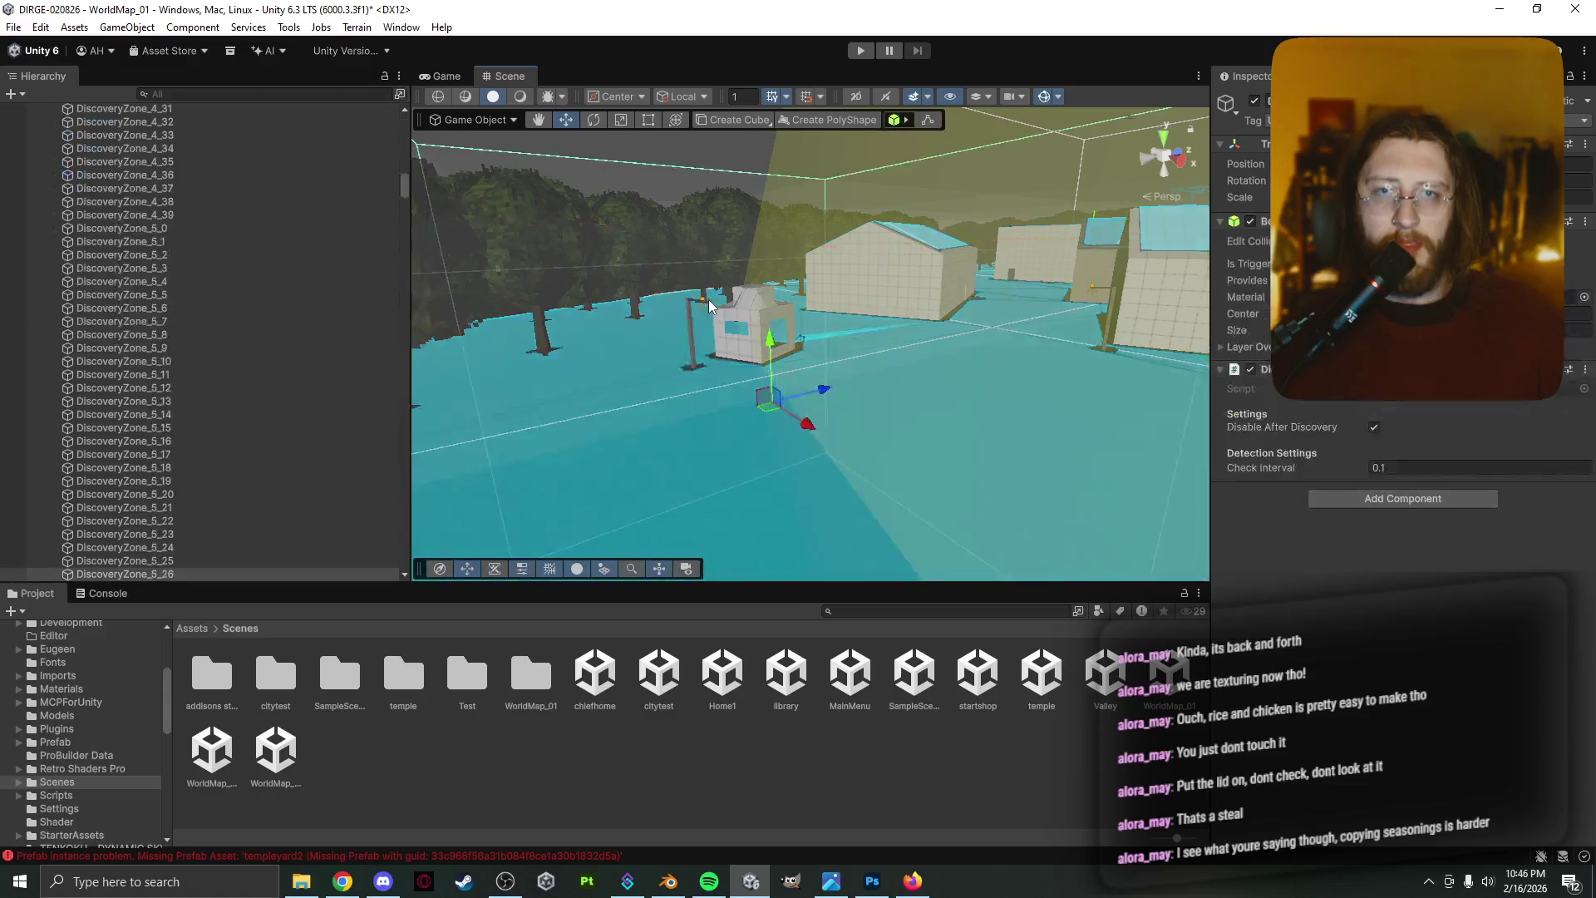
click(668, 881)
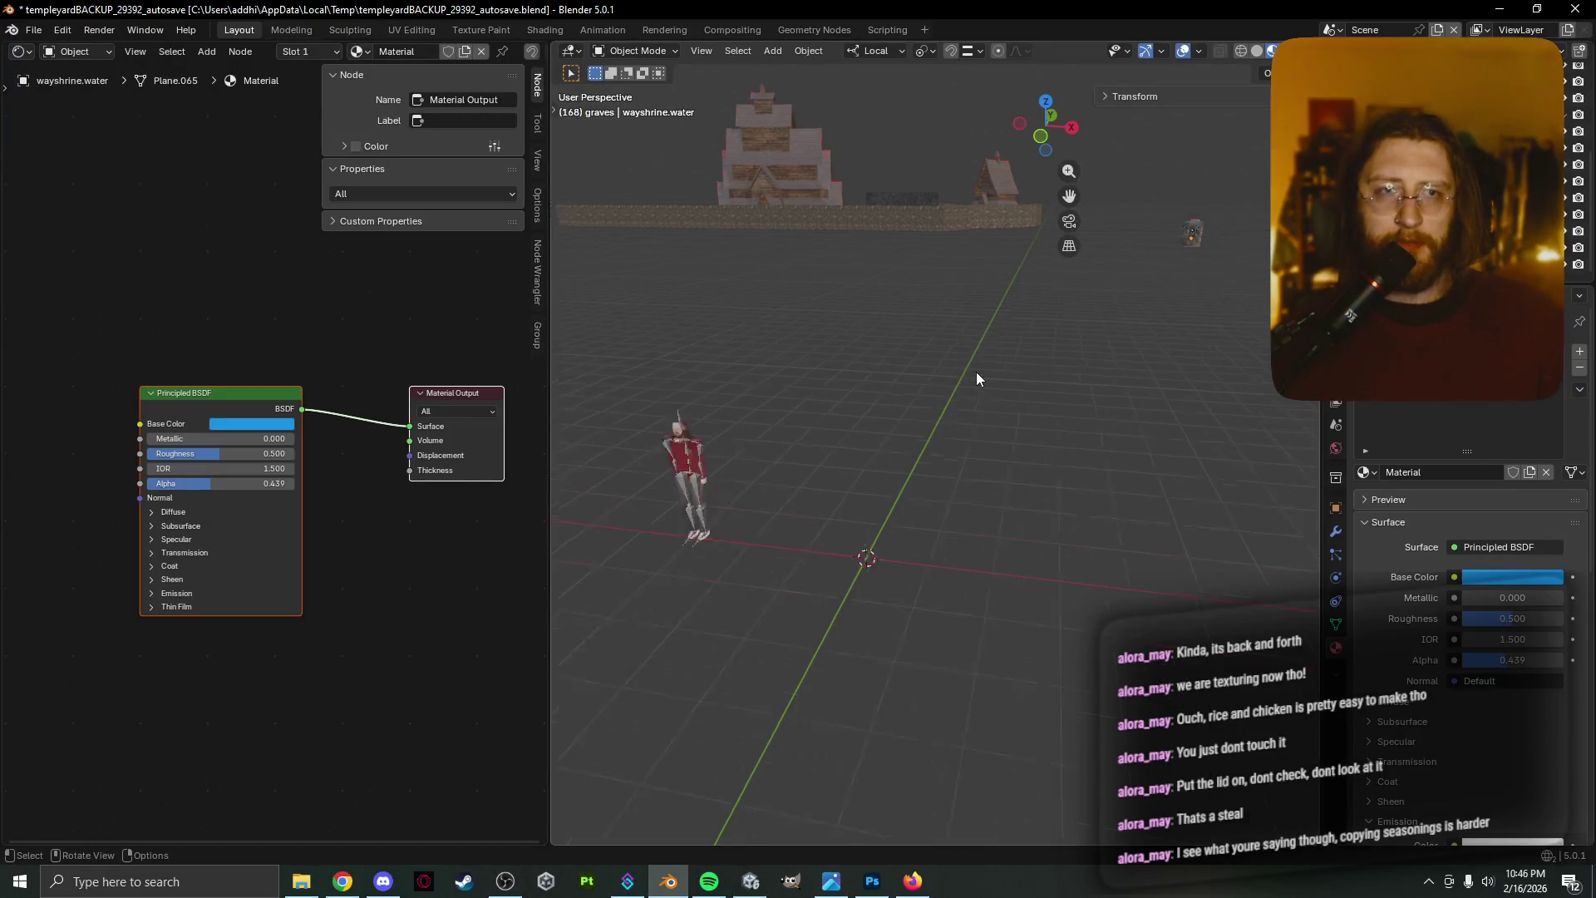
Select the wayshrine and frame it with View Selected, facing its front
mouse_move(976, 371)
middle_down()
mouse_move(868, 591)
mouse_move(1109, 407)
mouse_move(1107, 350)
middle_up()
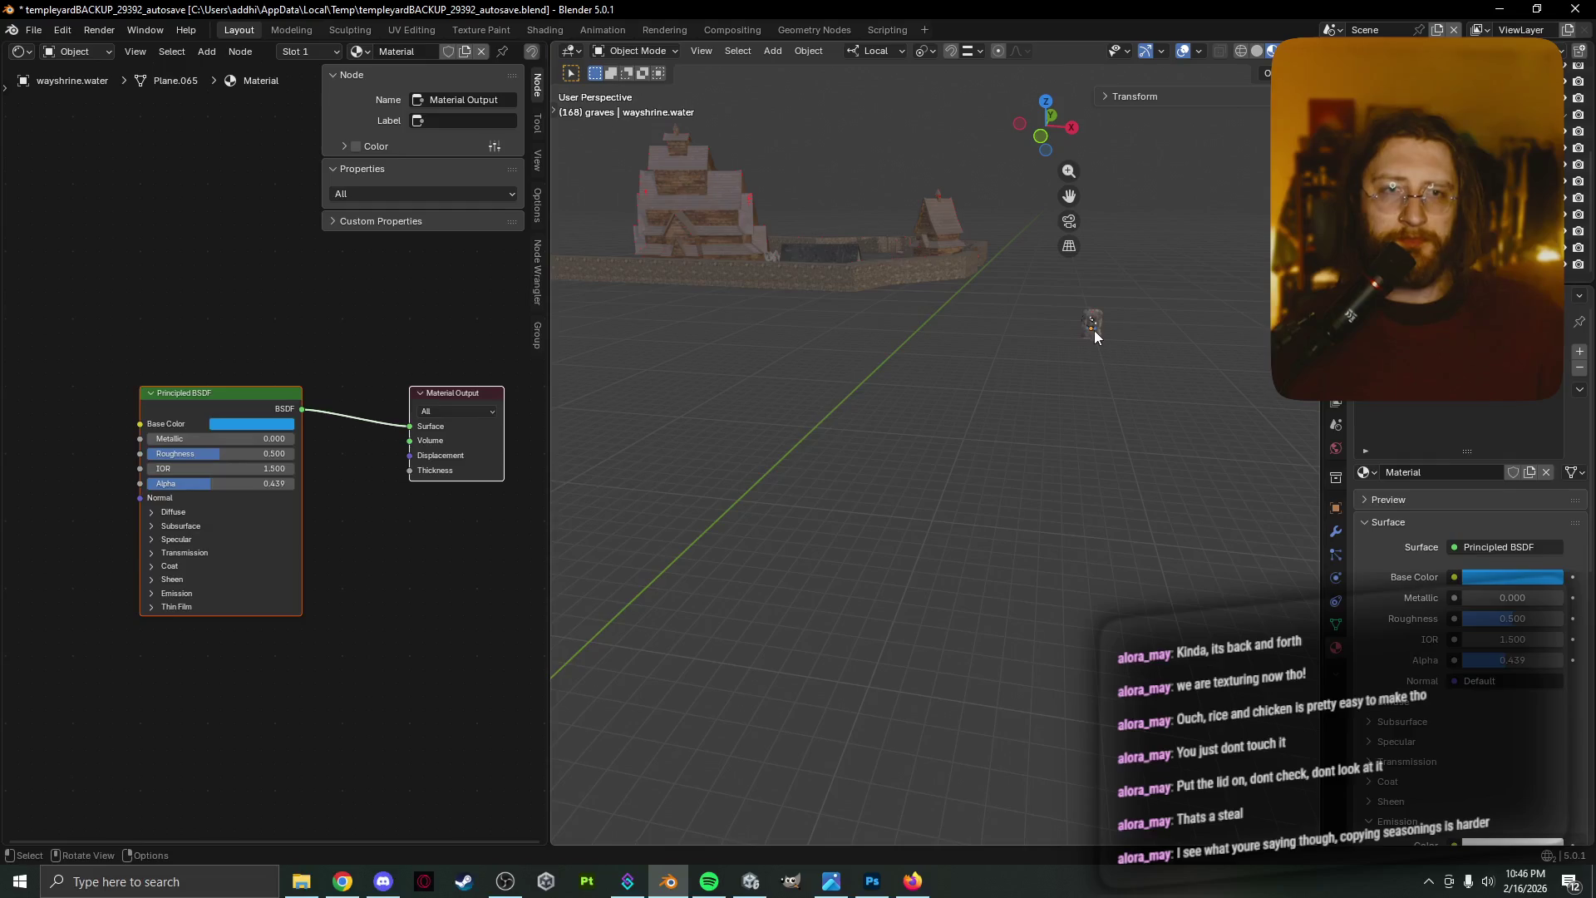
click(1094, 330)
right_click(1094, 334)
click(1097, 395)
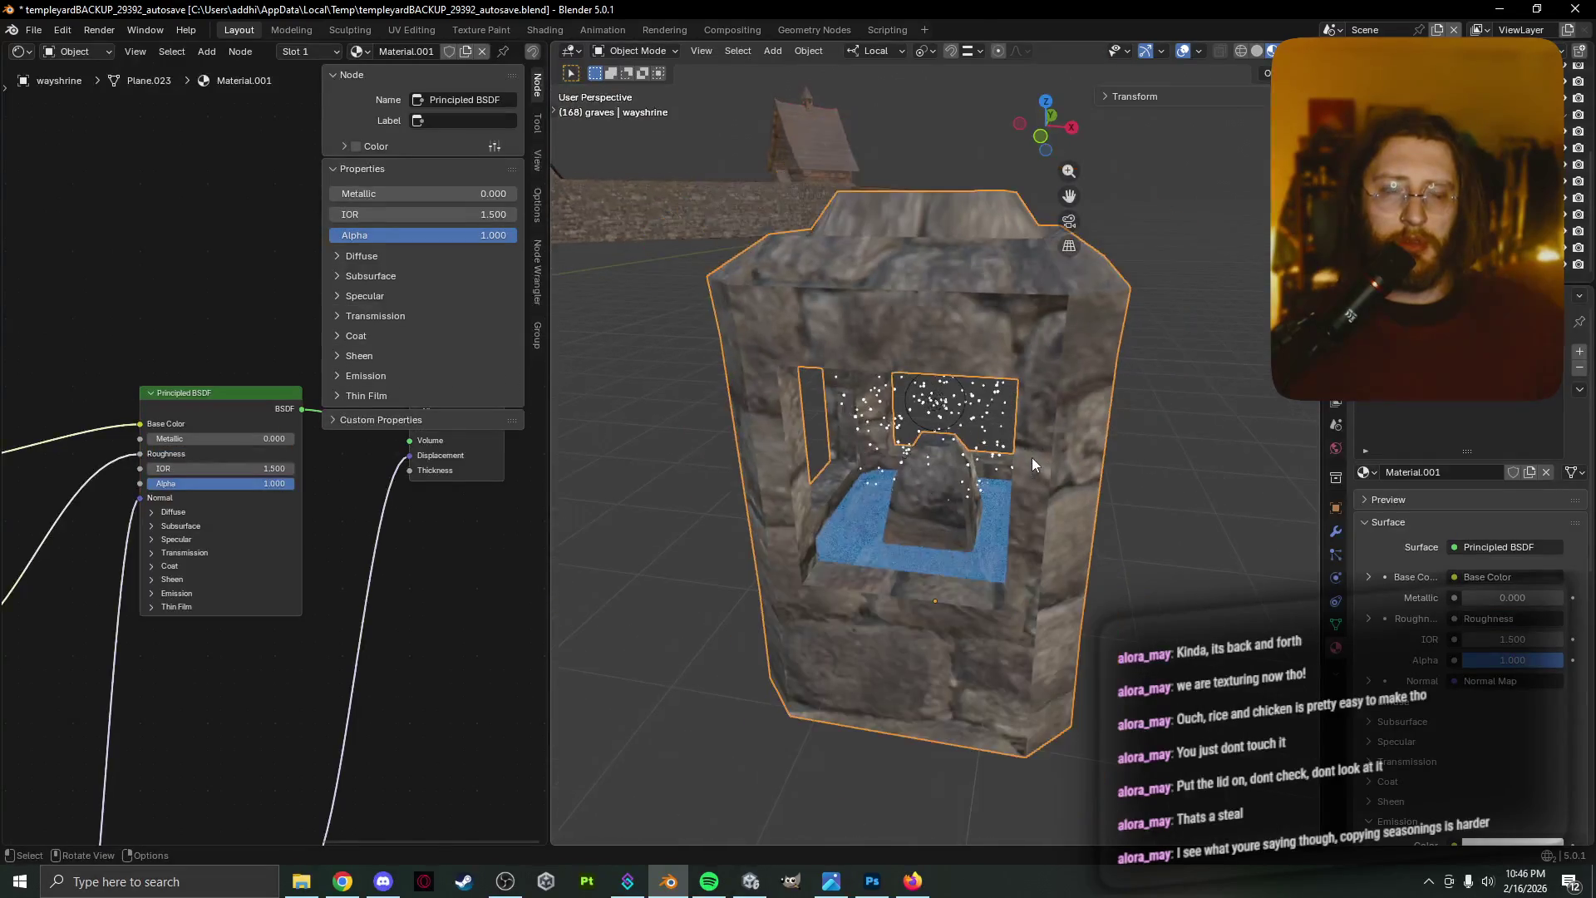
middle_drag(1031, 463, 876, 442)
Inspect the shrine's point light, glitter particles, stone pillar and water materials
click(951, 428)
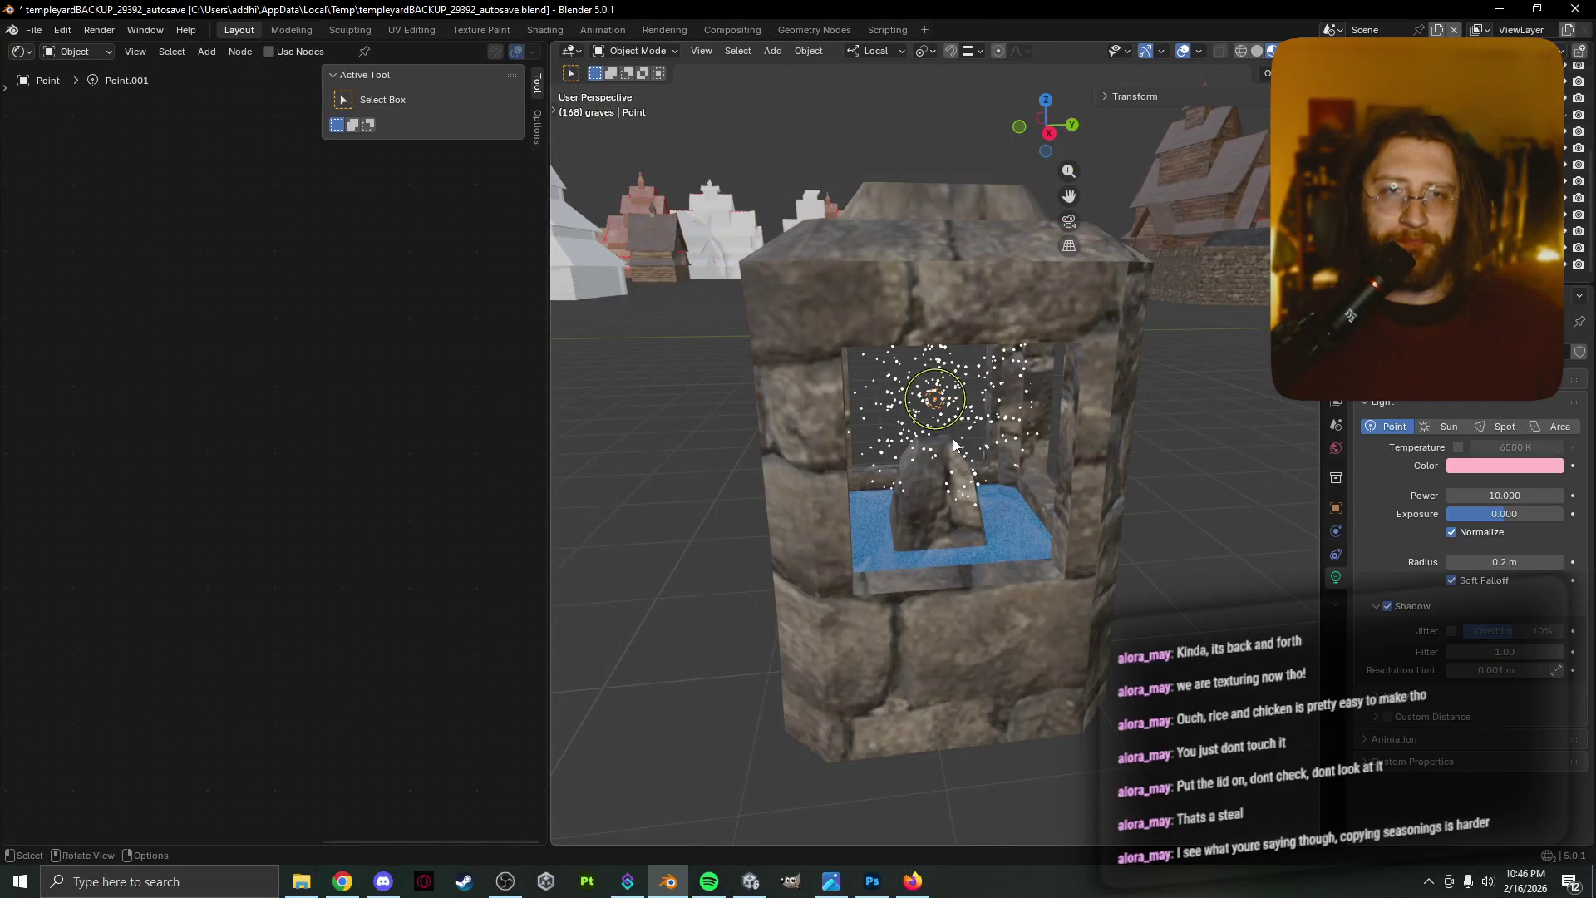
click(998, 445)
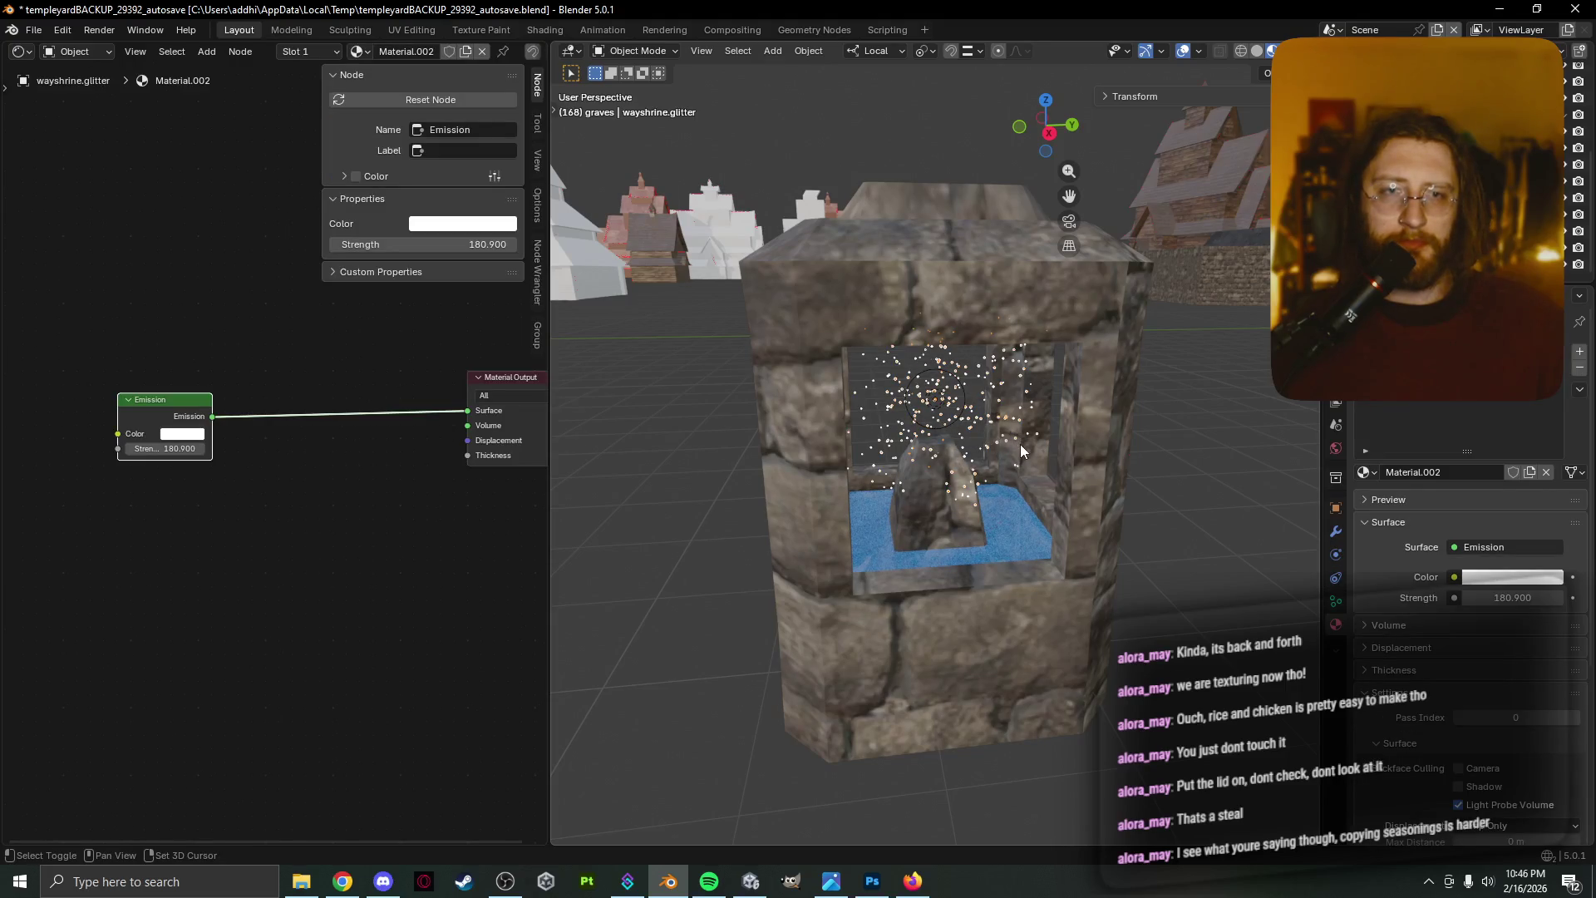
click(1046, 481)
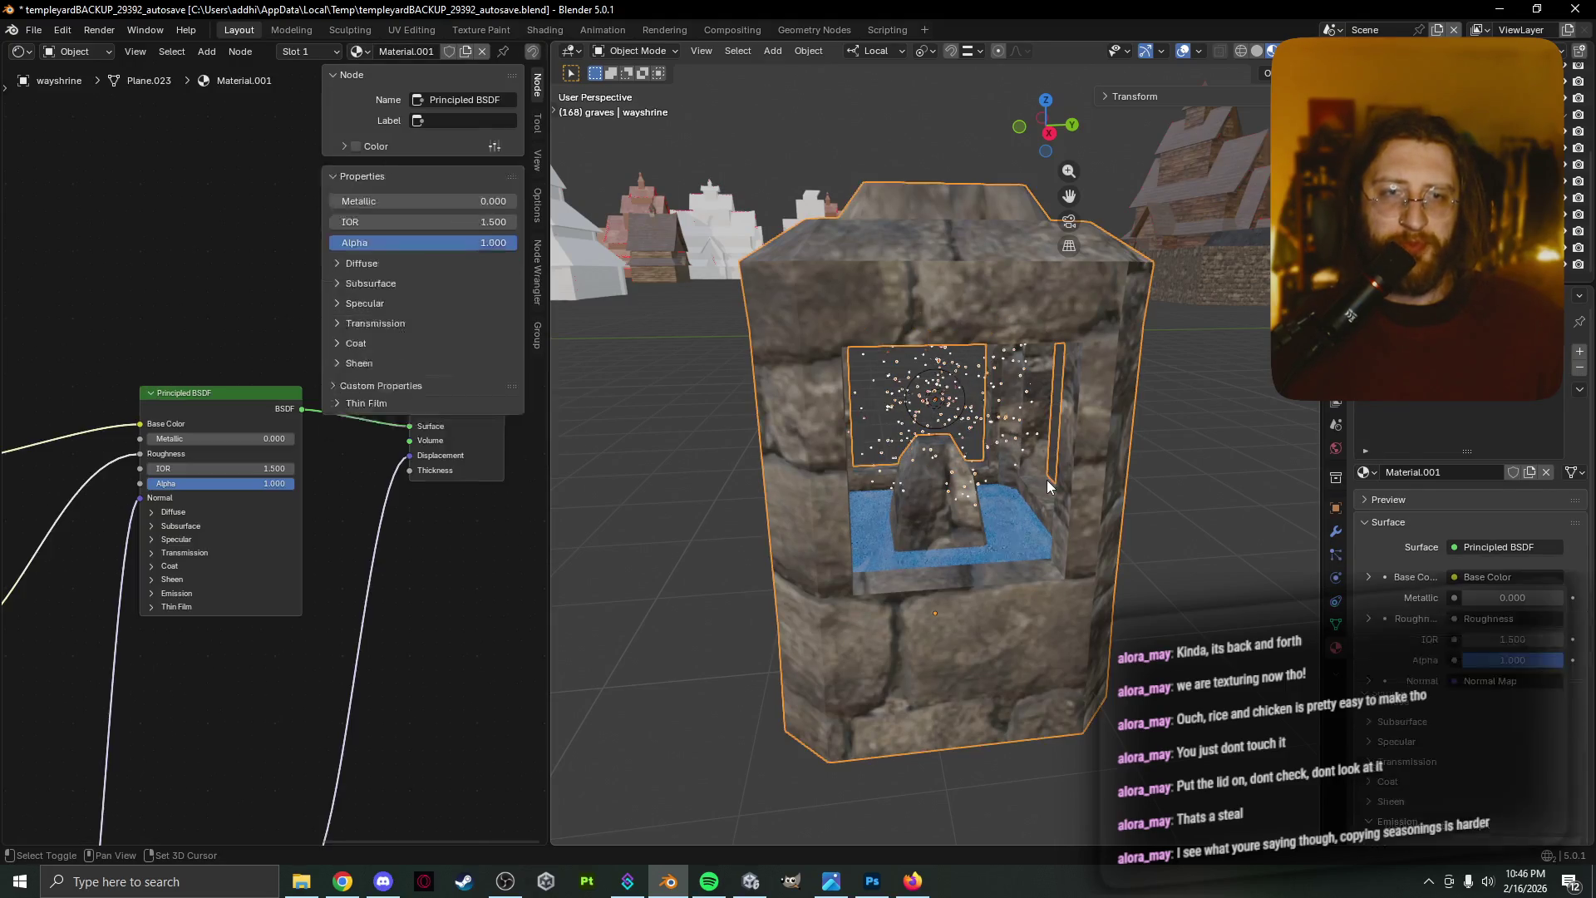
shift+click(1016, 519)
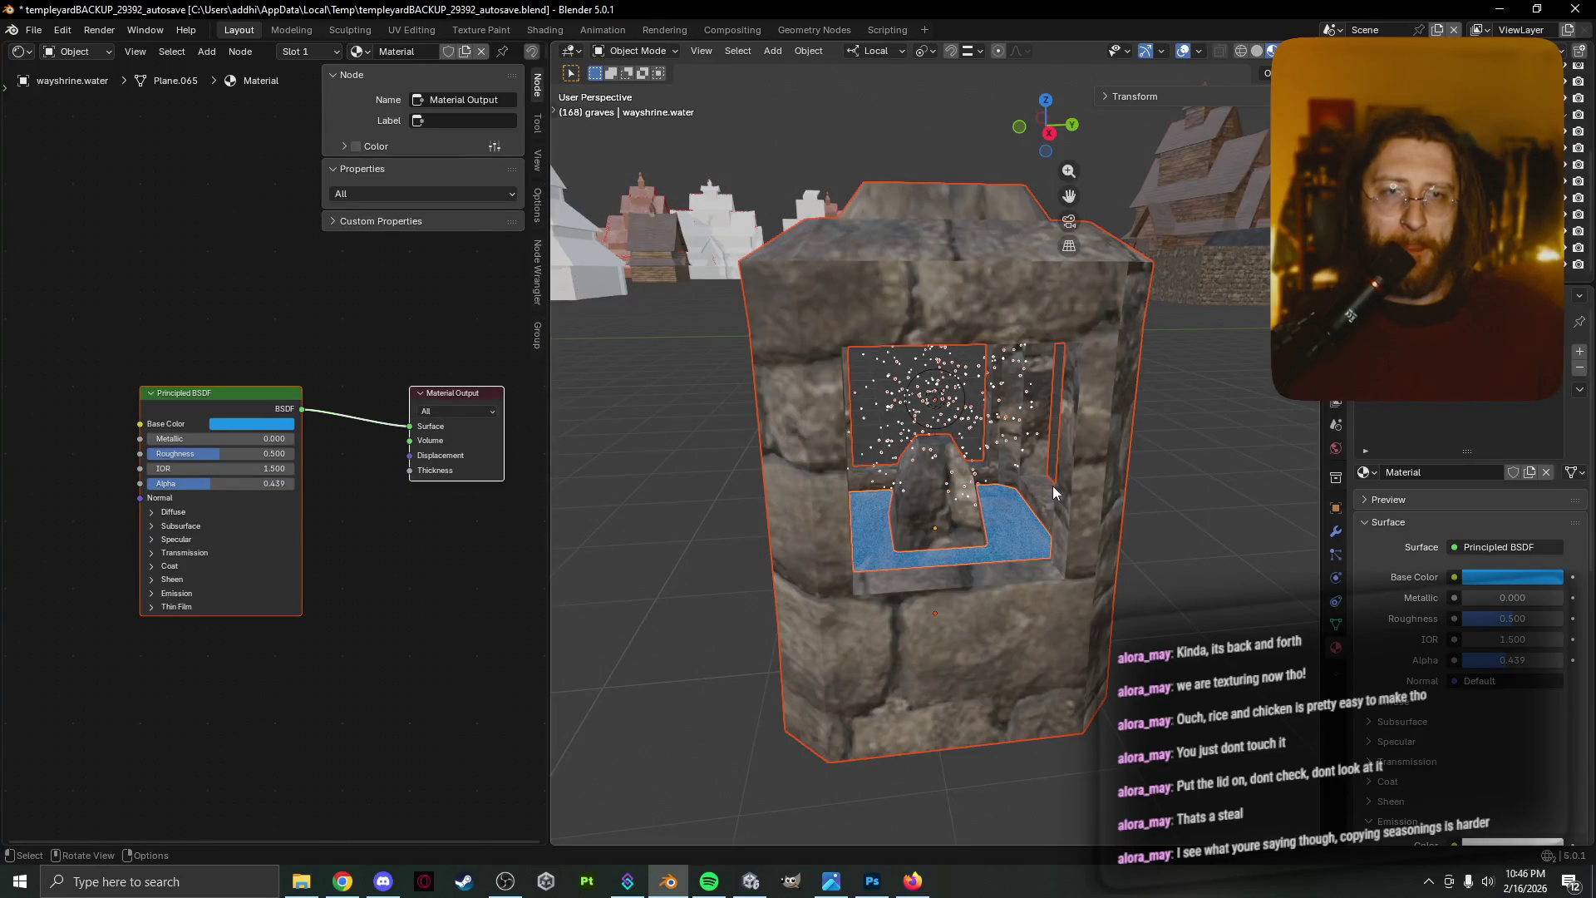
mouse_move(1054, 492)
middle_down()
mouse_move(806, 497)
mouse_move(840, 517)
mouse_move(975, 486)
mouse_move(998, 530)
middle_up()
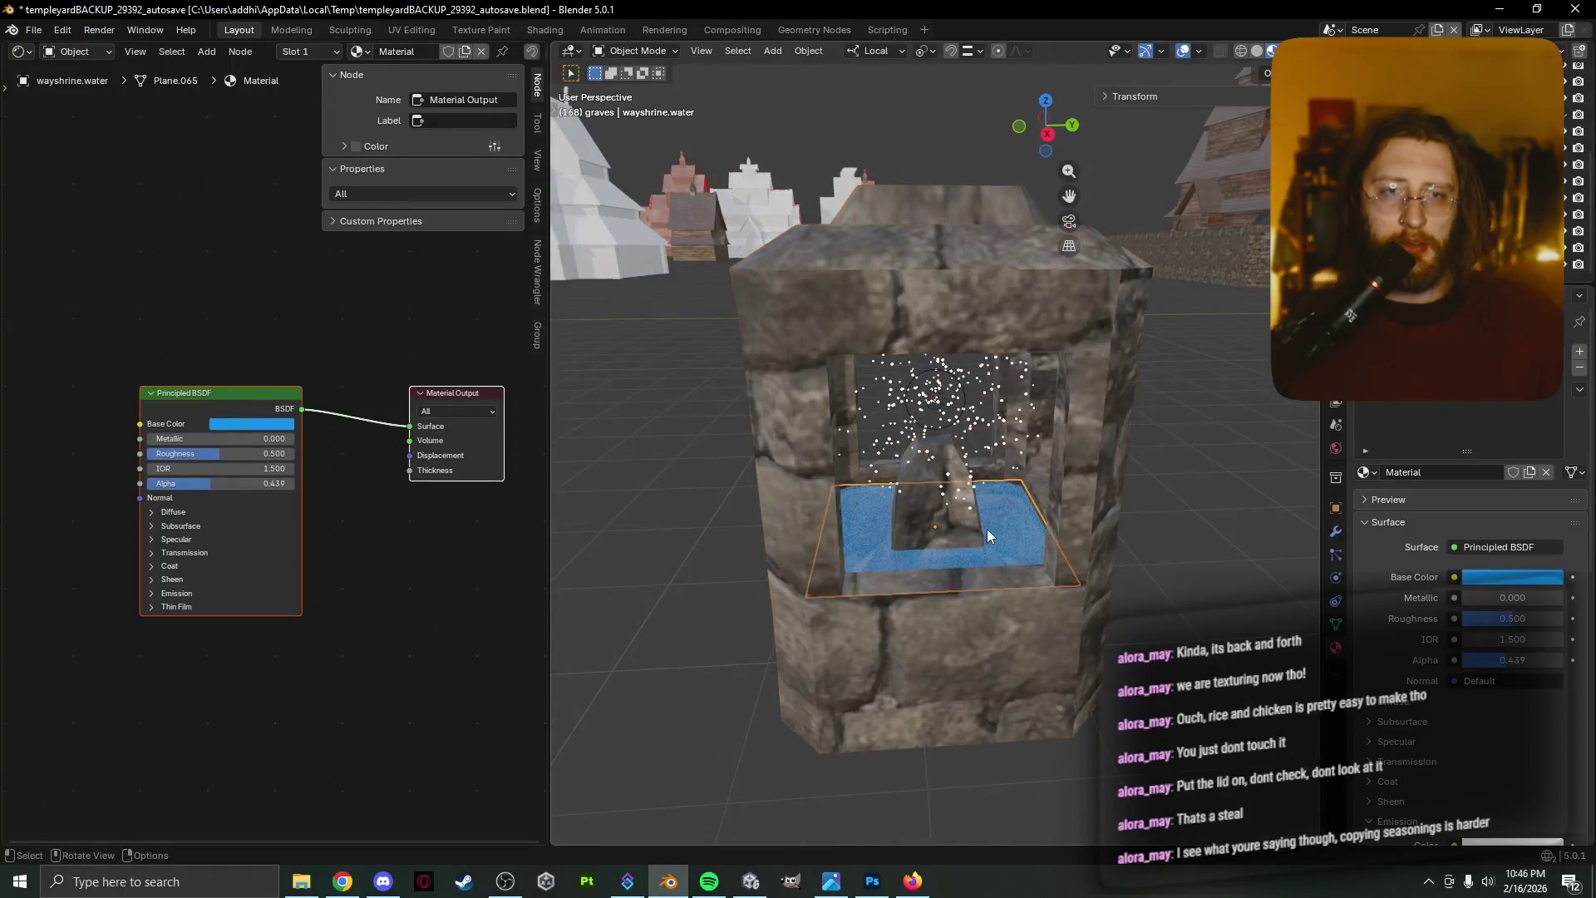
Select the water, glitter particles and stone pillar together for export
click(986, 529)
shift+click(974, 450)
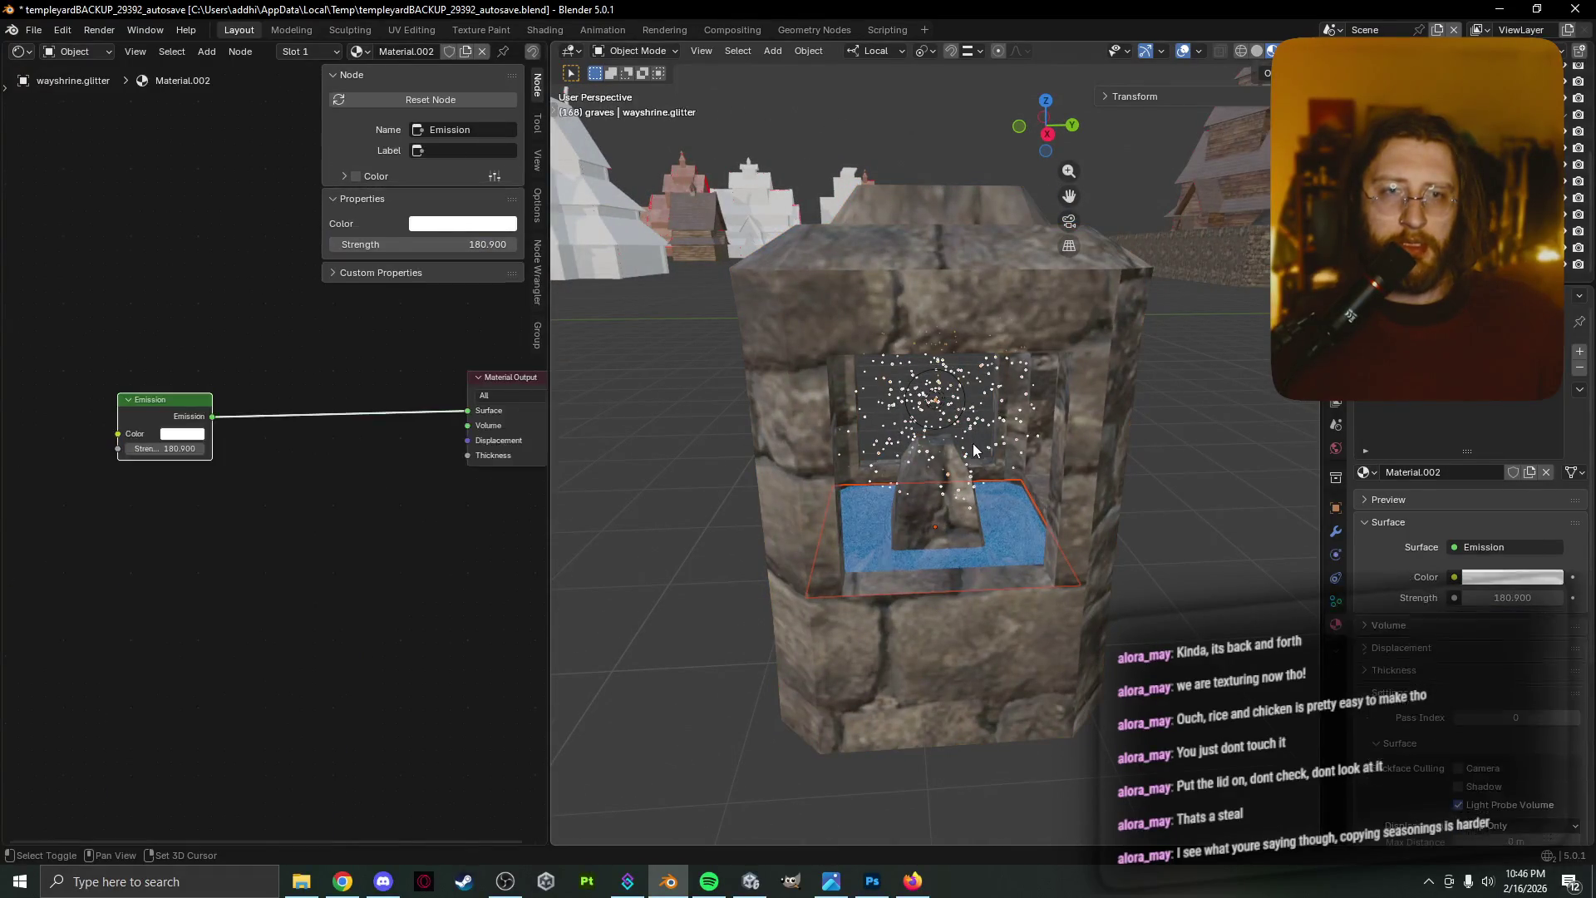
shift+click(955, 517)
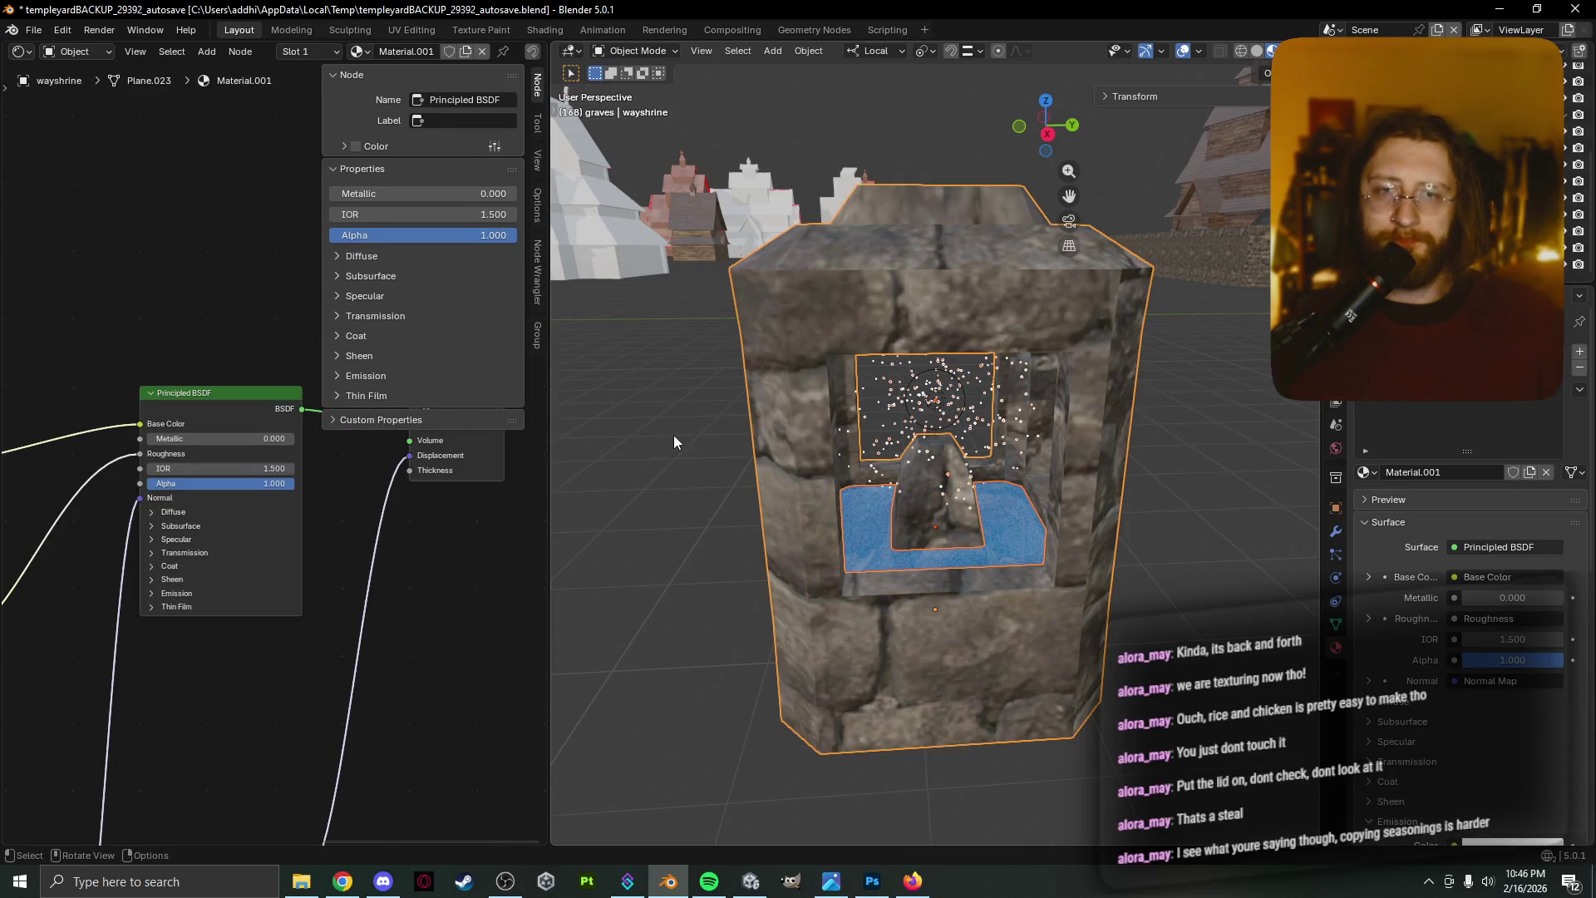
scroll(673, 446, down, 1)
click(34, 30)
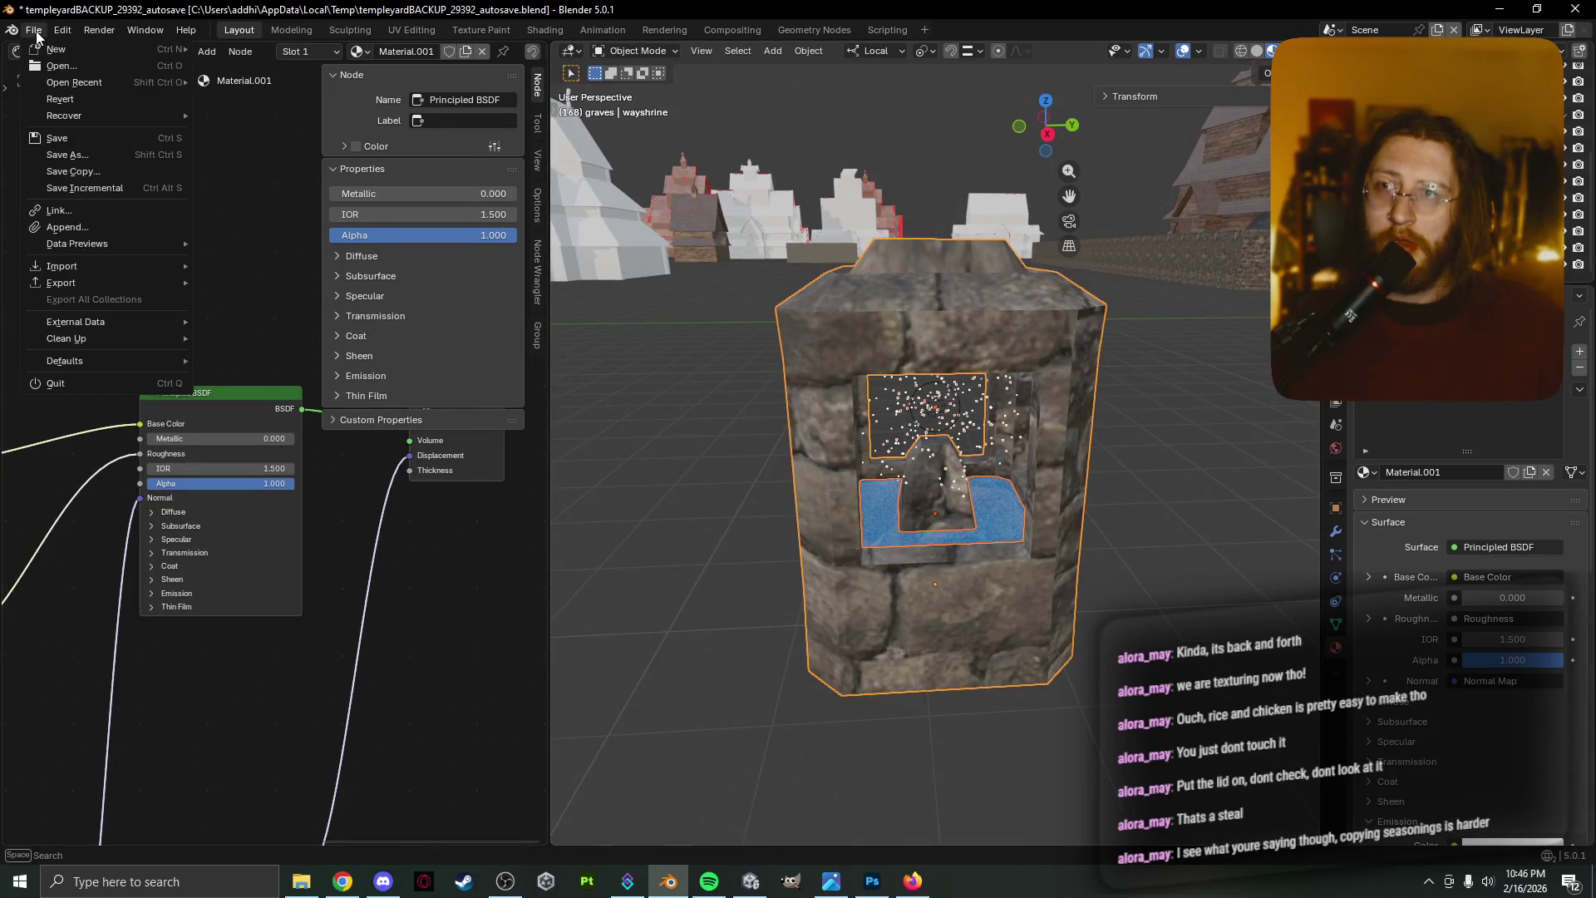
Start an FBX export and apply the 'Unity Fianl' operator preset
mouse_move(109, 279)
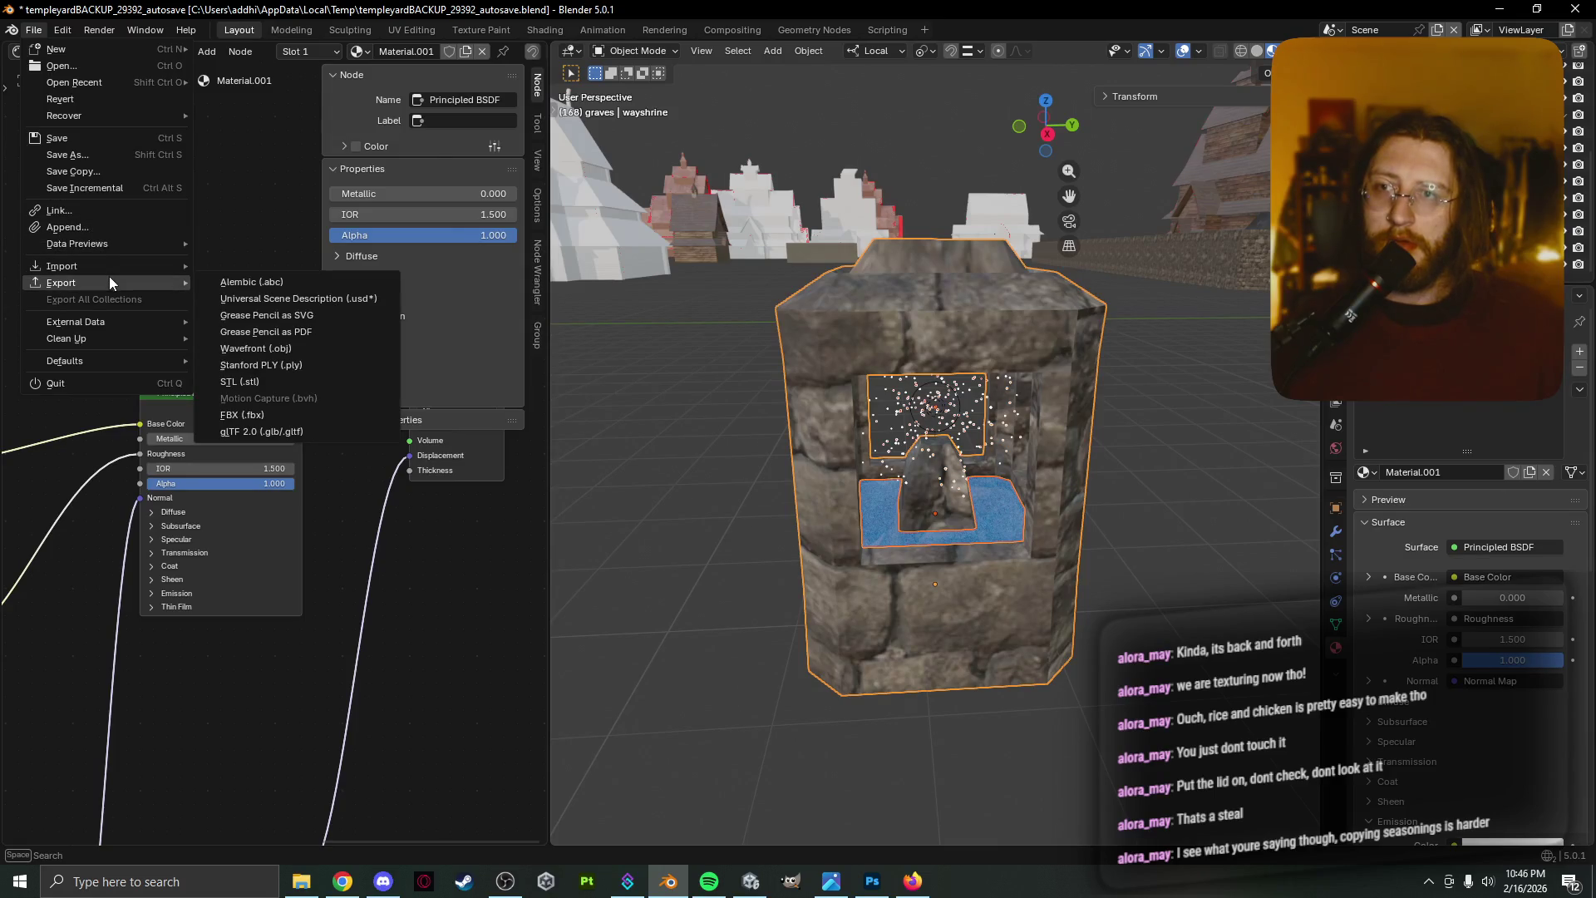
click(311, 412)
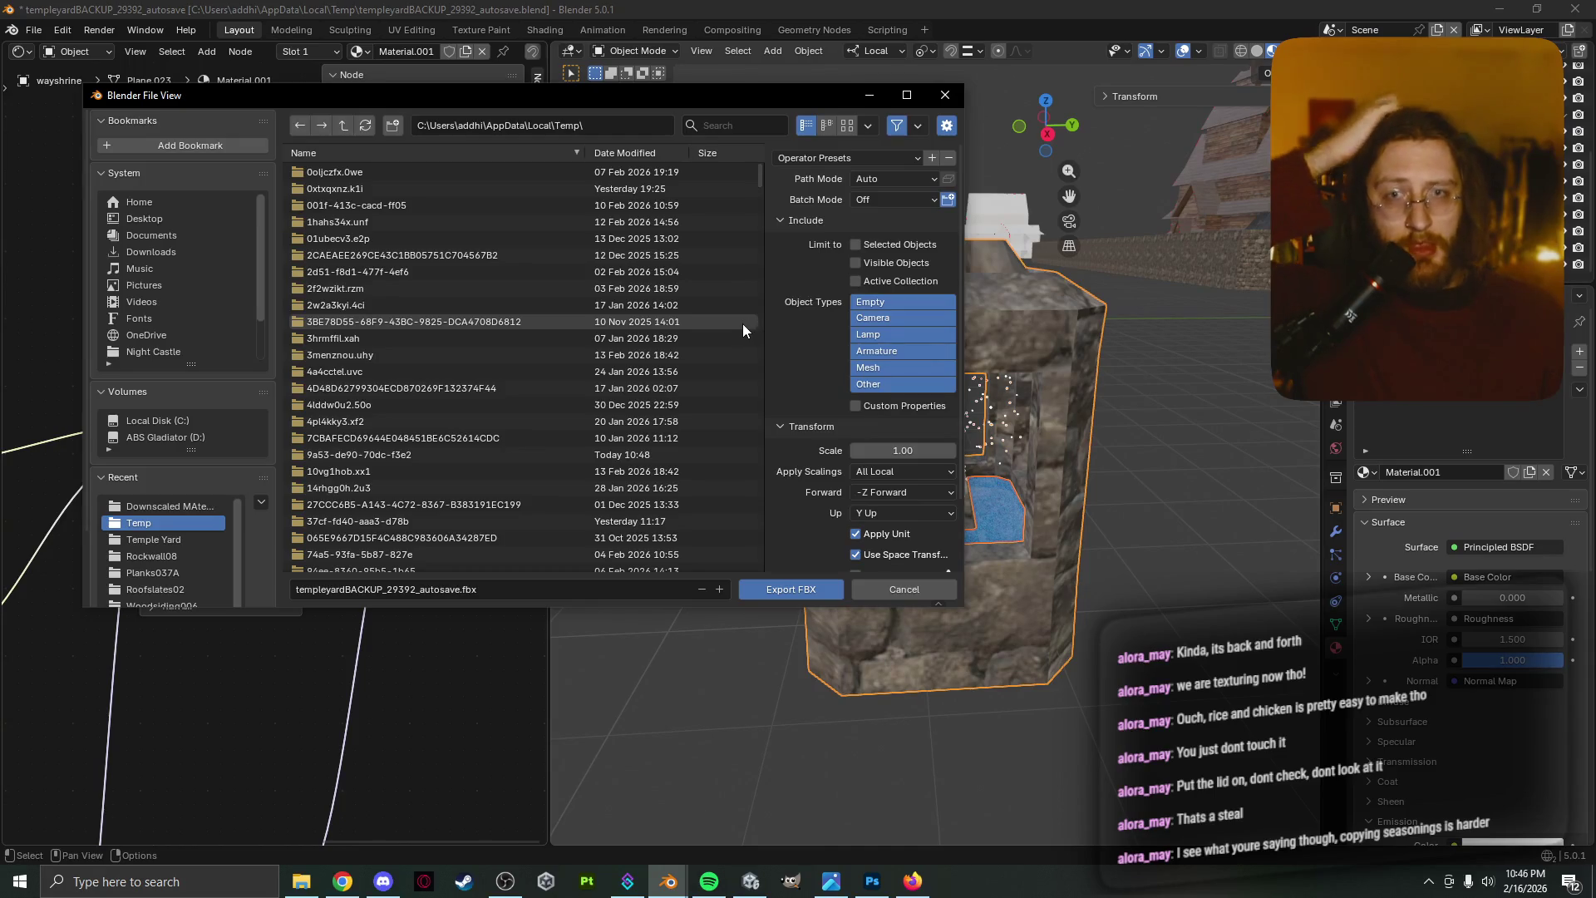
click(870, 158)
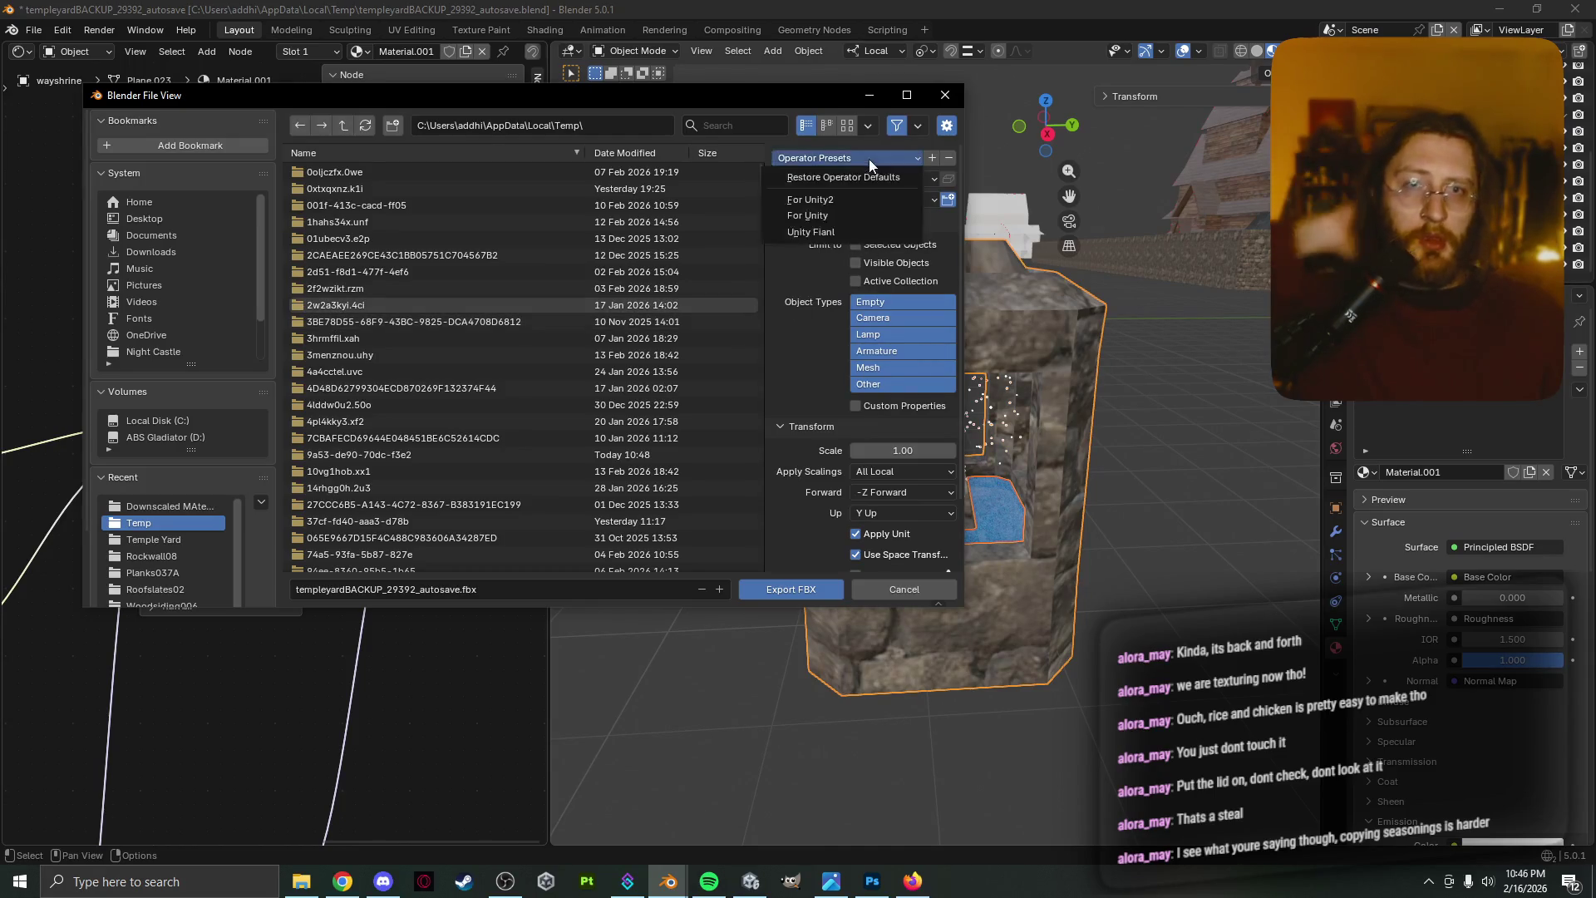
click(830, 233)
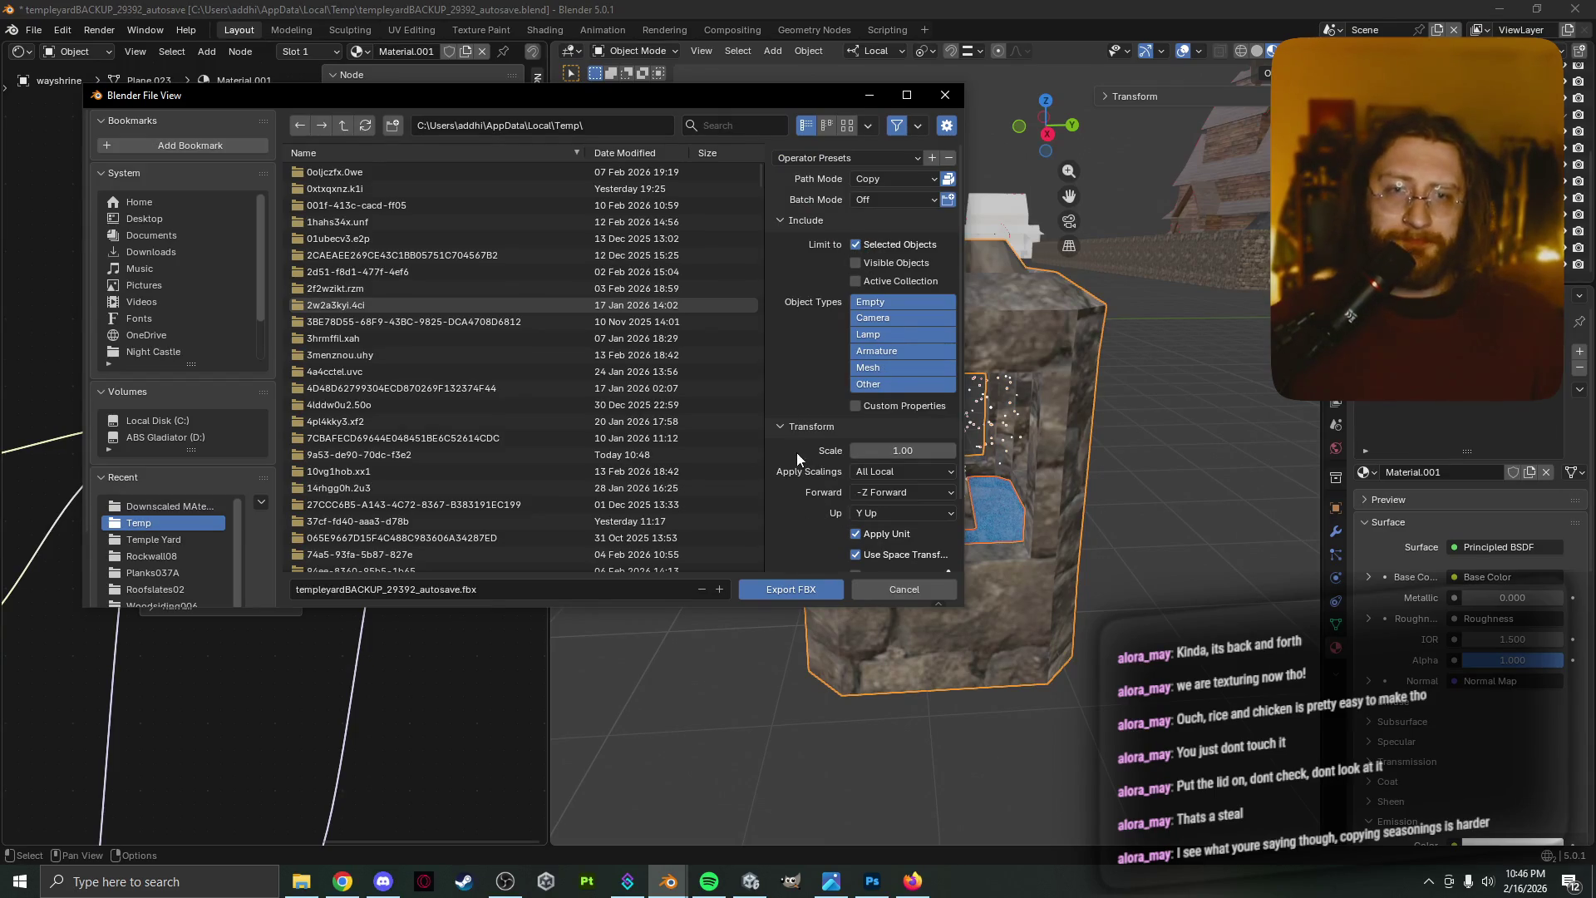
Browse the export file list sorted by modification date, then go to the C: drive root
scroll(796, 456, down, 3)
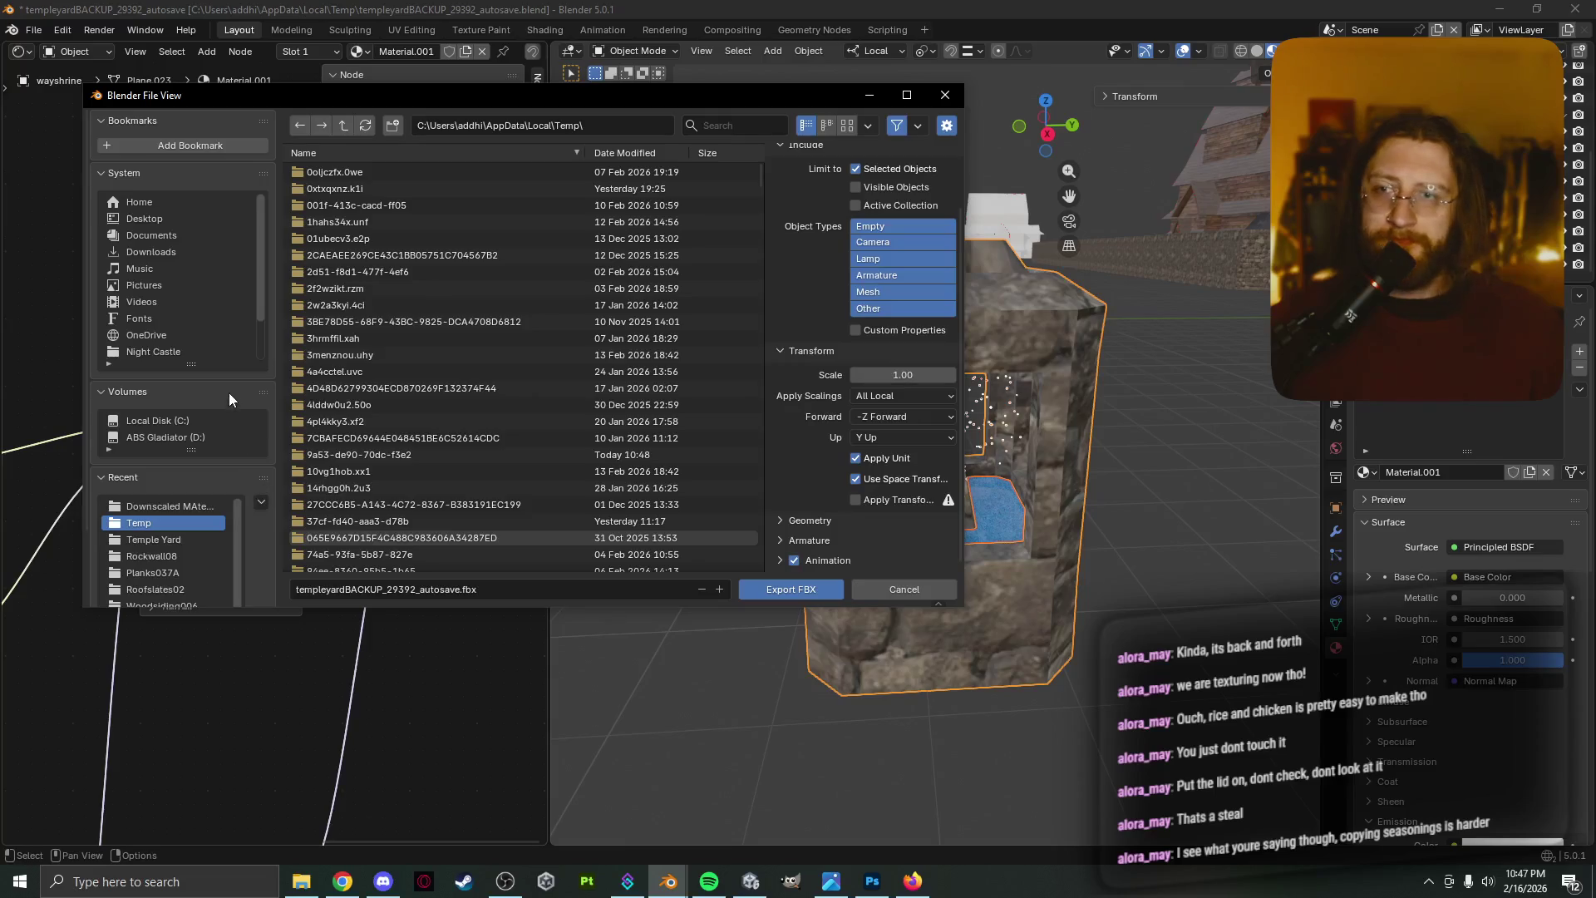
scroll(346, 361, down, 8)
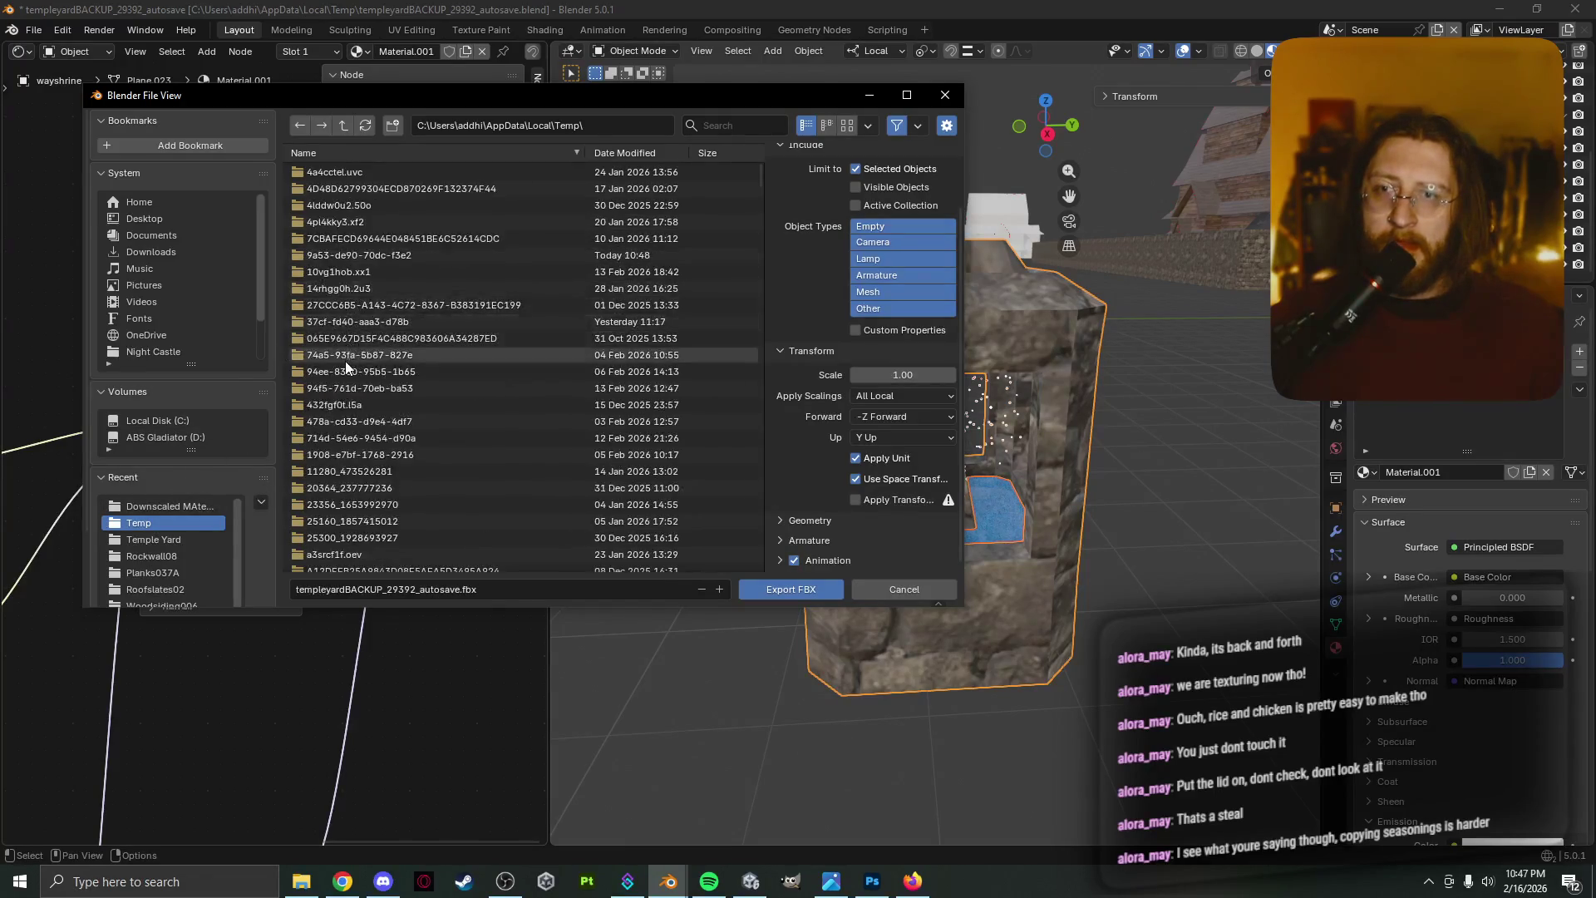
scroll(346, 367, down, 10)
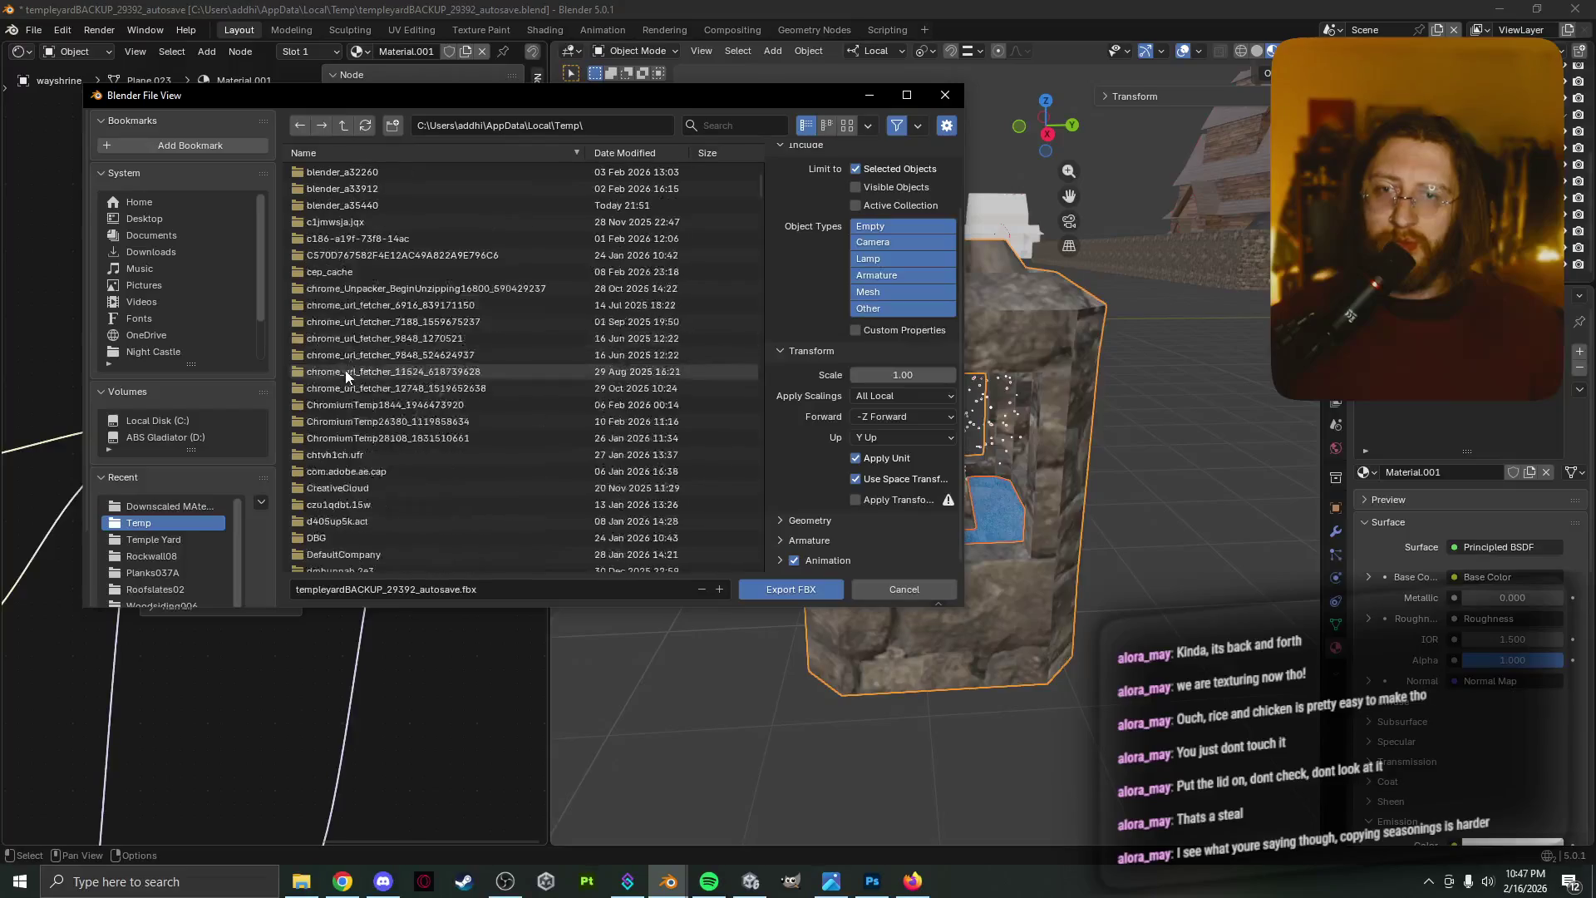
scroll(345, 371, down, 10)
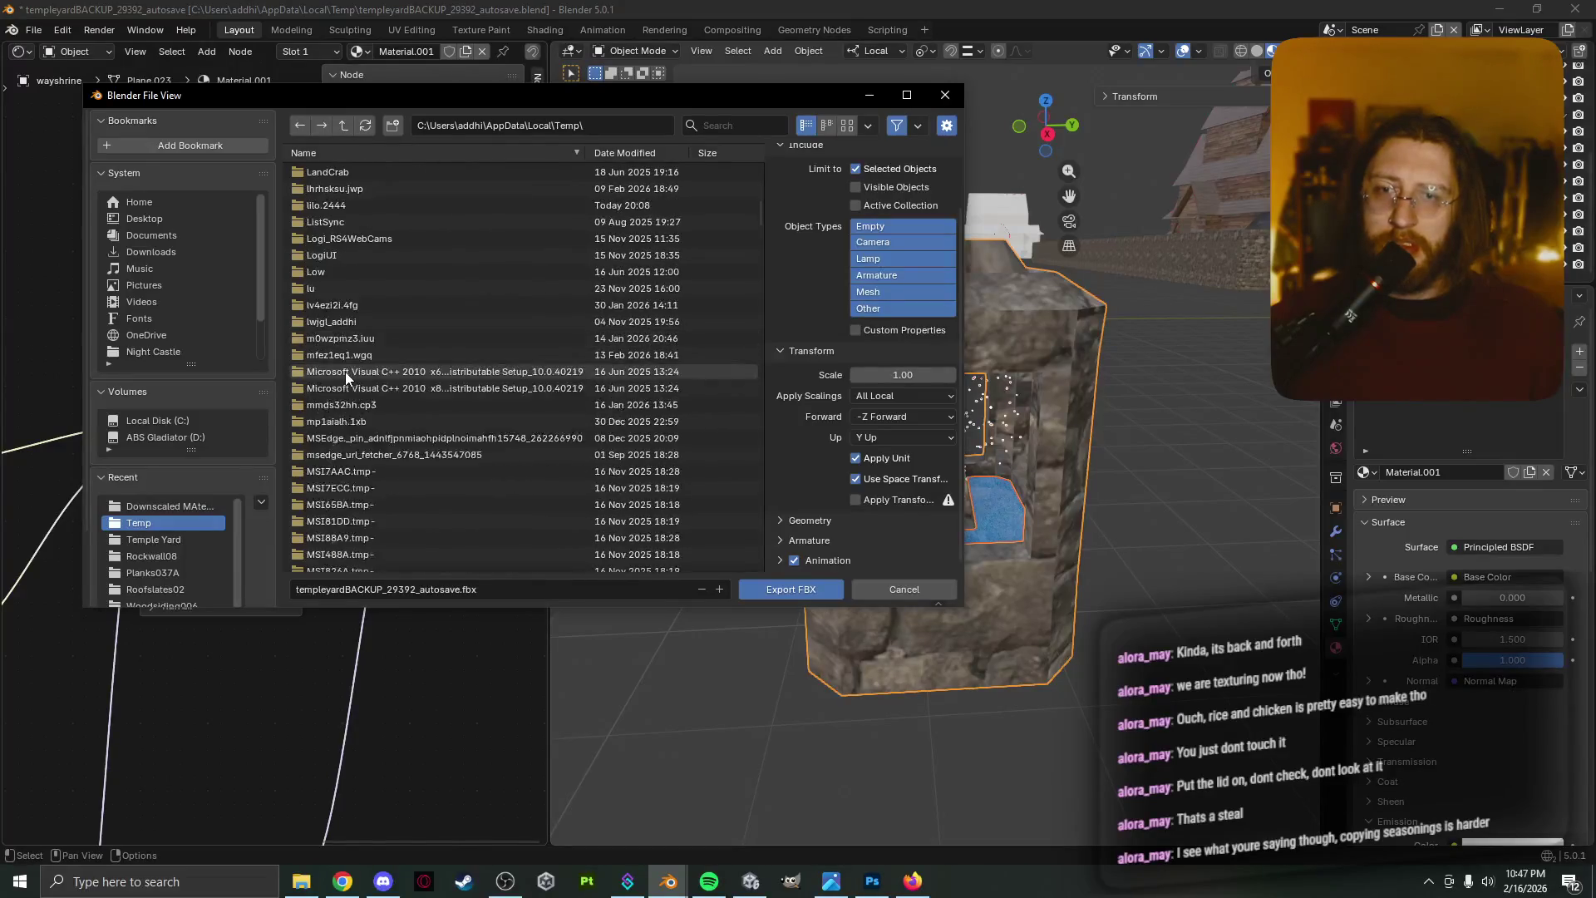
scroll(345, 372, down, 10)
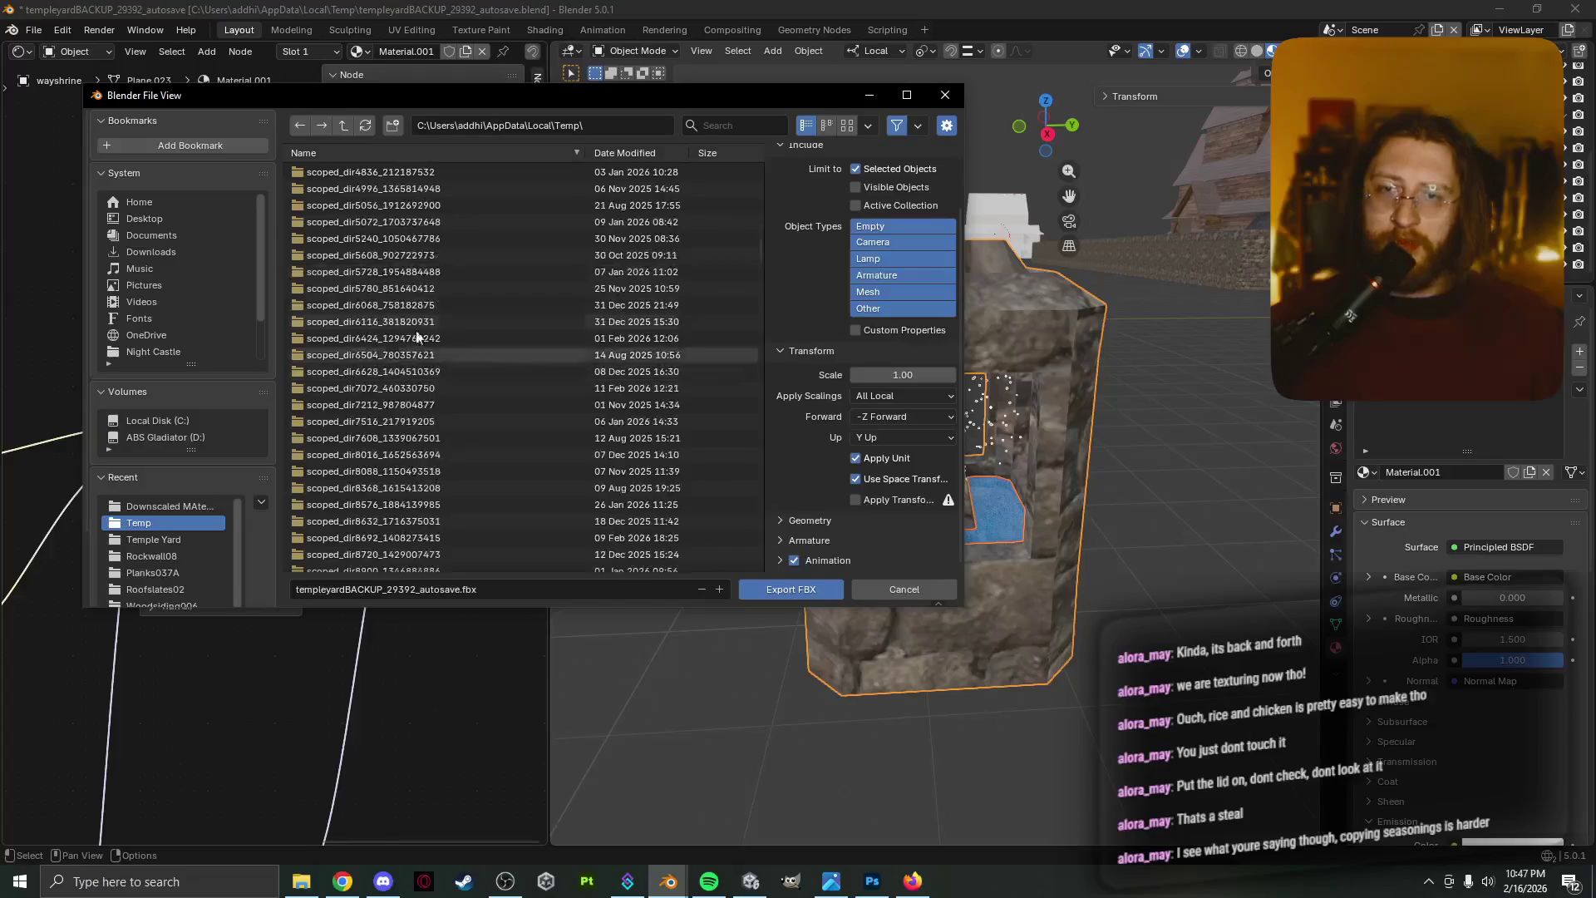
click(661, 153)
scroll(731, 274, down, 3)
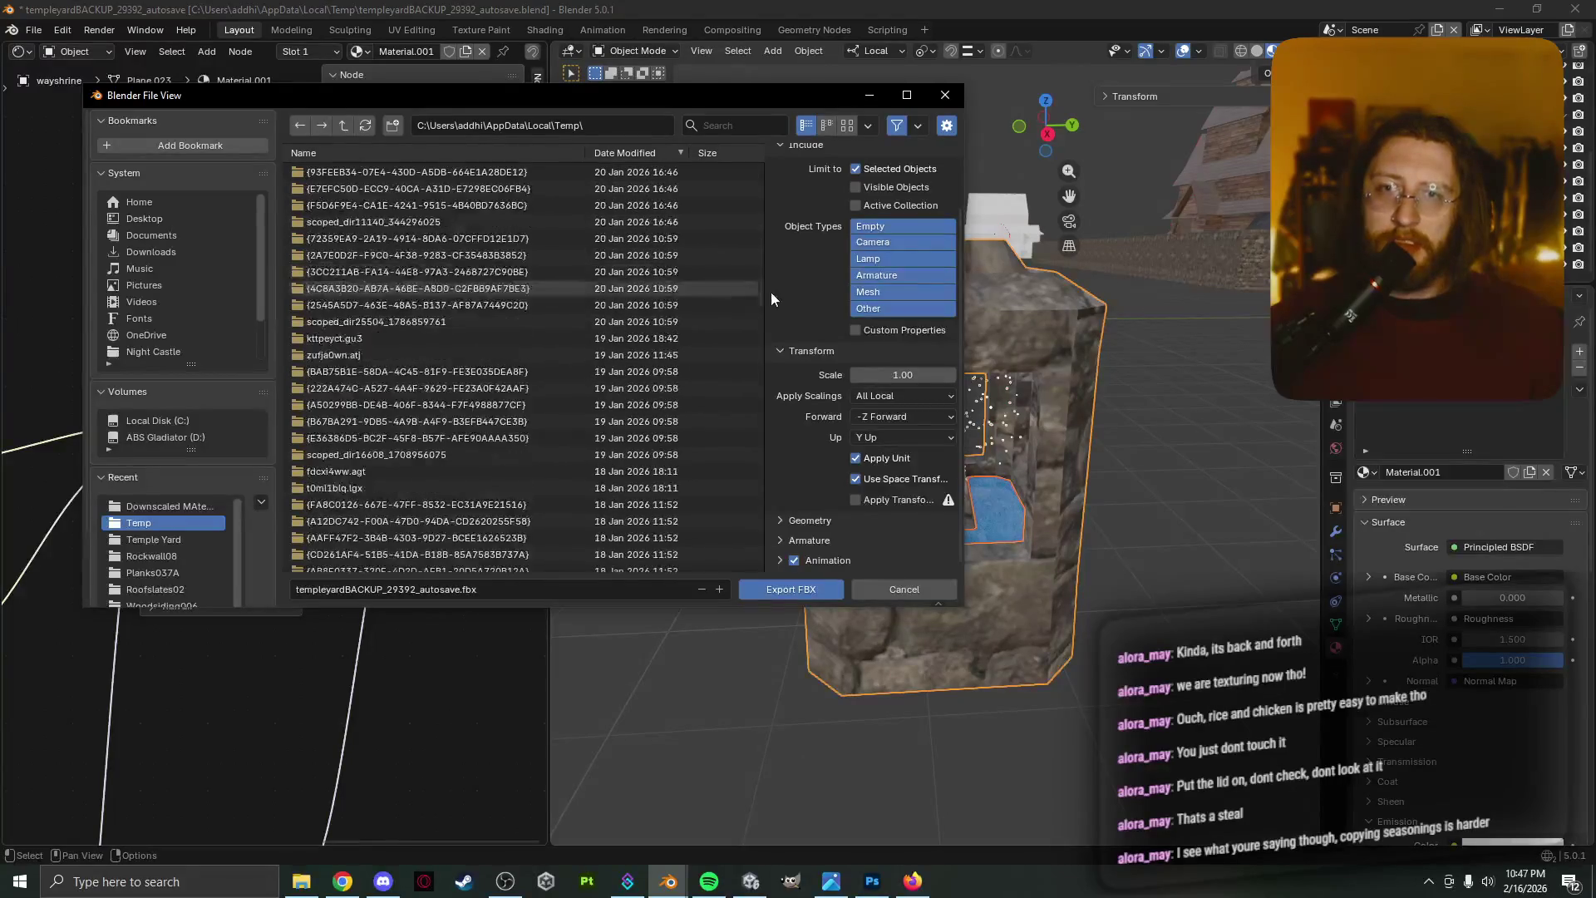
drag(760, 291, 757, 569)
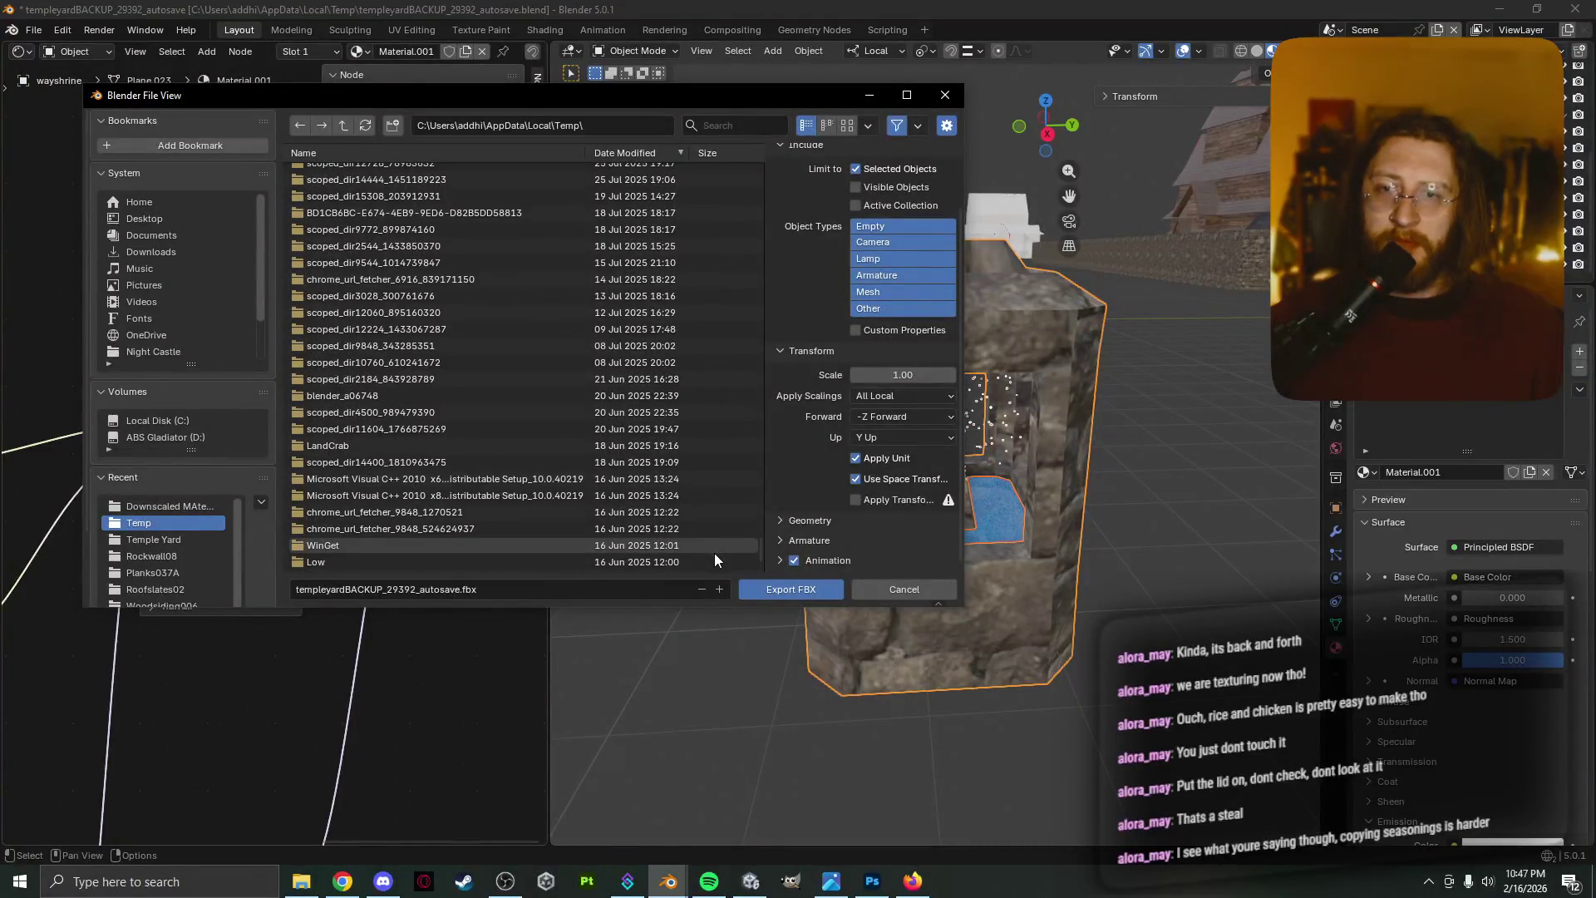
scroll(370, 507, up, 5)
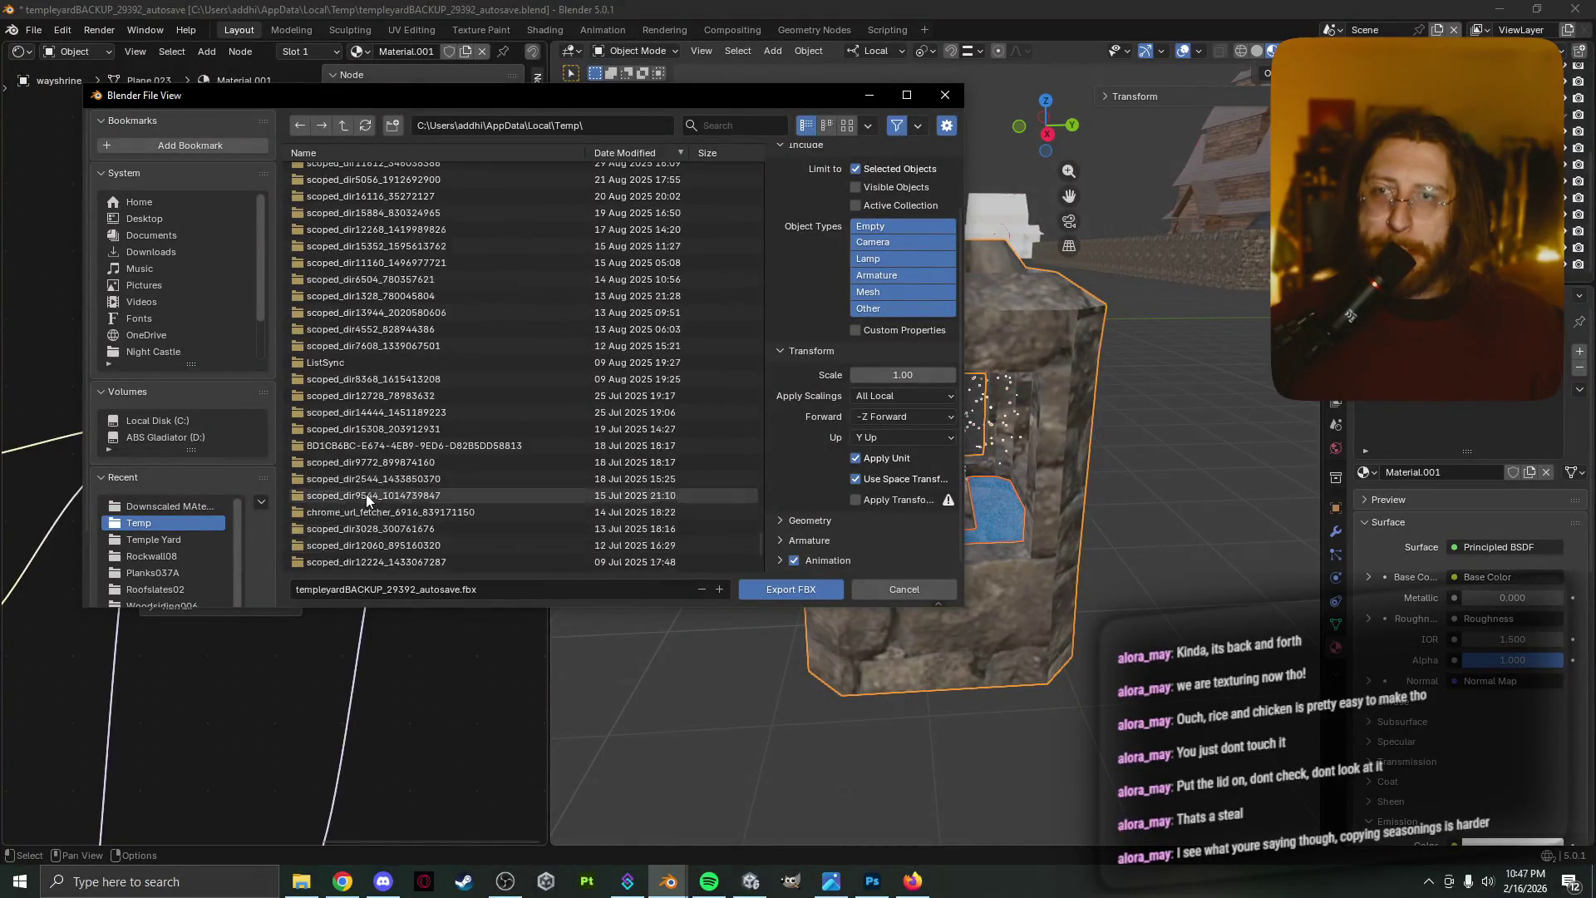
scroll(366, 496, up, 10)
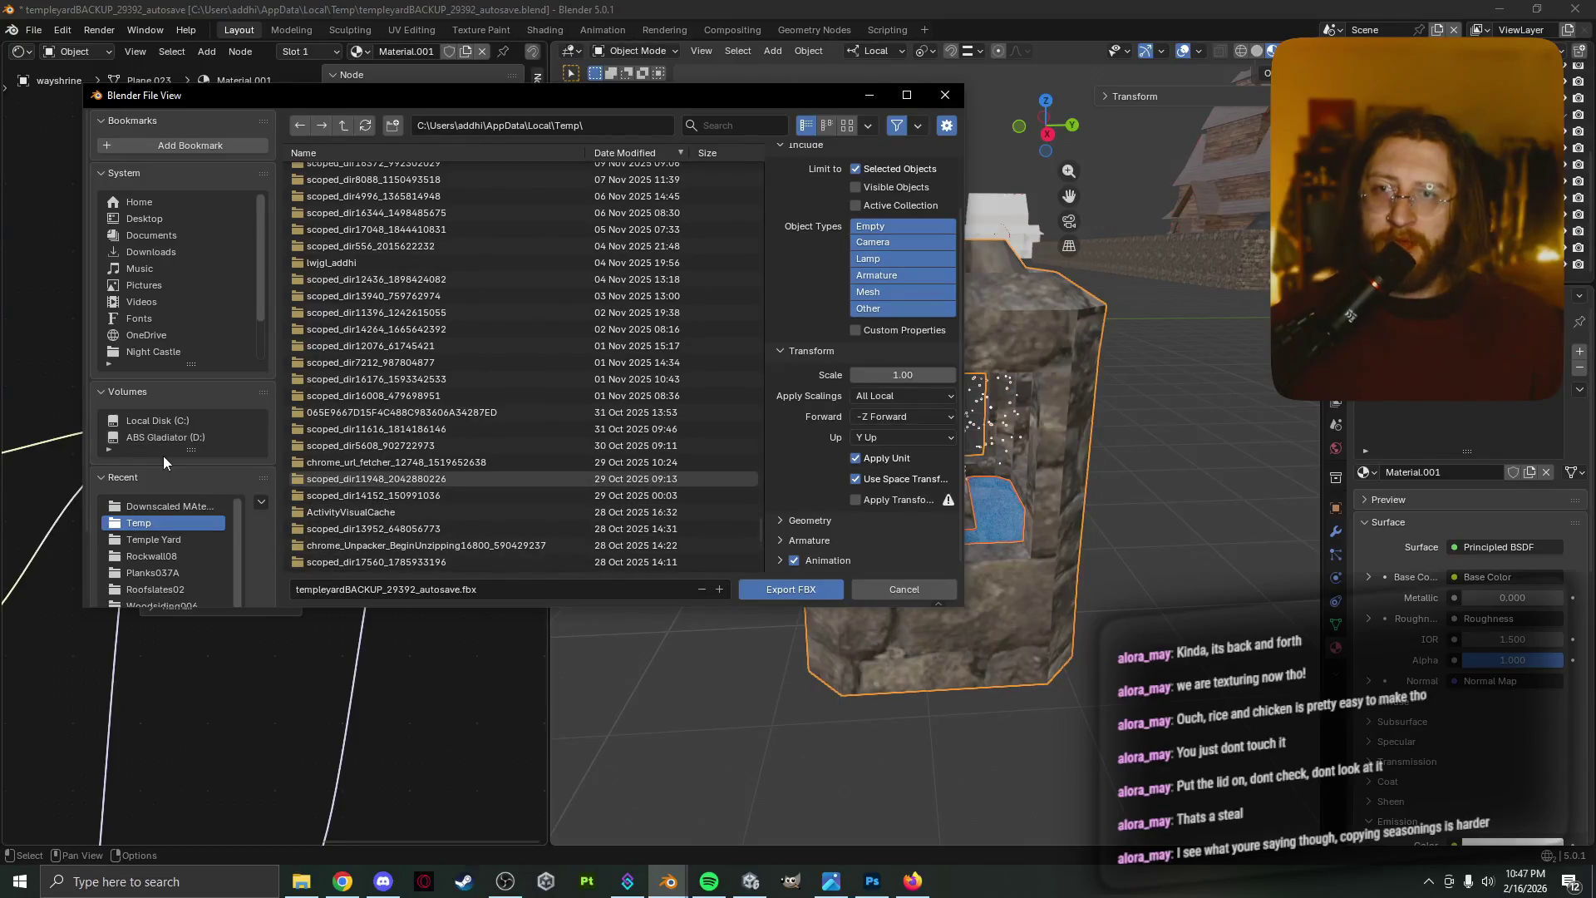
click(187, 420)
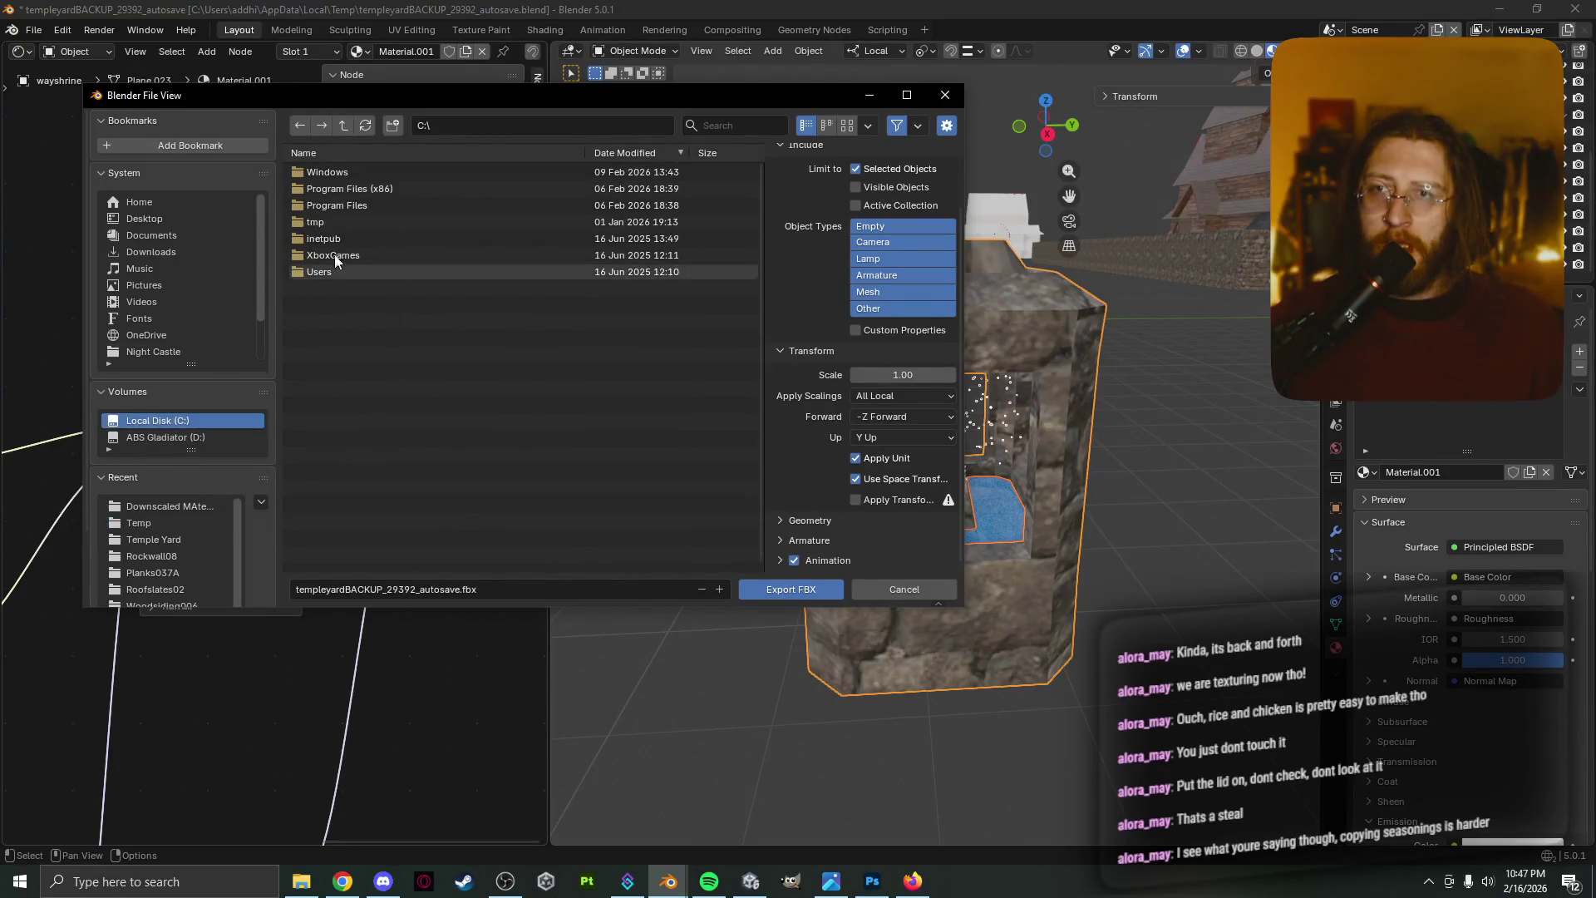
Browse from the Desktop into the Dirge project, checking its Assets and Builds folders
click(186, 218)
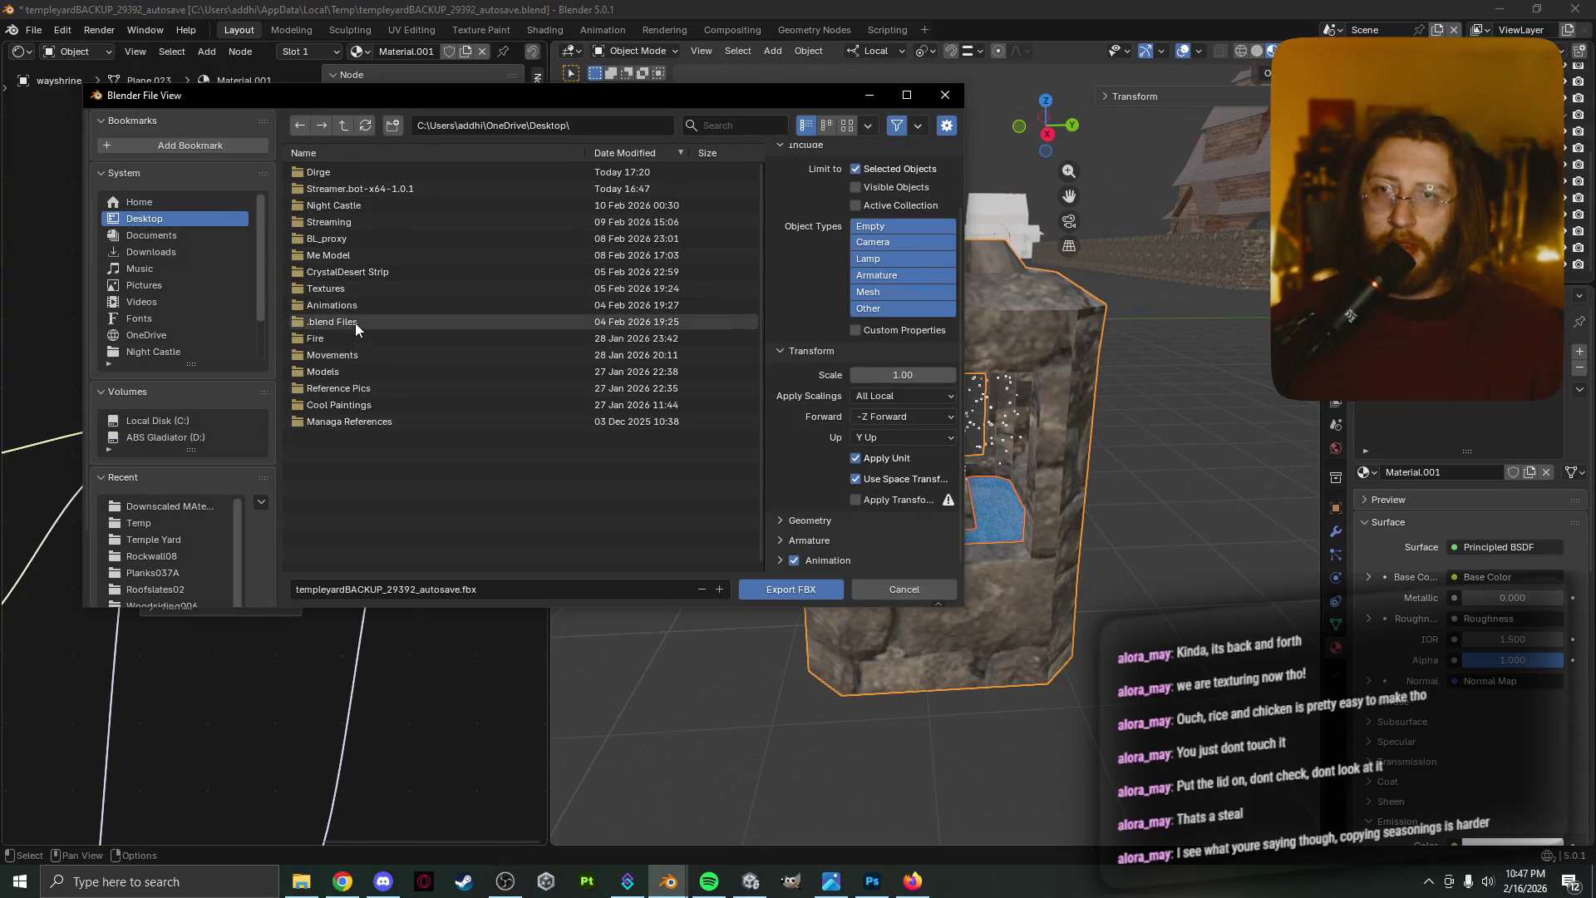
double_click(407, 171)
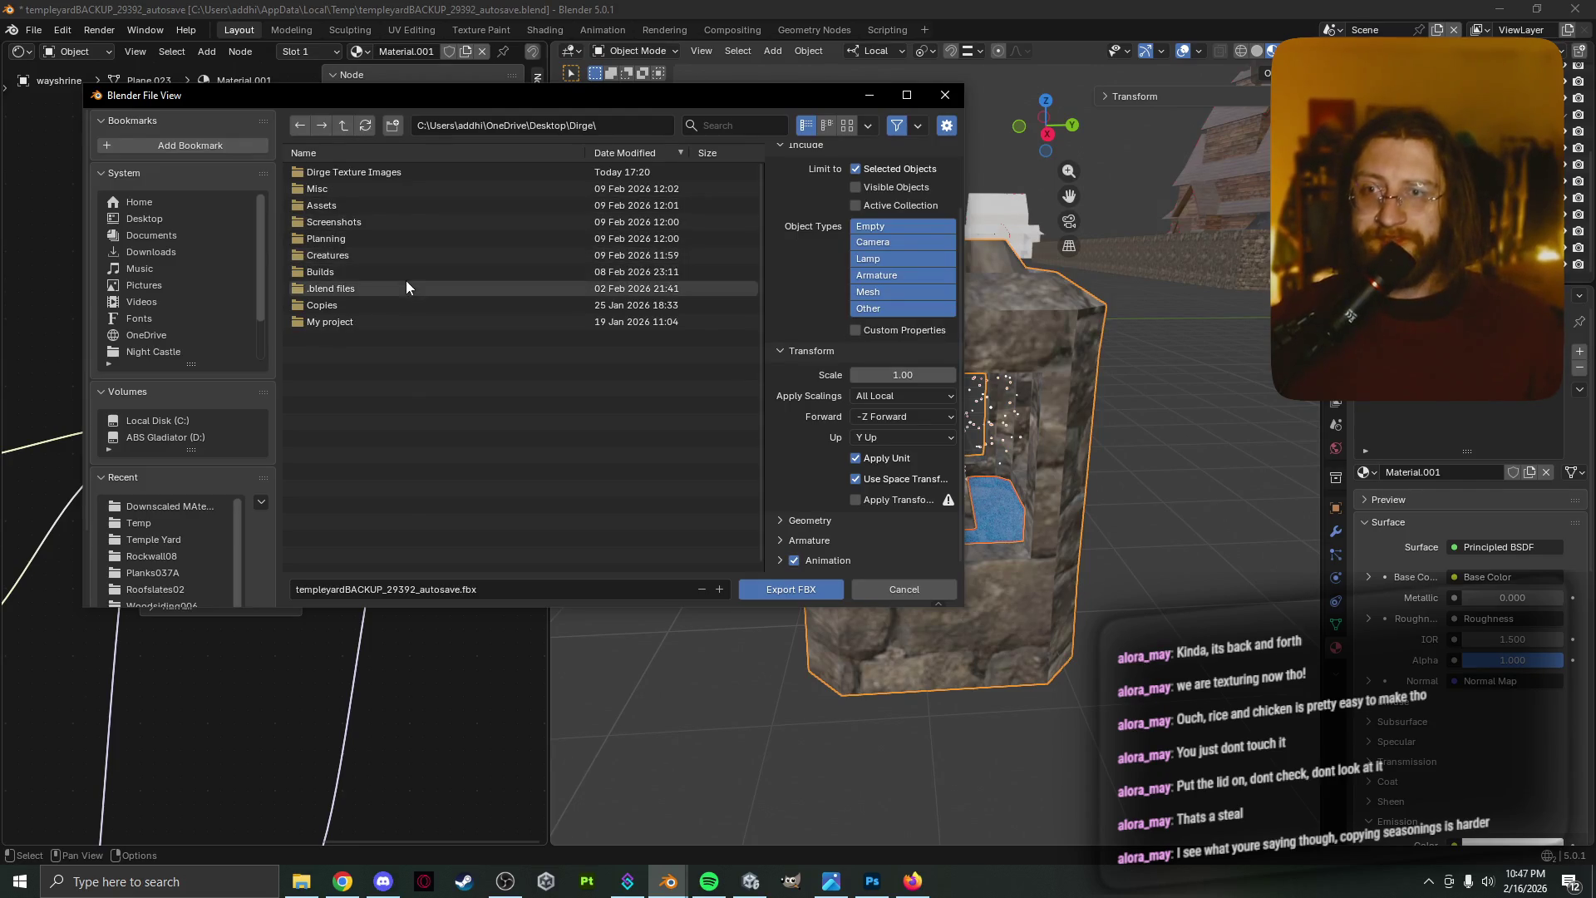
click(426, 206)
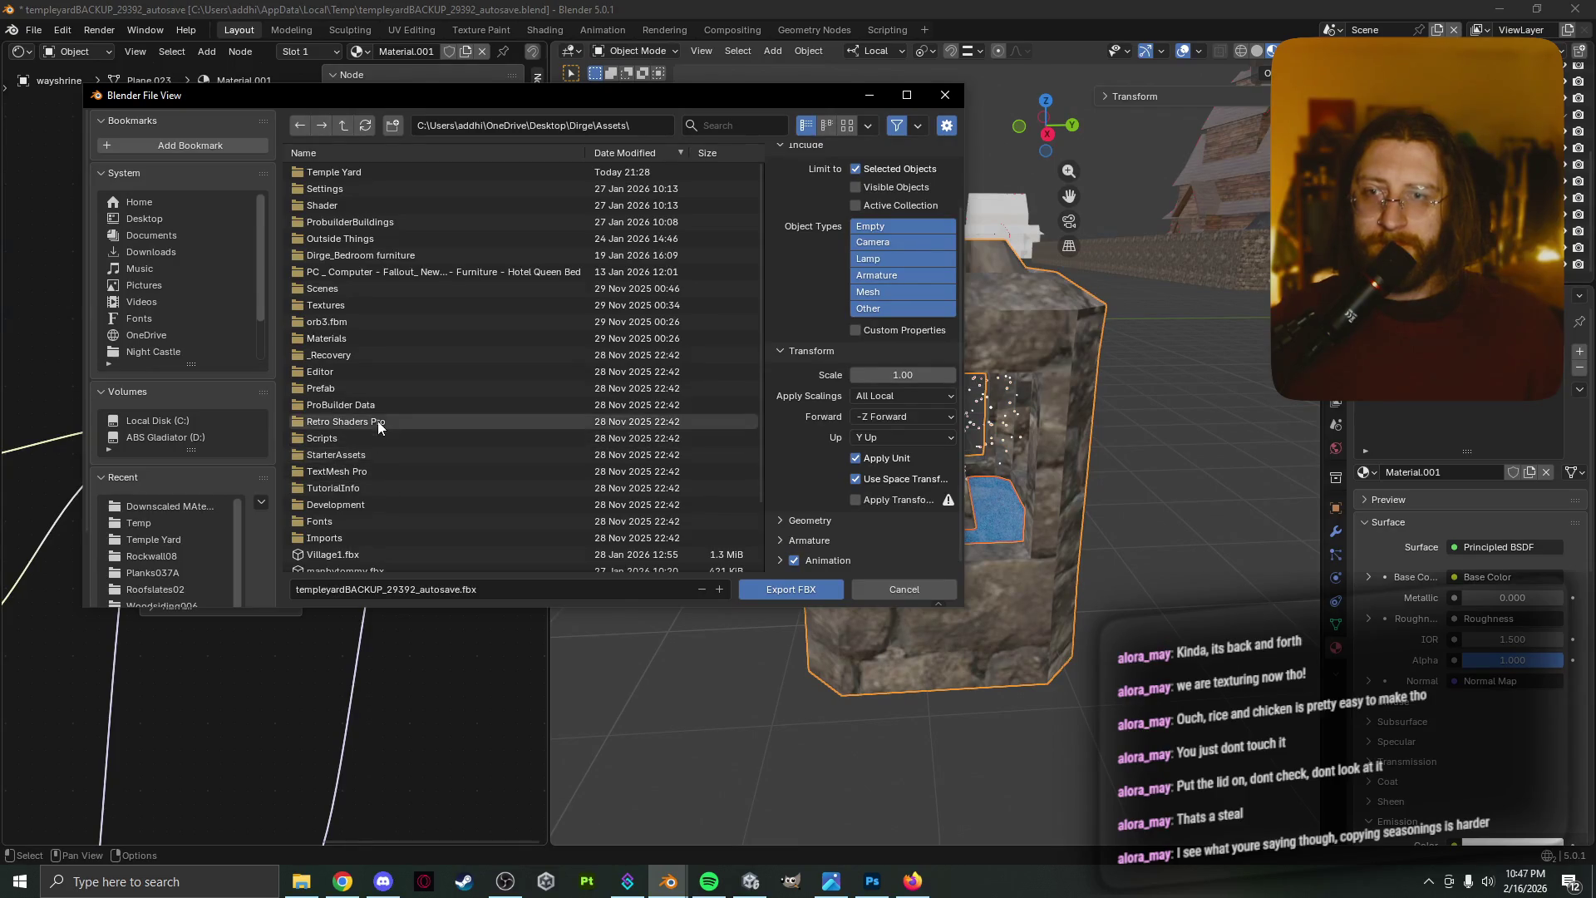
key(BackSpace)
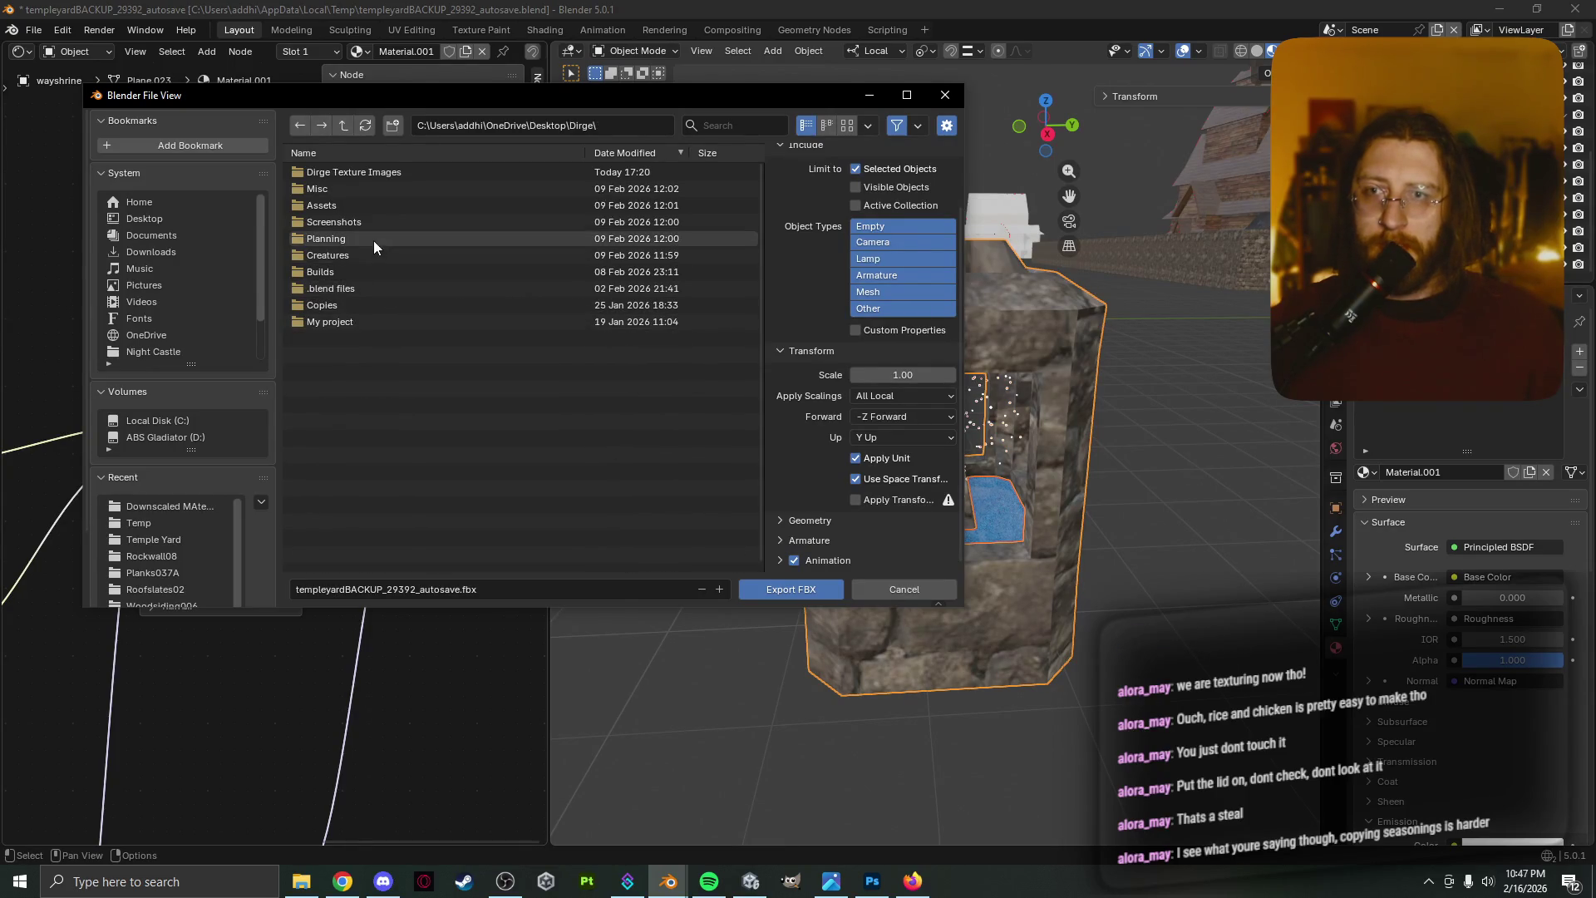
click(376, 267)
click(376, 267)
key(BackSpace)
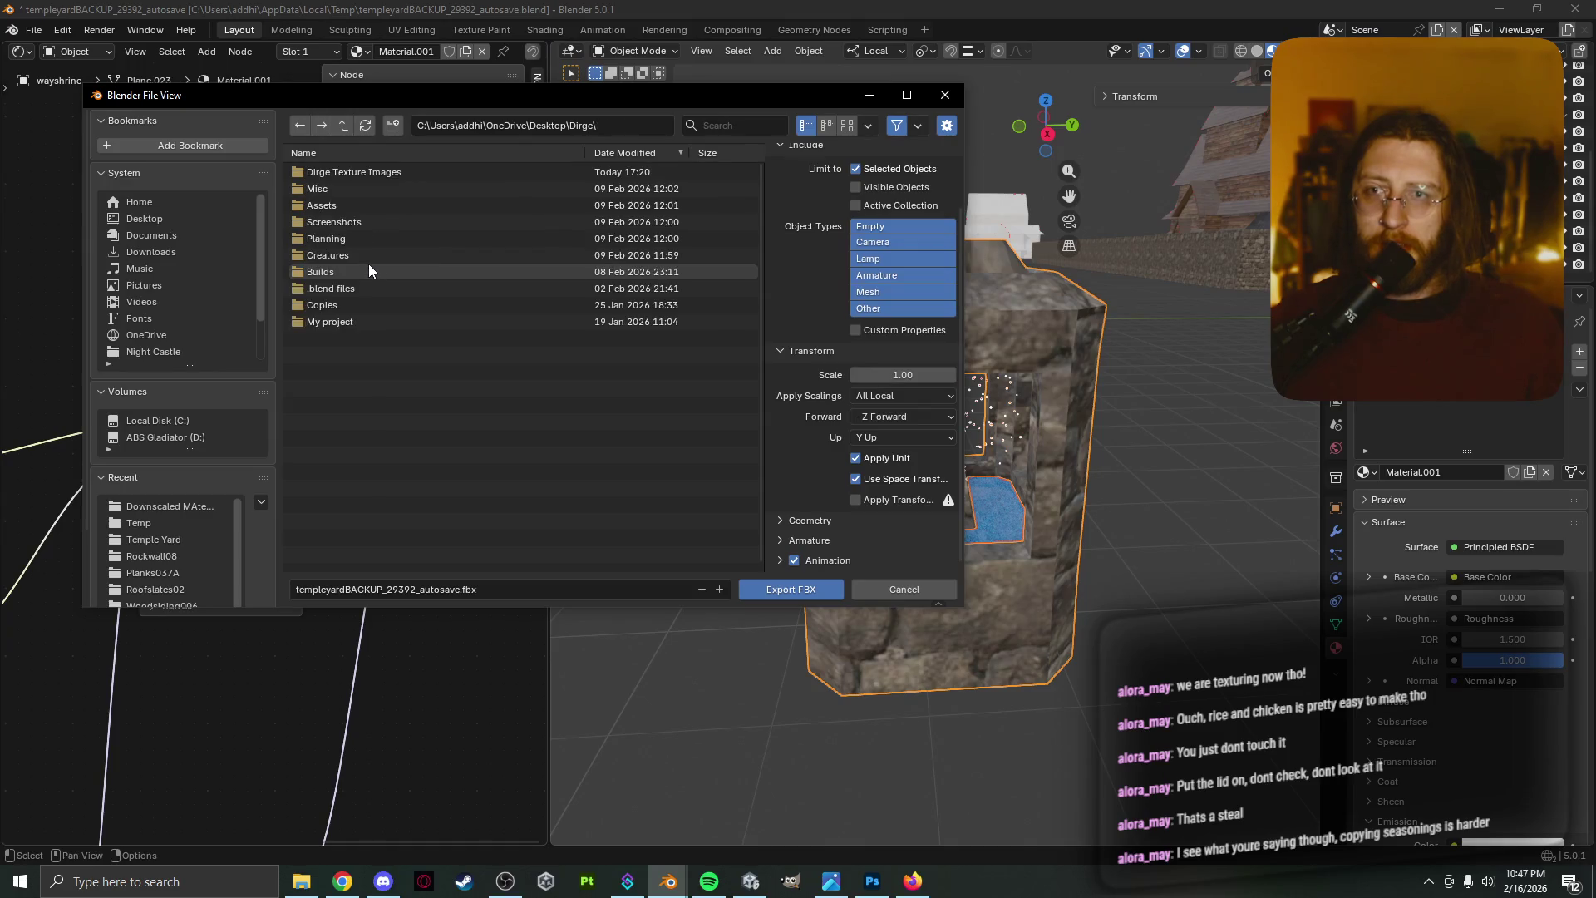
Open Assets > Temple Yard and select the export file name's base for renaming
double_click(378, 204)
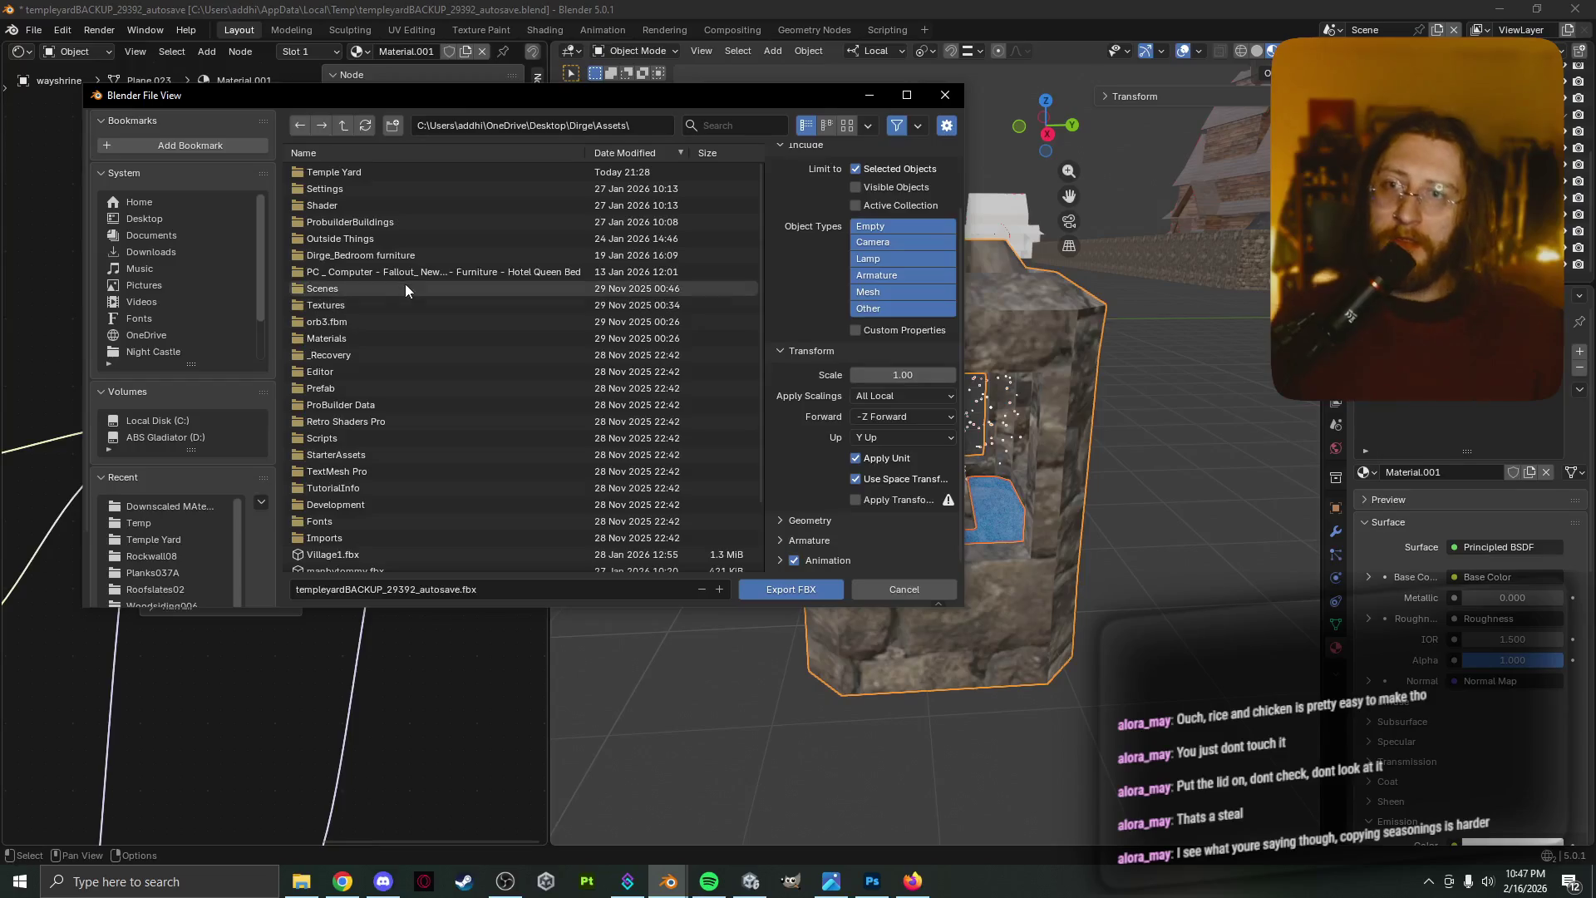
click(407, 174)
double_click(406, 175)
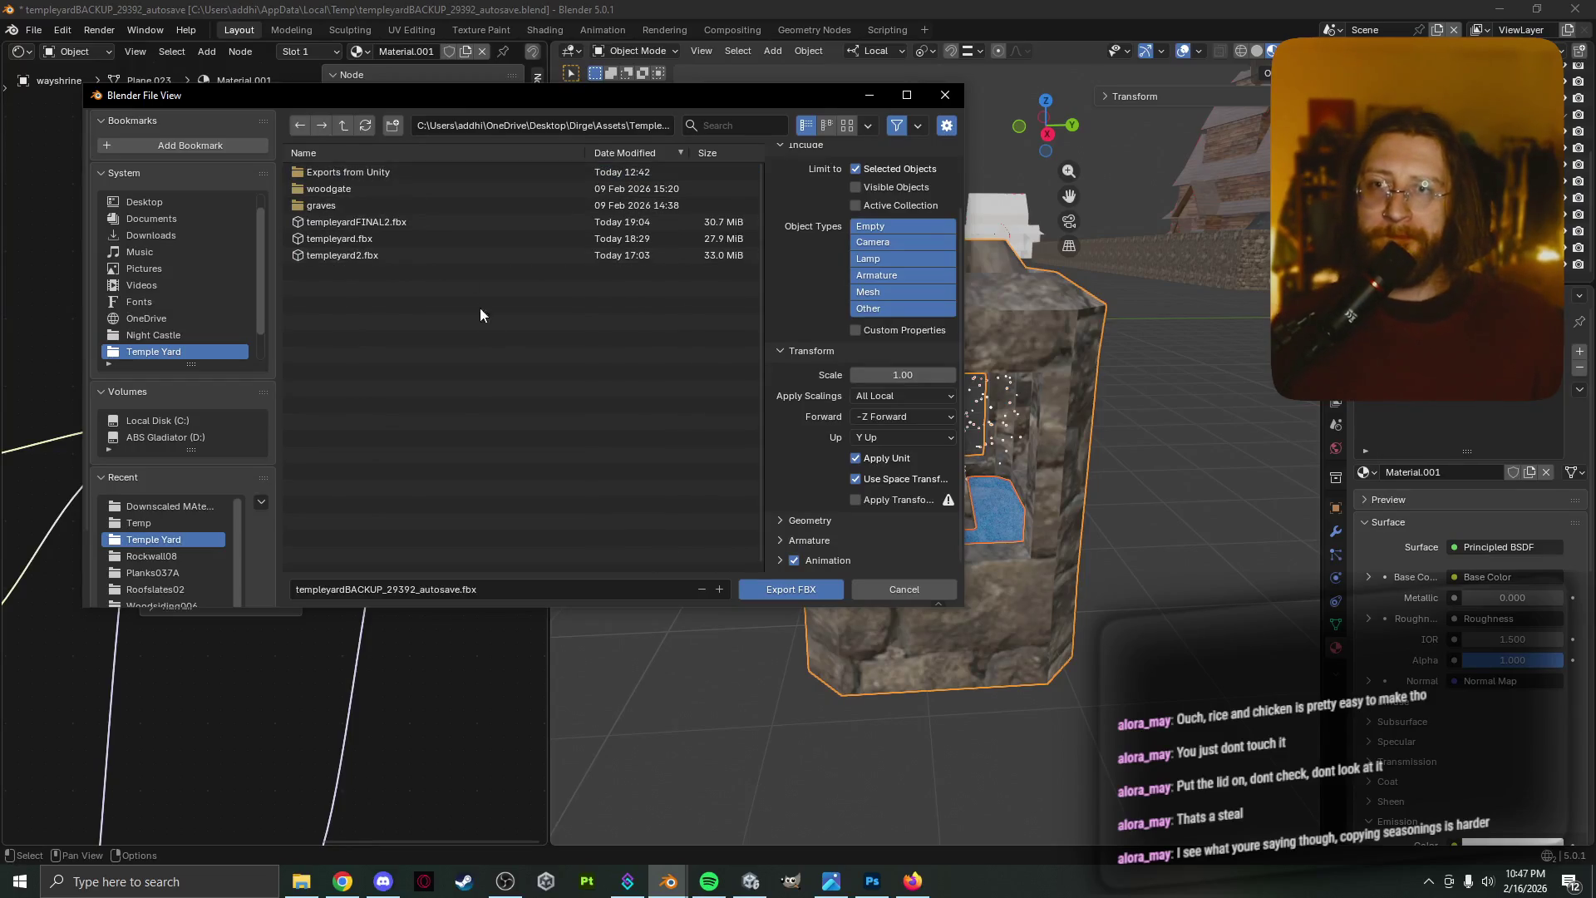
click(411, 582)
double_click(459, 592)
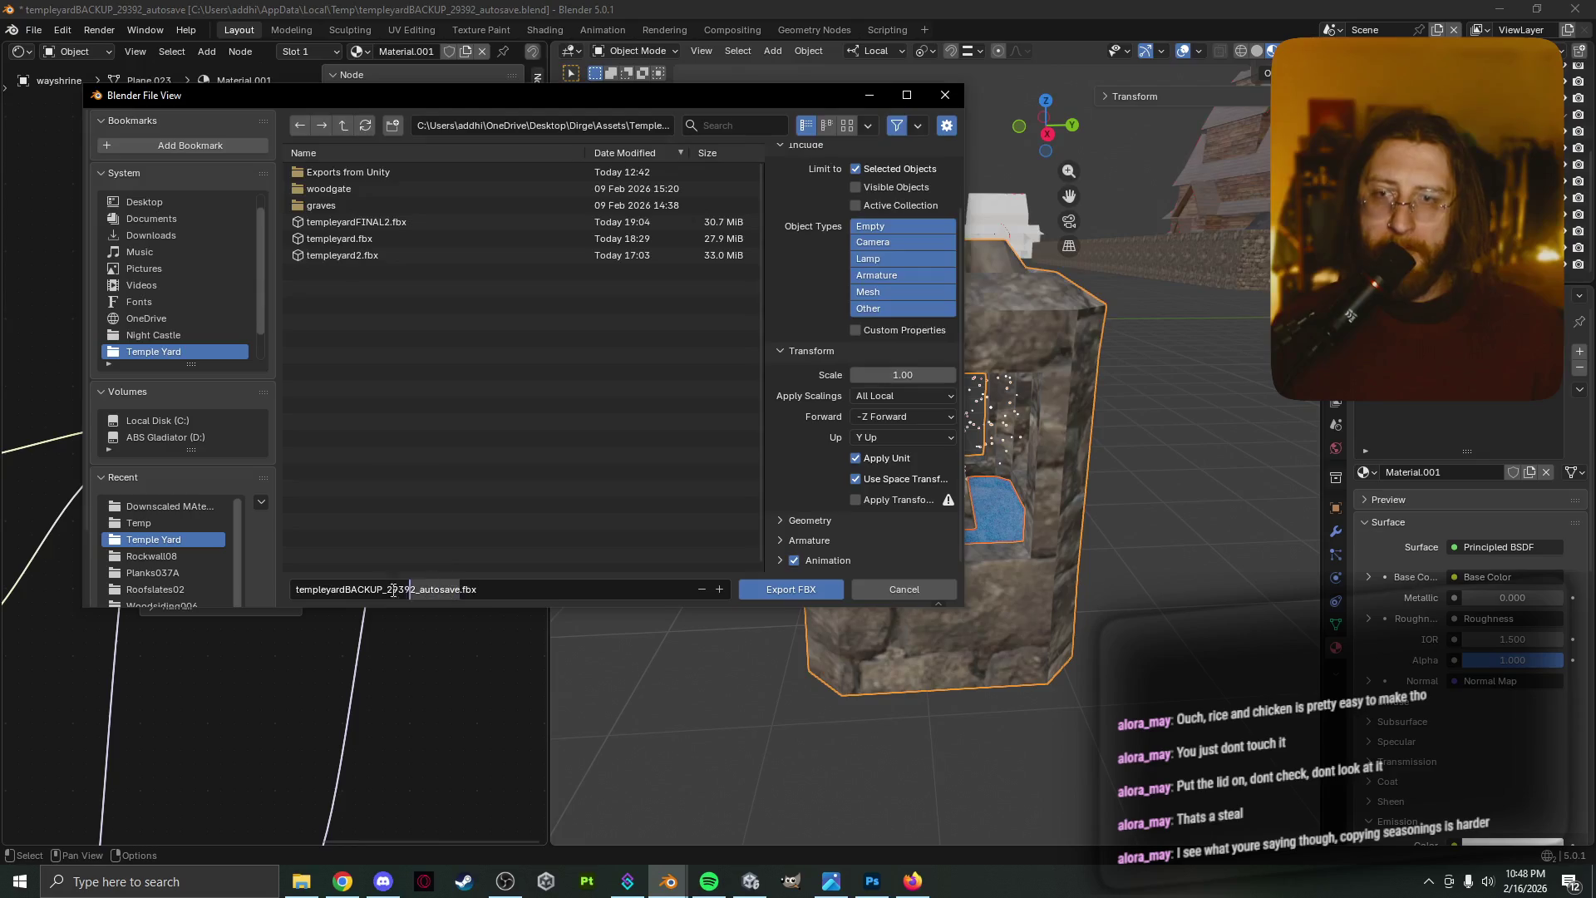